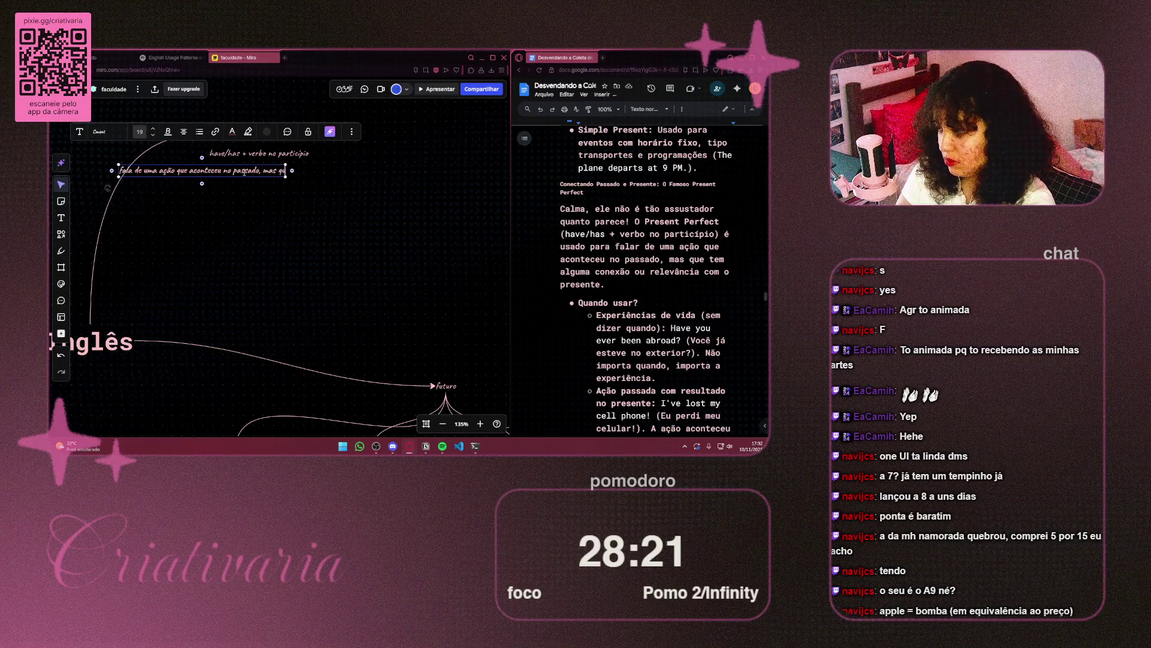
Step: Finish the note with ', mas que tem alguma conexão ou relevância com o presente' and wrap it onto two lines
text(e tem algu)
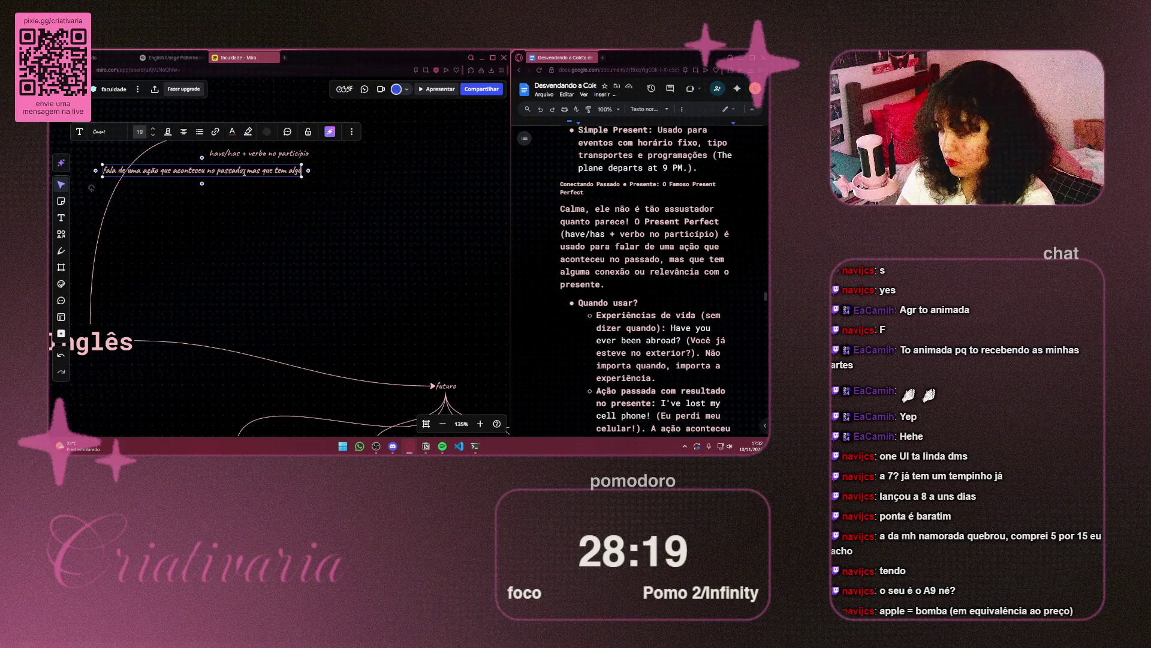
text(ma cone)
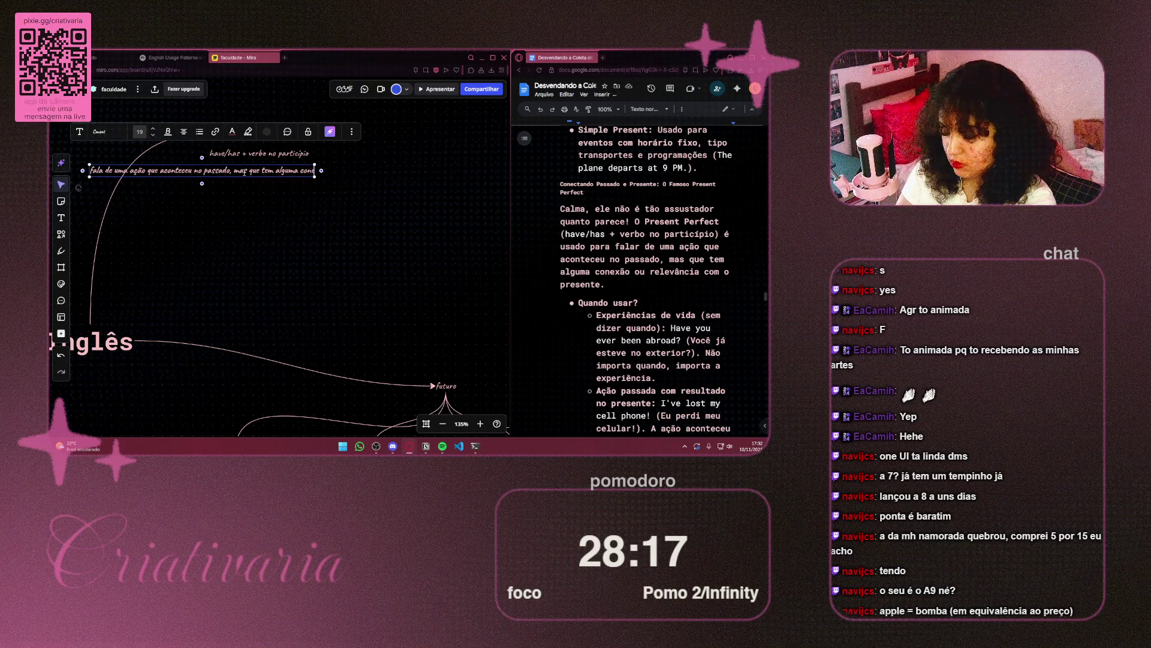
text(xão ou relev)
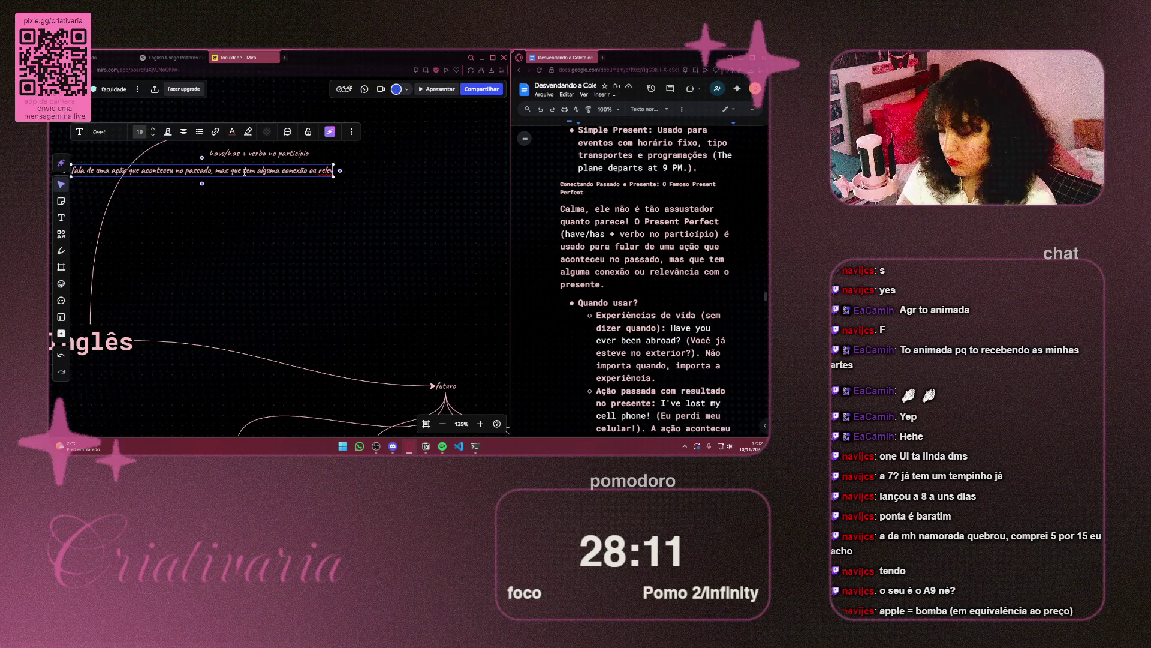
text(ância com o p)
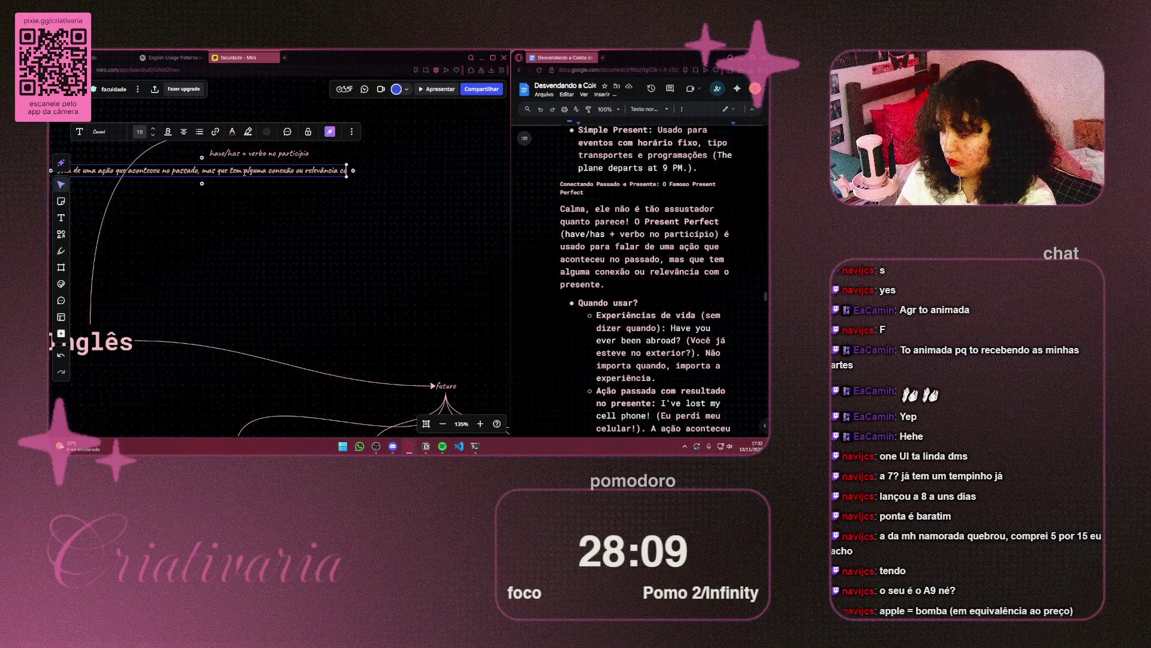
text(resente)
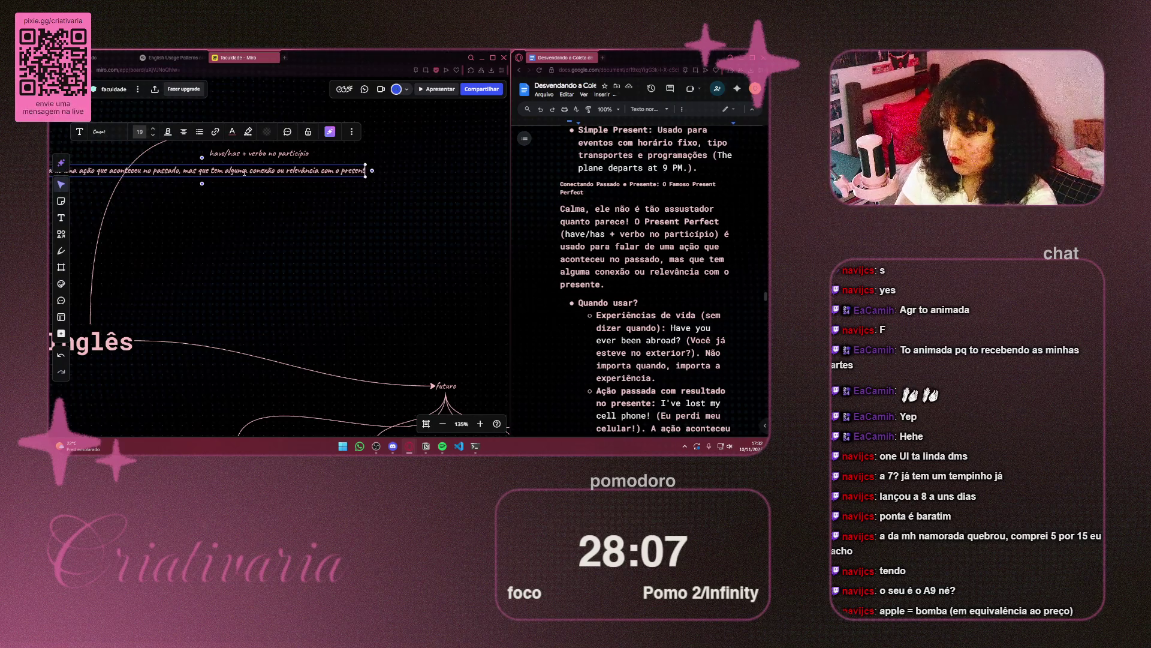
click(380, 198)
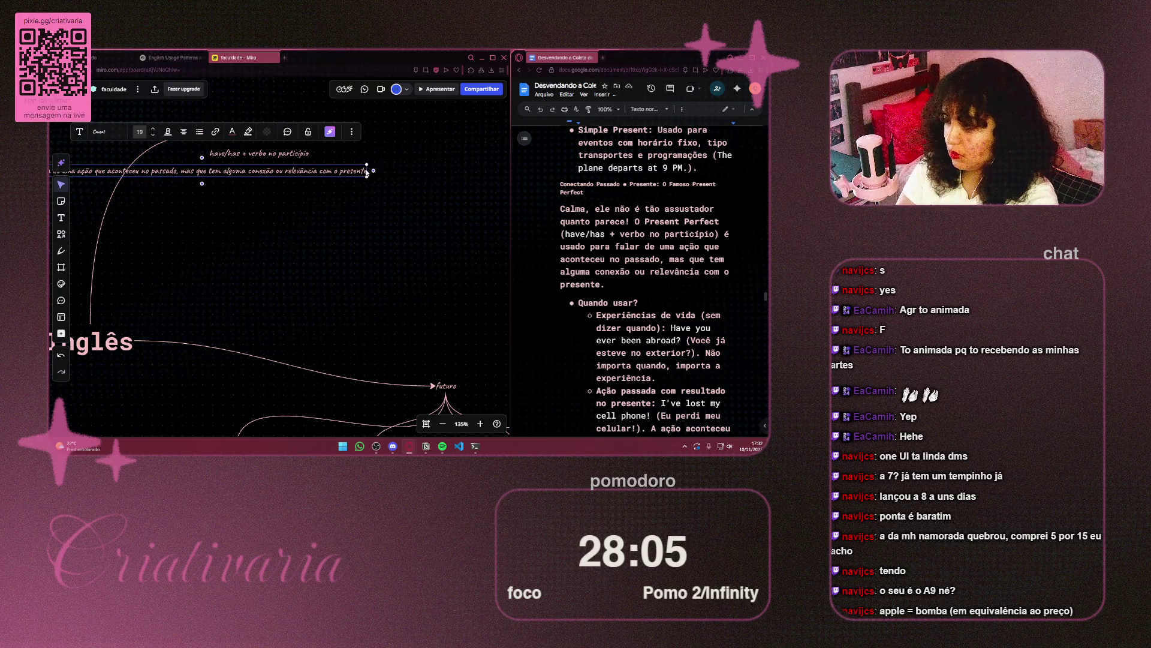
click(366, 172)
mouse_move(367, 171)
mouse_down()
mouse_move(186, 170)
mouse_move(407, 178)
mouse_move(357, 183)
mouse_up()
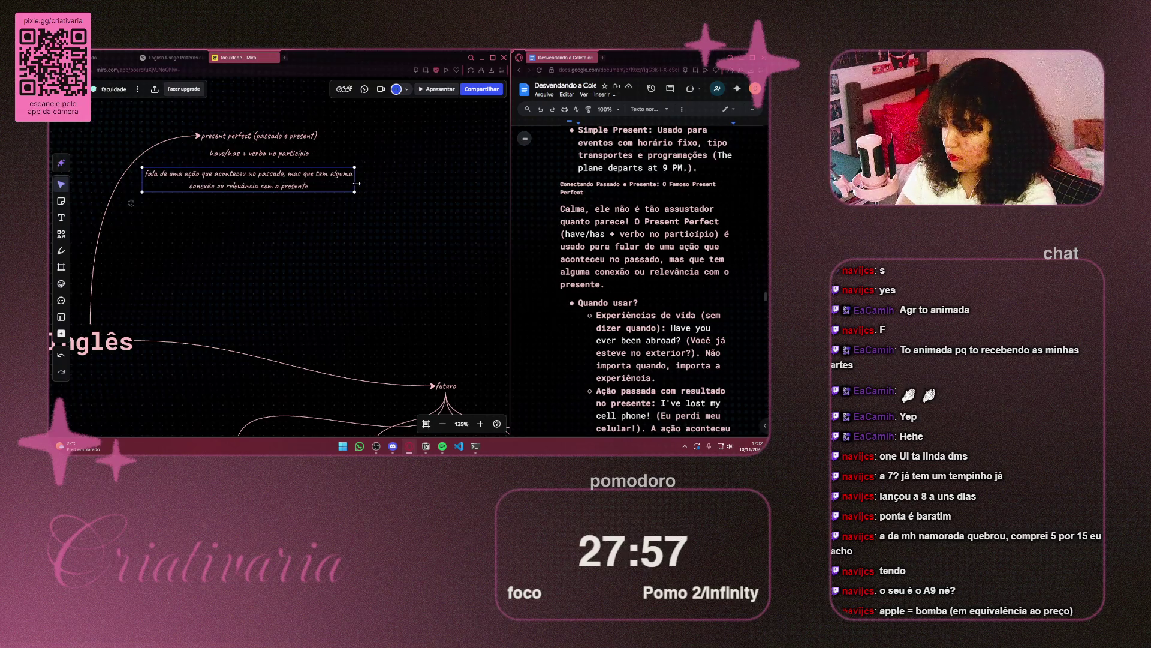
drag(279, 180, 290, 174)
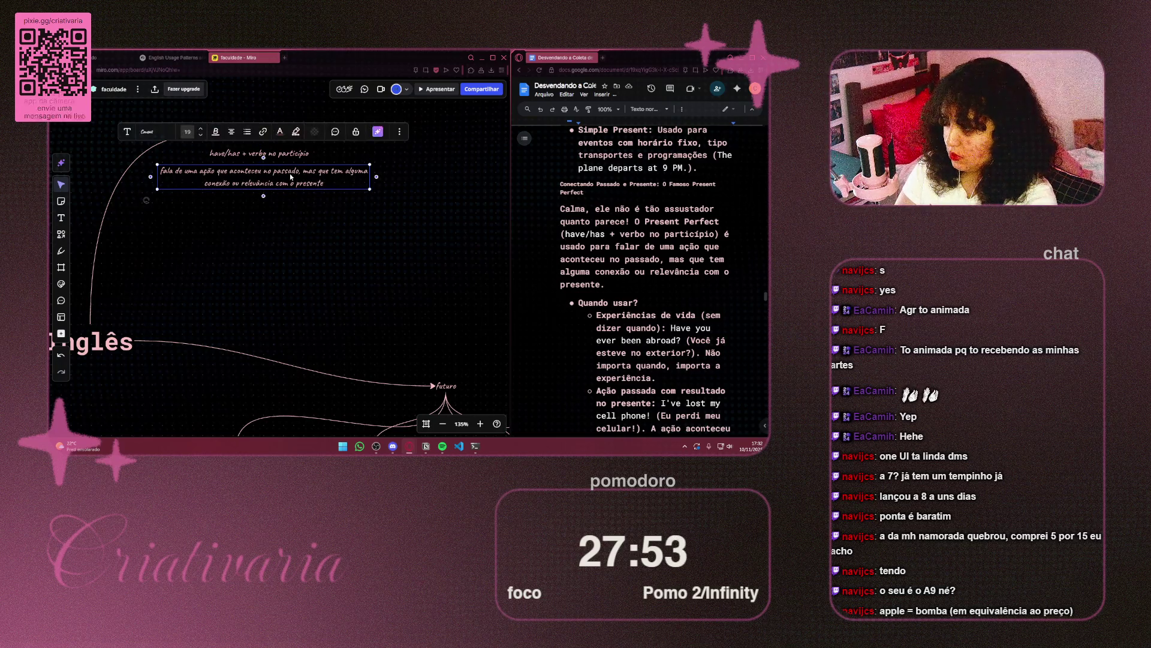
Step: Make the explanation text light grey (Cinza-claro)
click(280, 132)
click(306, 204)
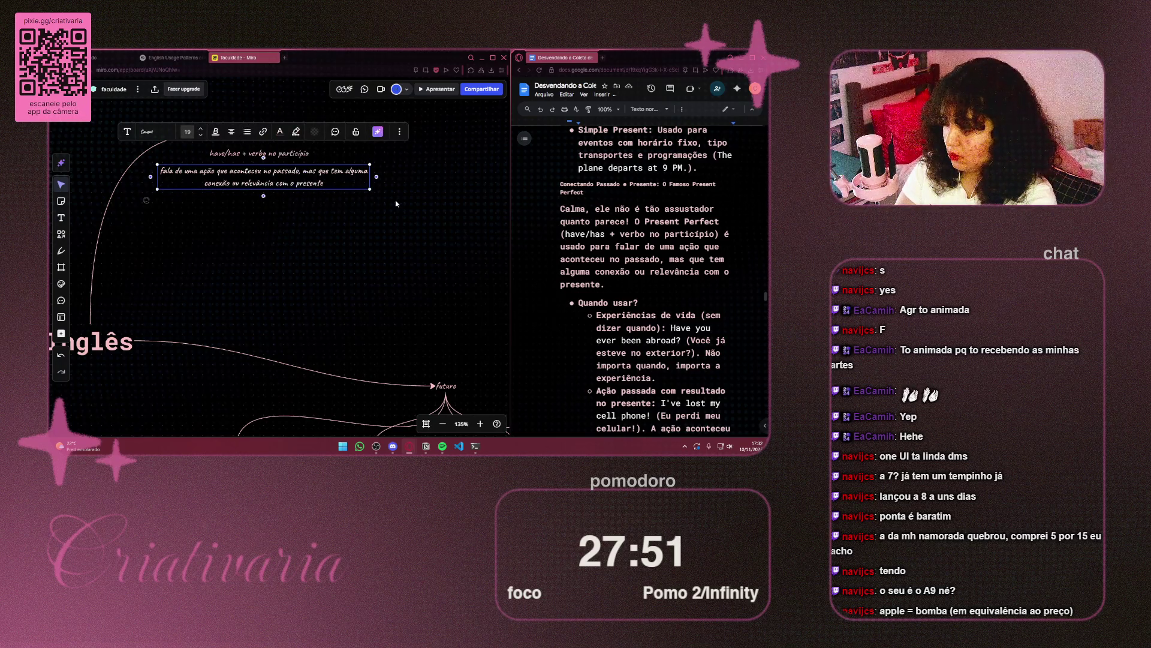
click(395, 200)
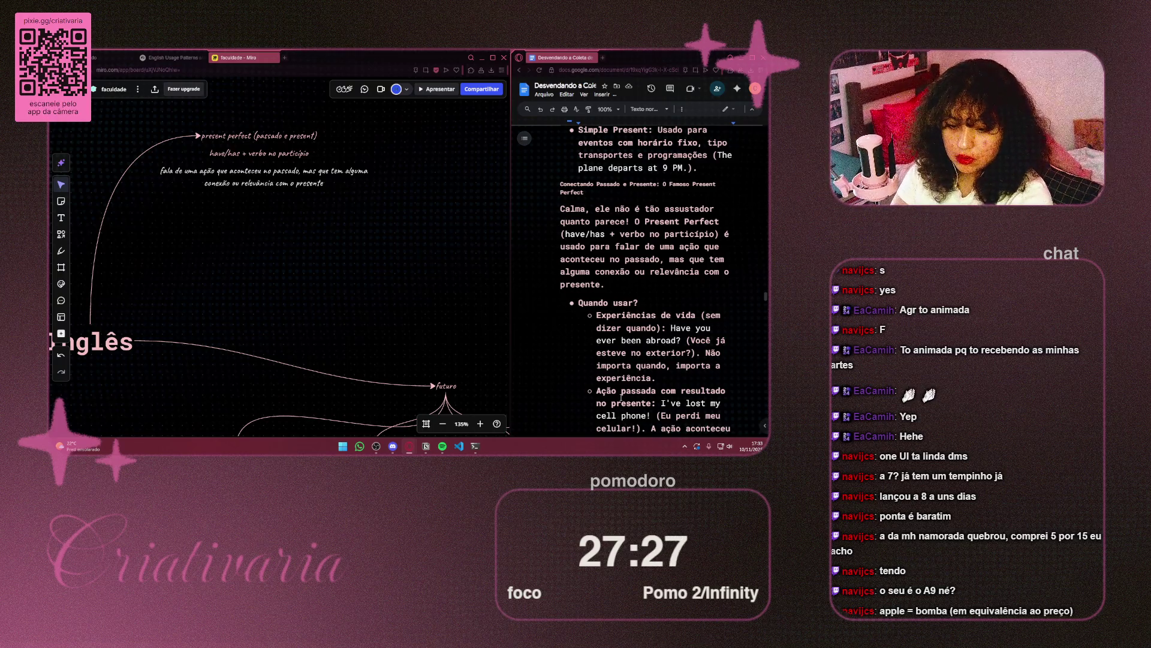
Step: Reveal the hidden tray icons and bring up the Windows Start menu
click(685, 446)
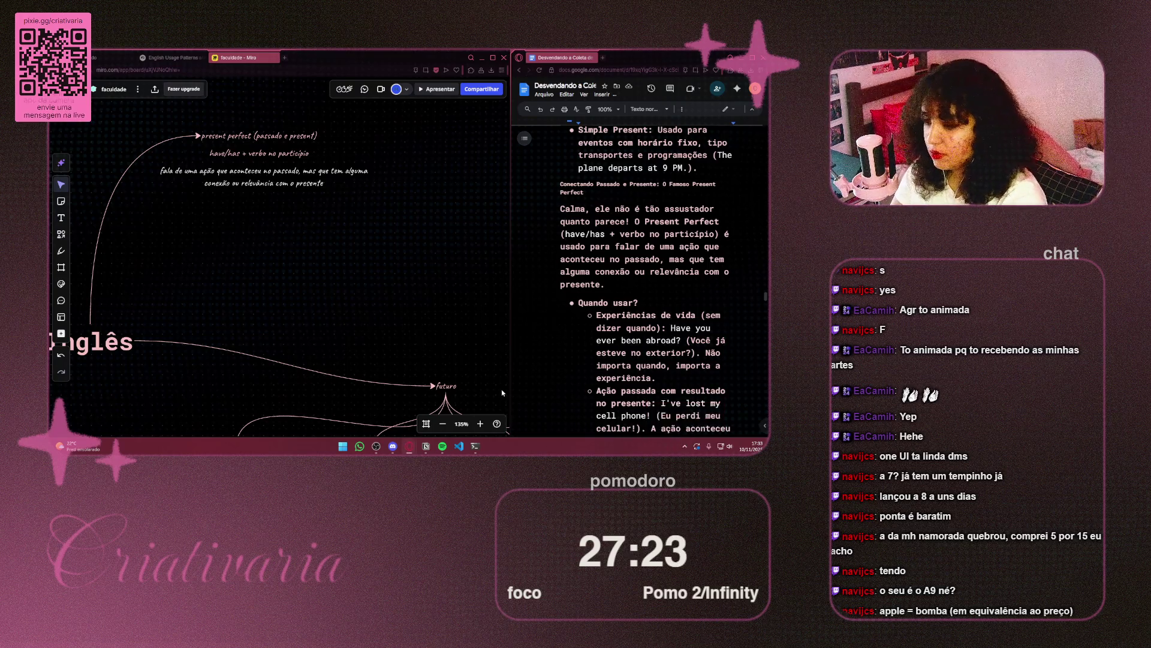
key(super)
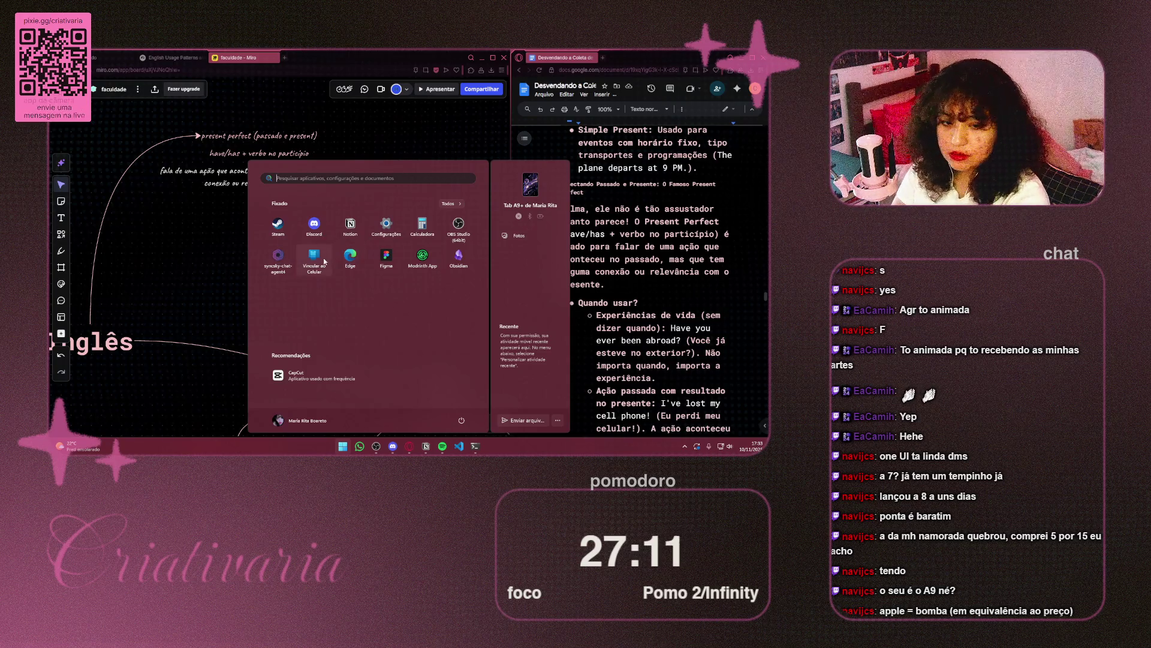
Step: Close the Start menu and show the hidden tray icons instead
key(Escape)
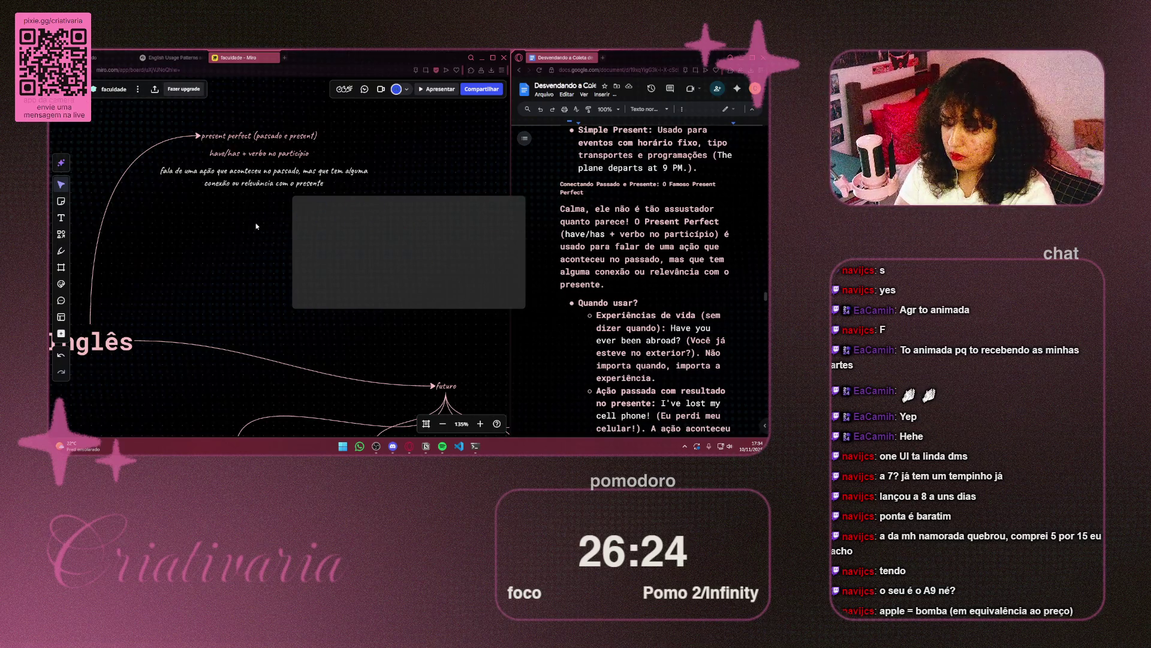
click(685, 446)
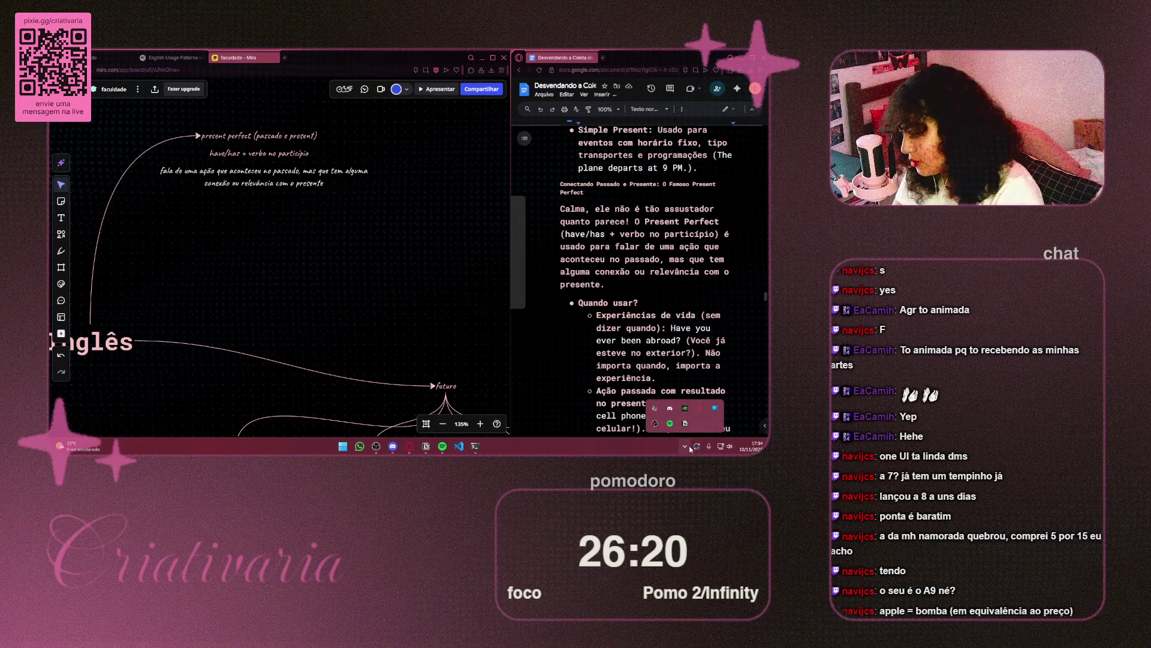
Step: Close the tray app options and dismiss the Phone Link low-battery notification
right_click(705, 410)
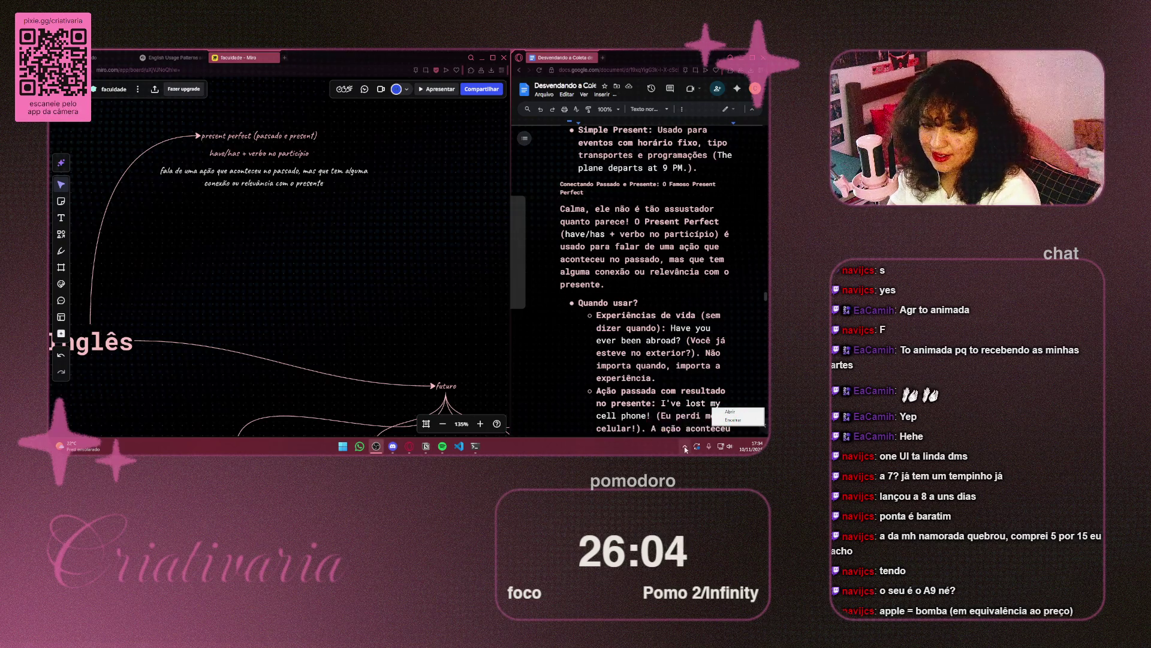
click(737, 421)
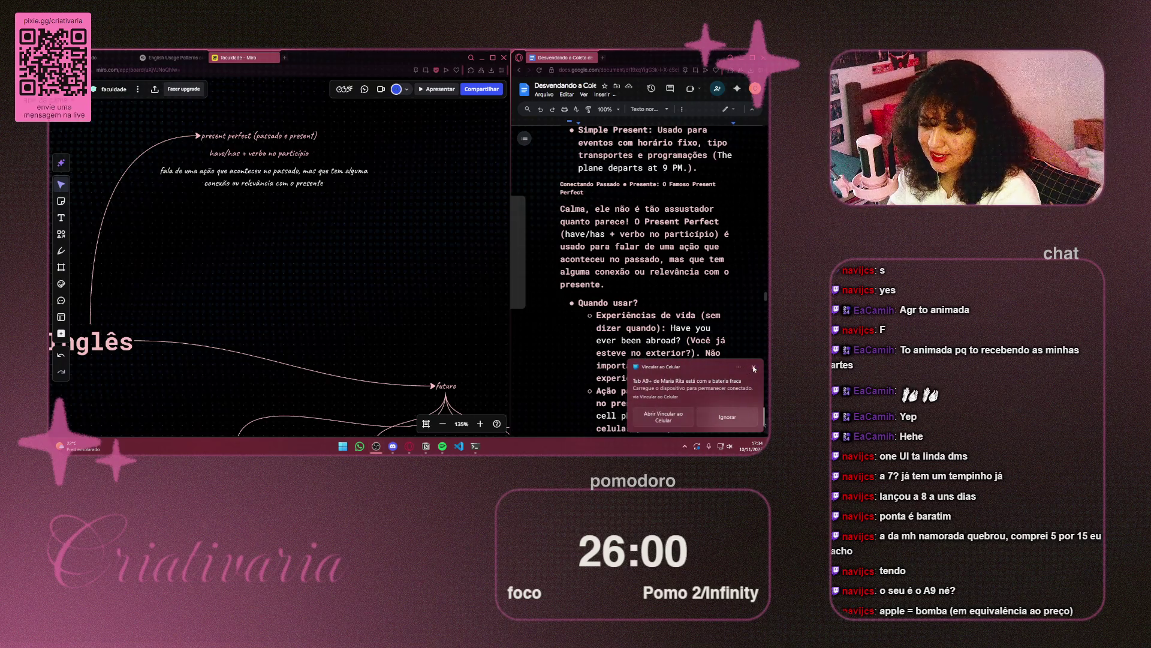
click(754, 368)
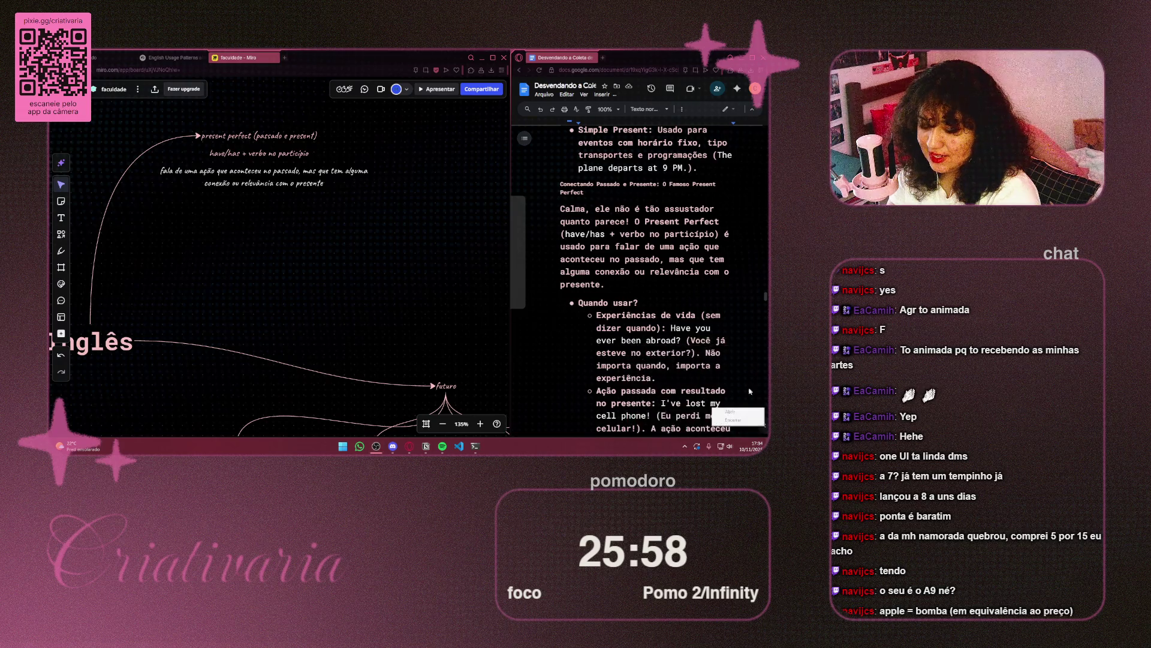
Step: Hide and then reopen the hidden tray icons flyout
click(684, 447)
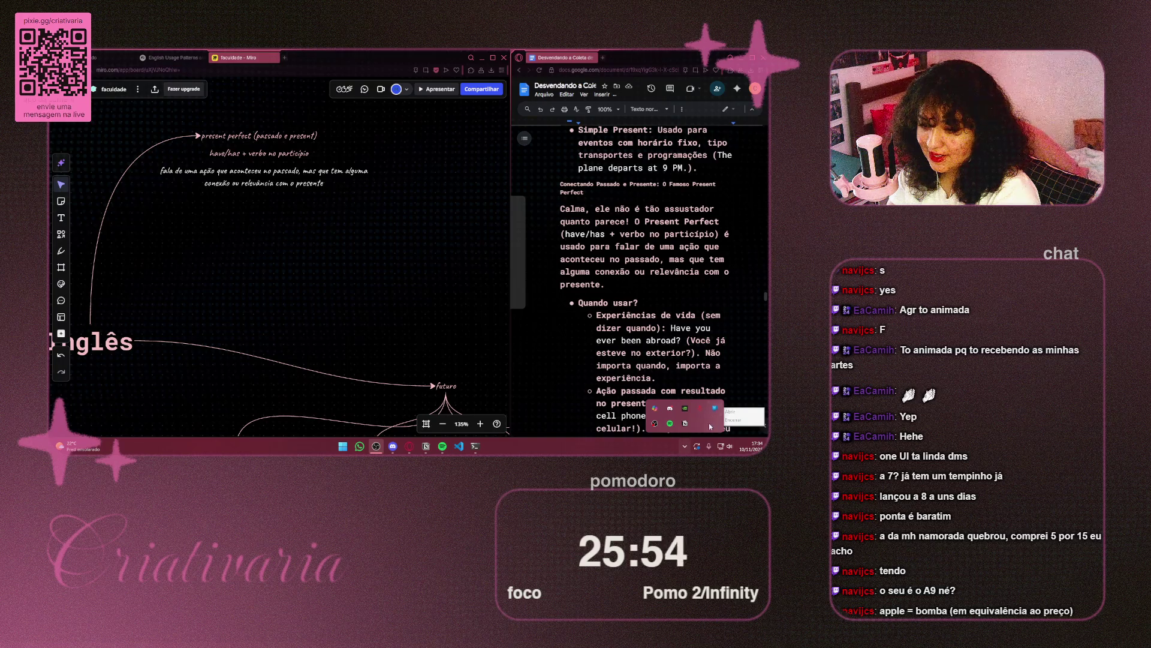
click(524, 442)
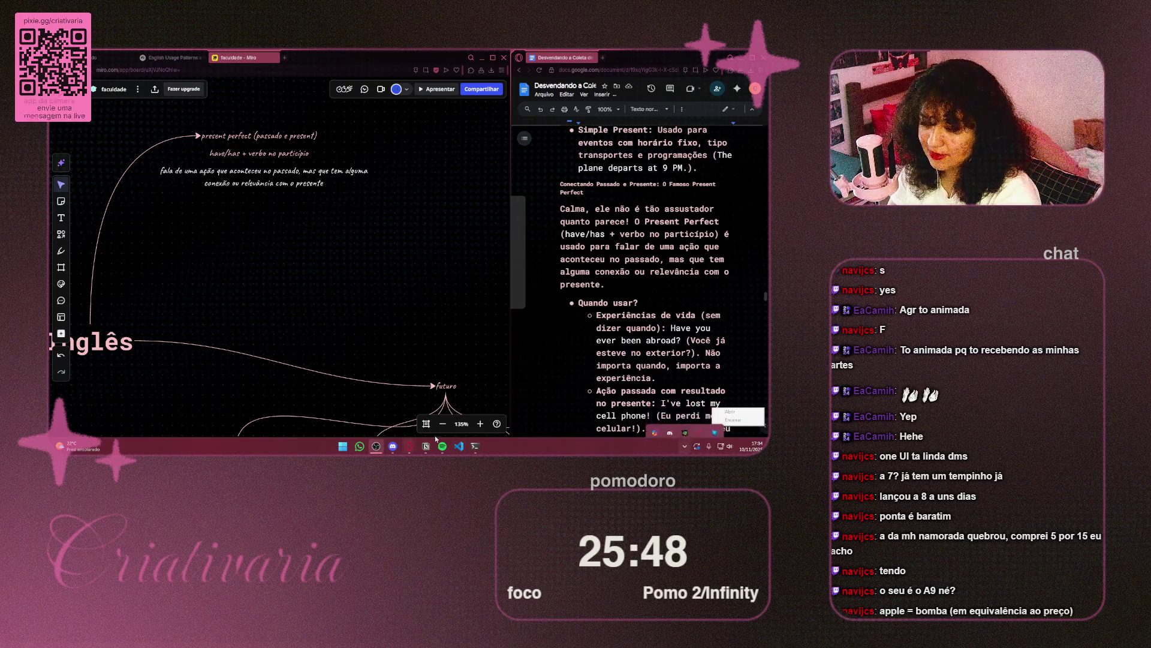
mouse_move(410, 447)
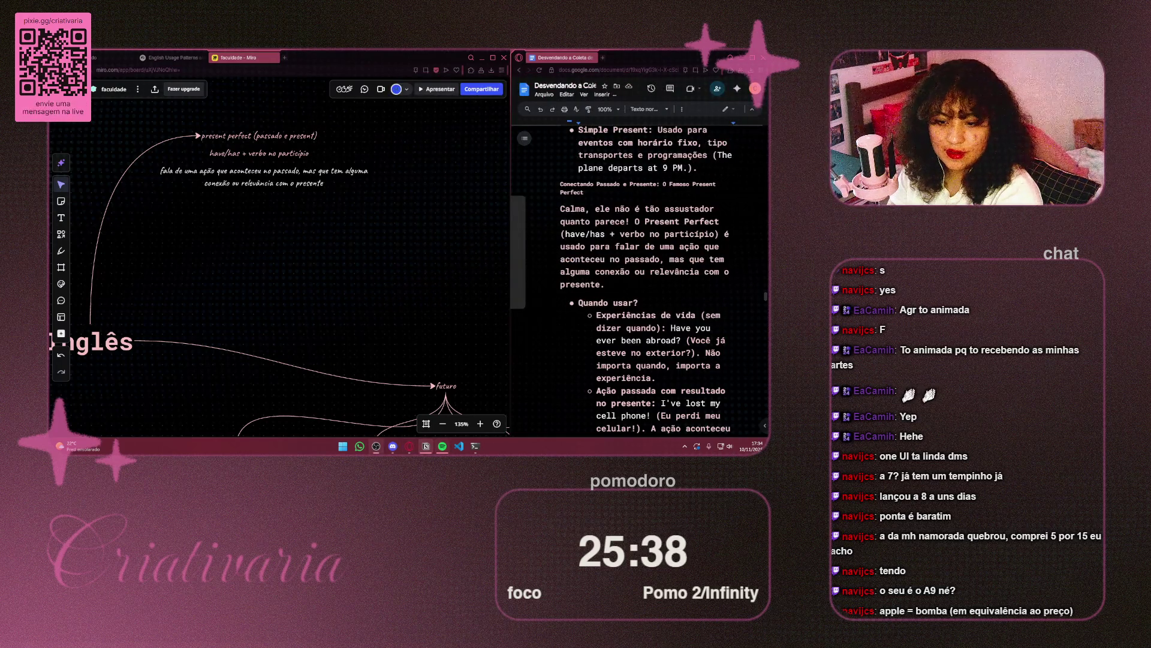
click(685, 446)
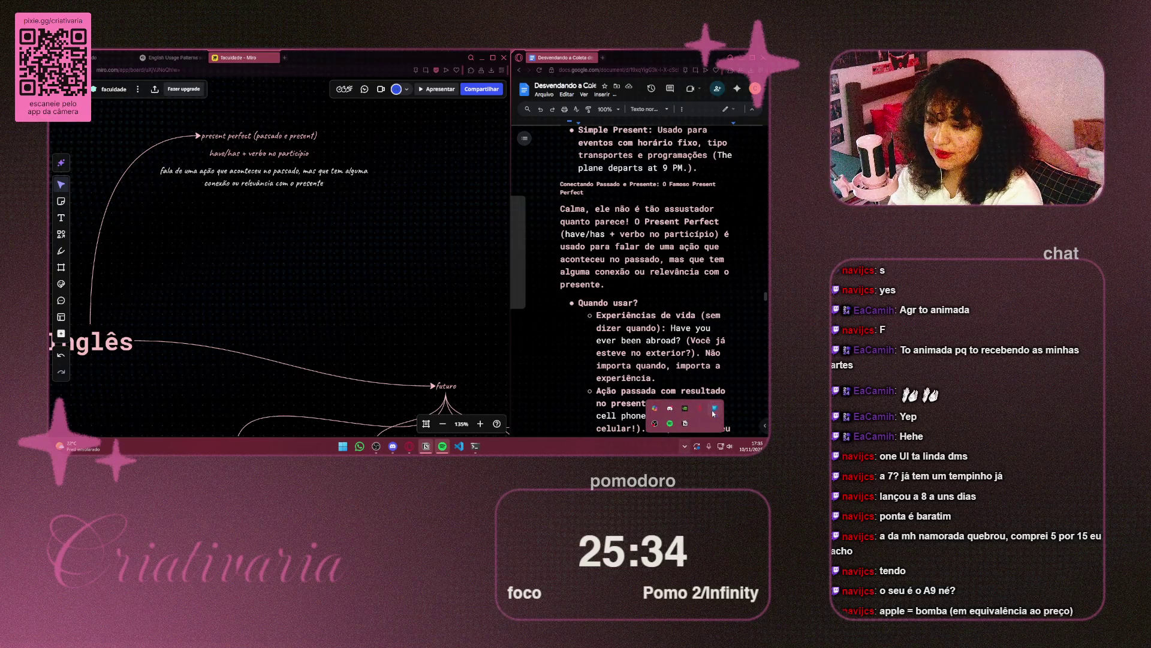
Step: Hide the tray icons, then open and close the chat agent's terminal window
click(684, 446)
scroll(316, 184, down, 2)
scroll(316, 184, left, 2)
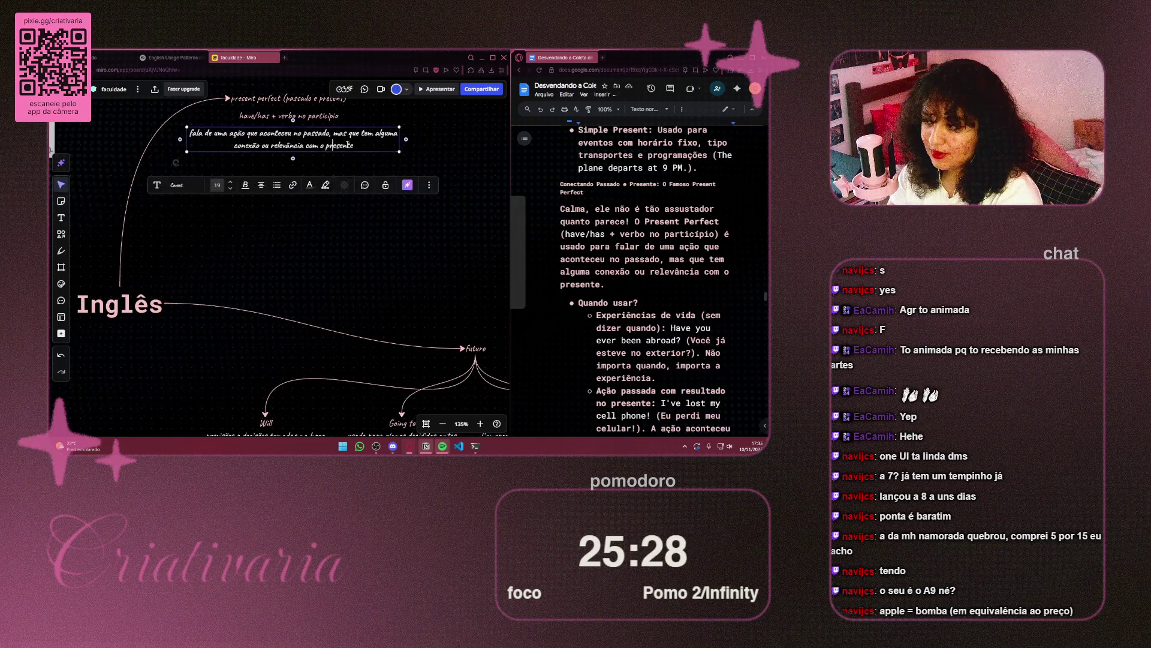
right_click(359, 146)
scroll(332, 226, right, 2)
scroll(332, 226, up, 1)
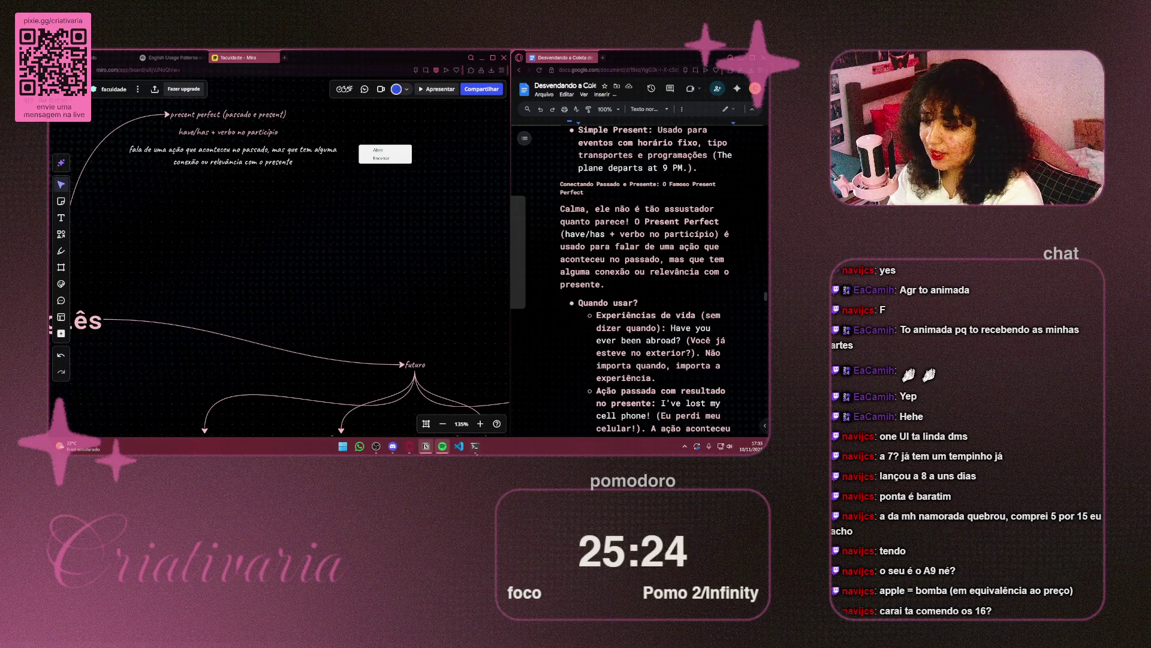
click(475, 447)
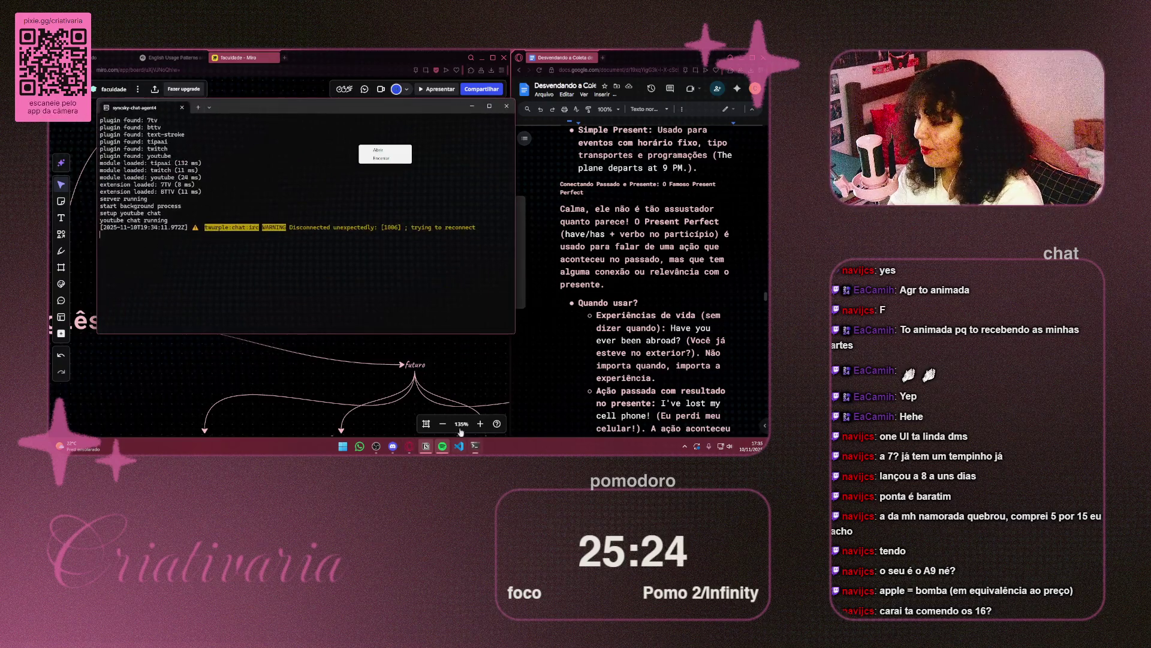
click(507, 107)
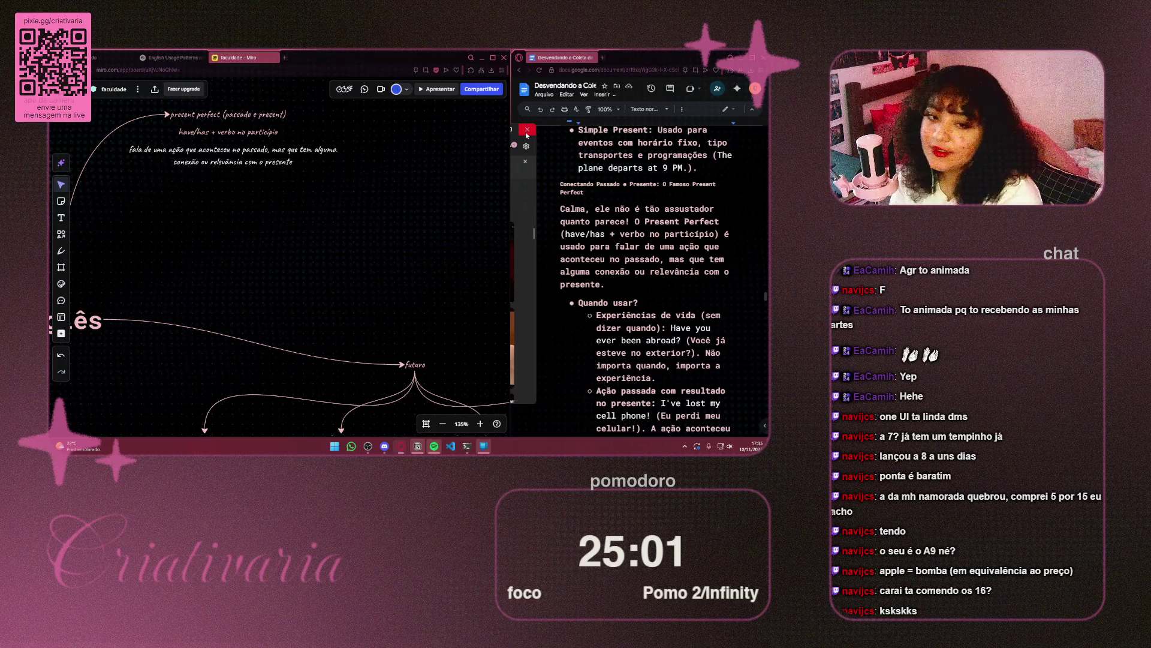
Step: Close the Phone Link window and select the present perfect explanation note
click(526, 135)
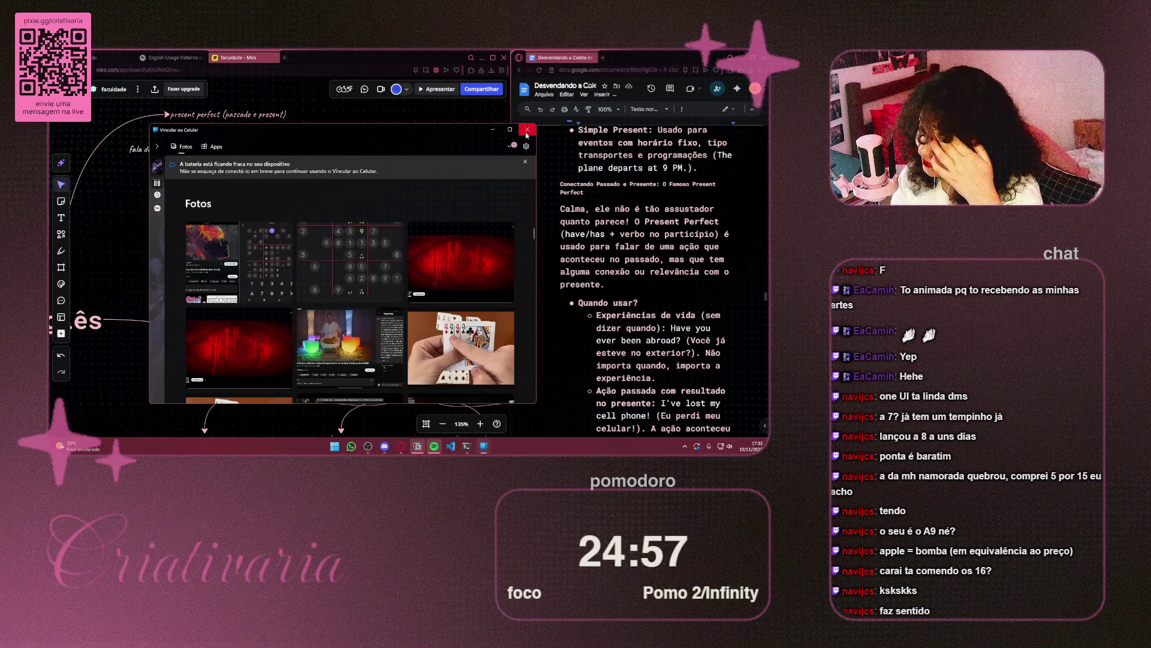
click(526, 135)
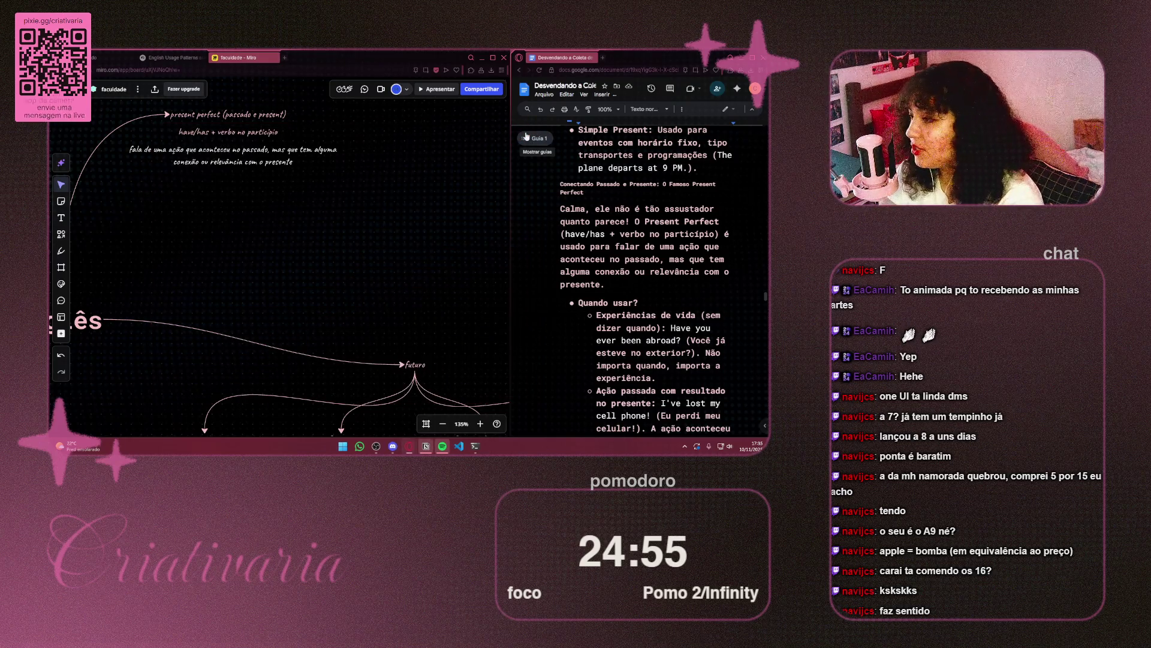
click(301, 167)
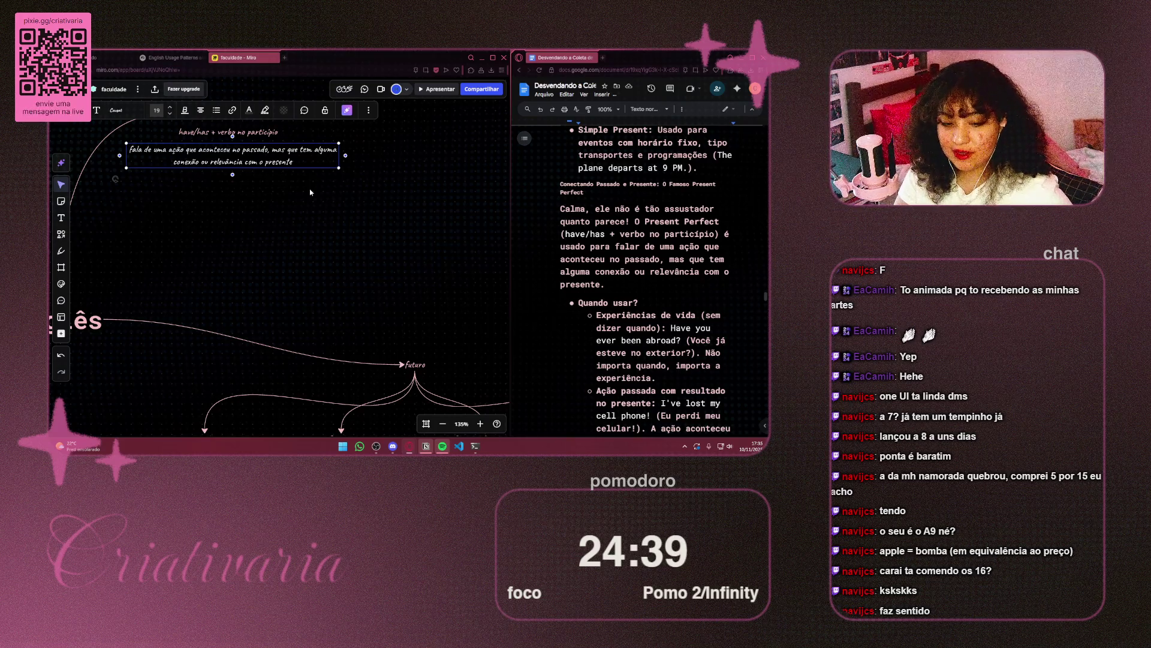
Step: Deselect the note and pan the board until the Inglês root node appears
click(311, 191)
drag(298, 210, 363, 273)
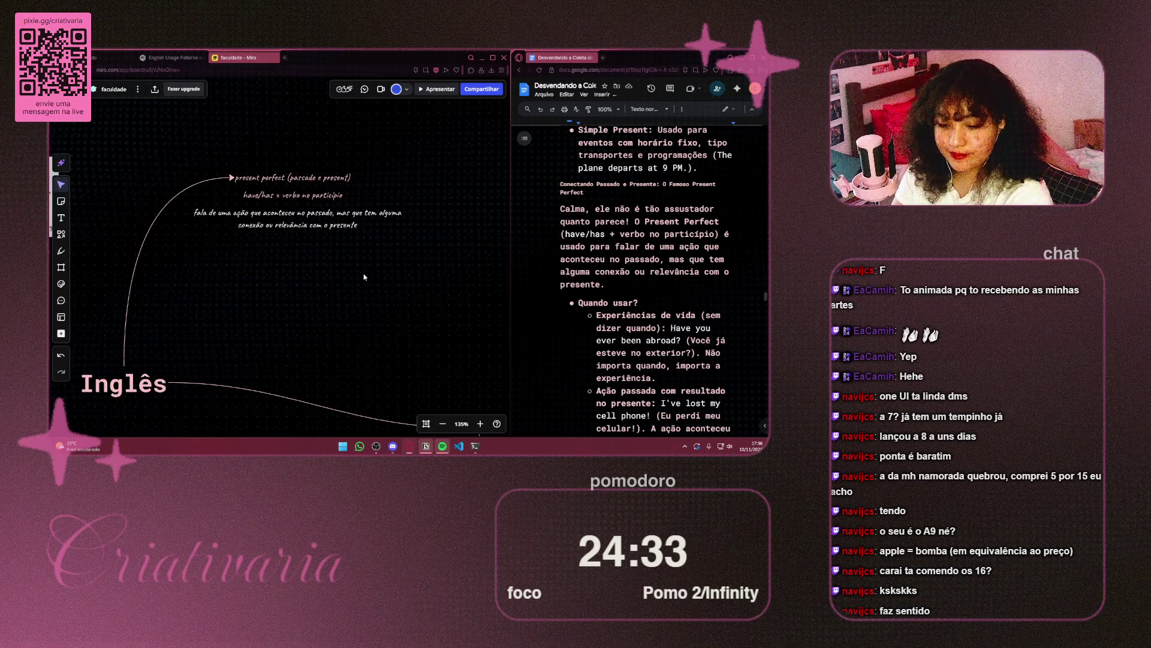
scroll(390, 285, down, 1)
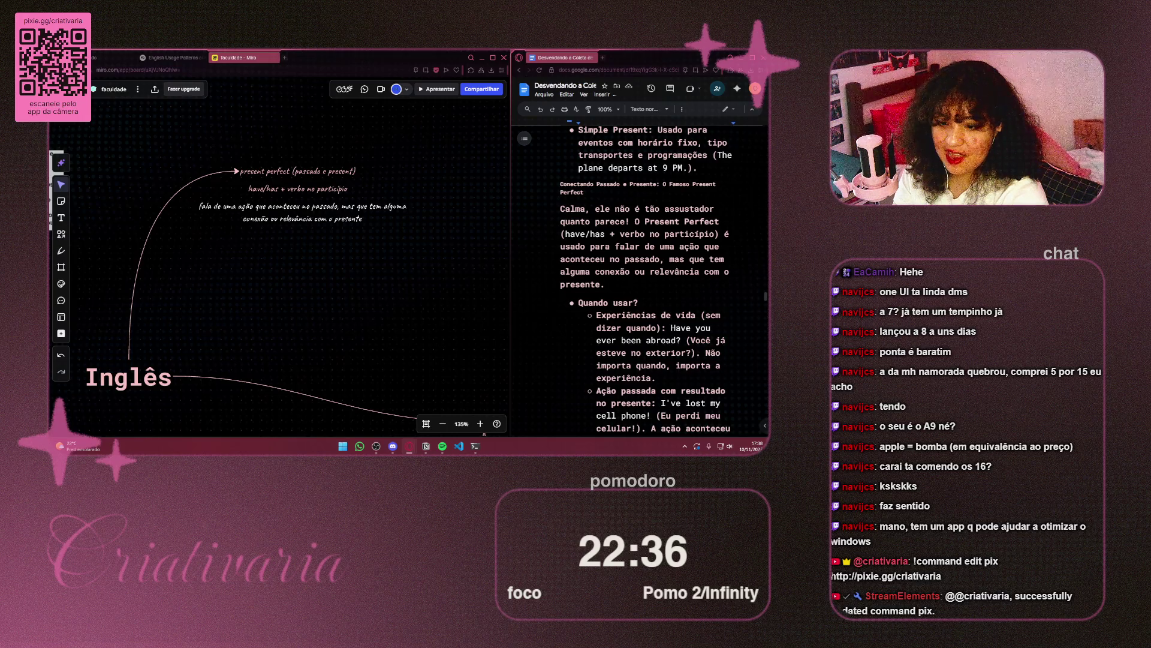
Step: Put the 'fala de uma ação...' explanation text into edit mode
double_click(380, 217)
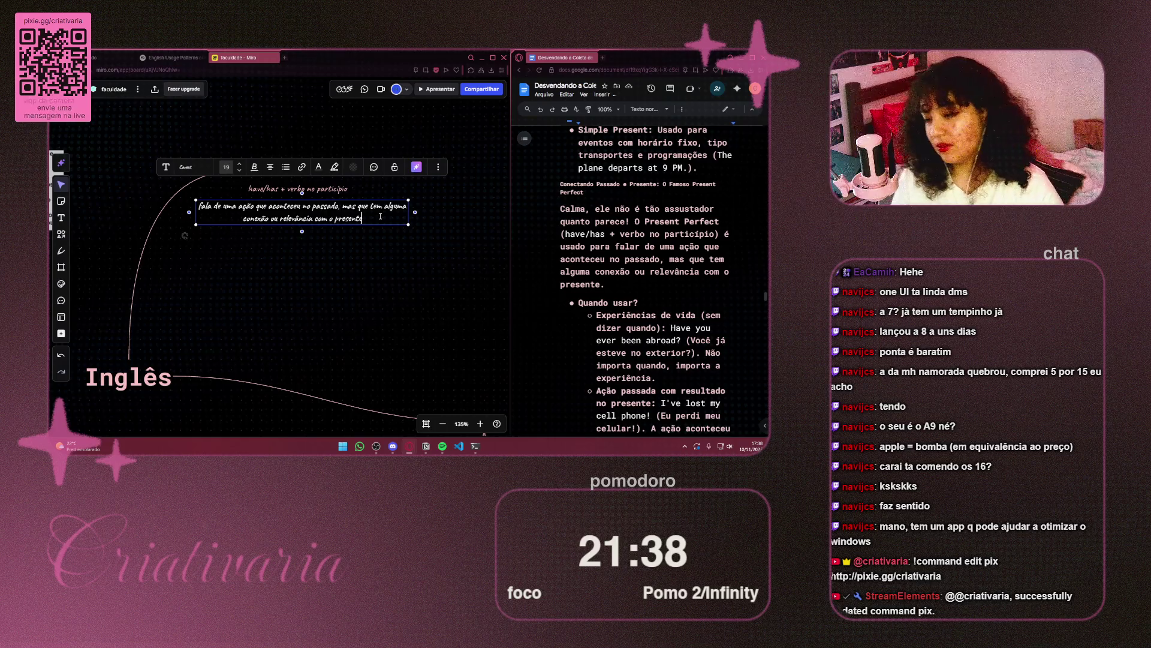
click(354, 233)
text(Have yo)
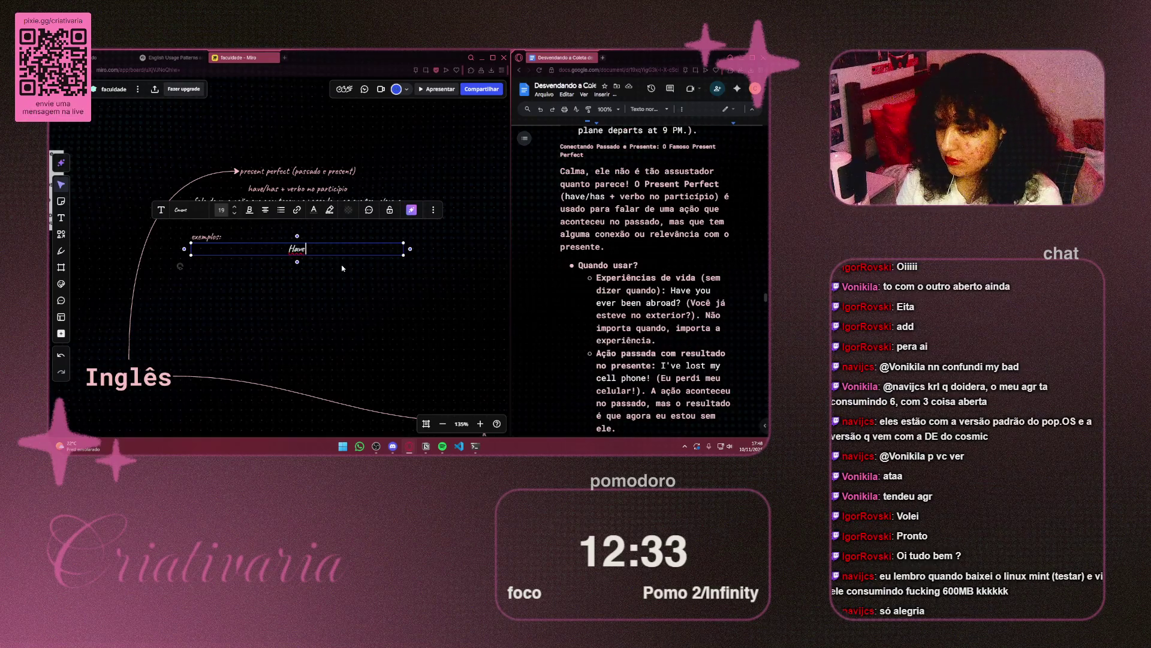
Step: Write 'Have you ever been abroad?' and format it as a left-aligned bullet point
text(u eve)
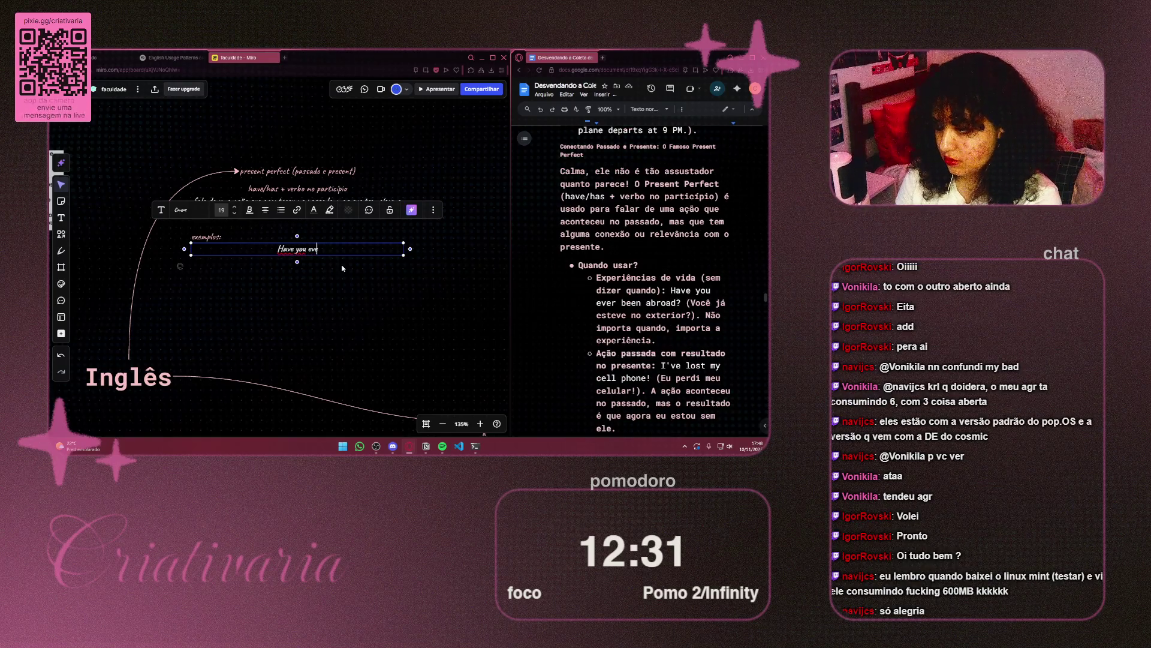
text(r been abrod)
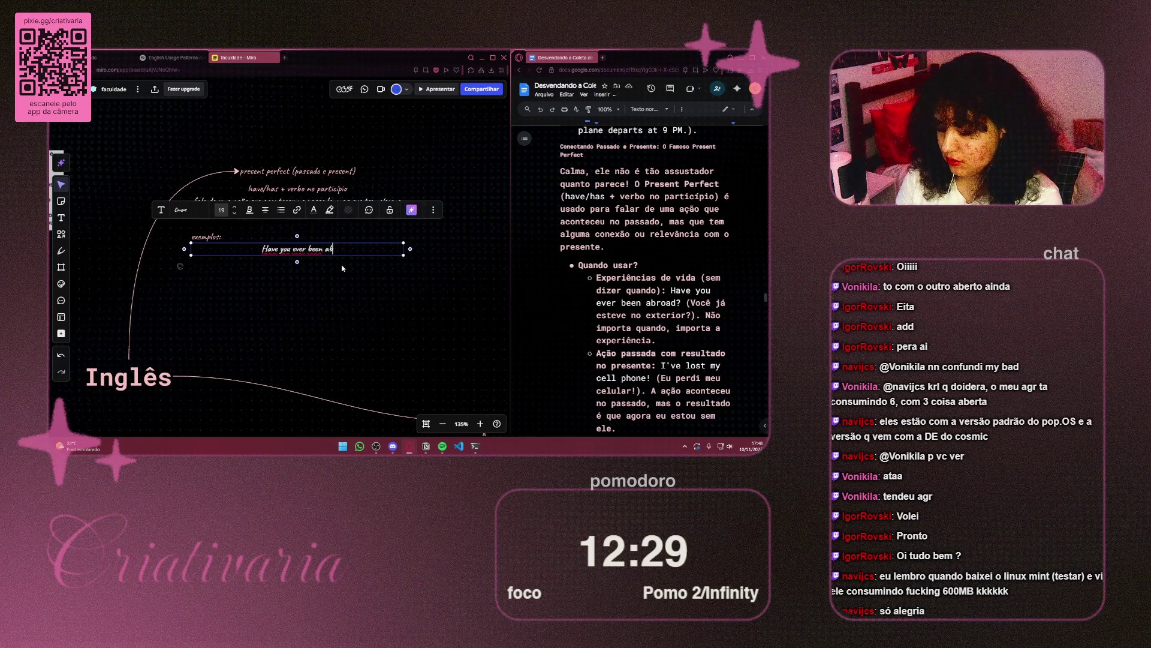
key(BackSpace)
text(ad?)
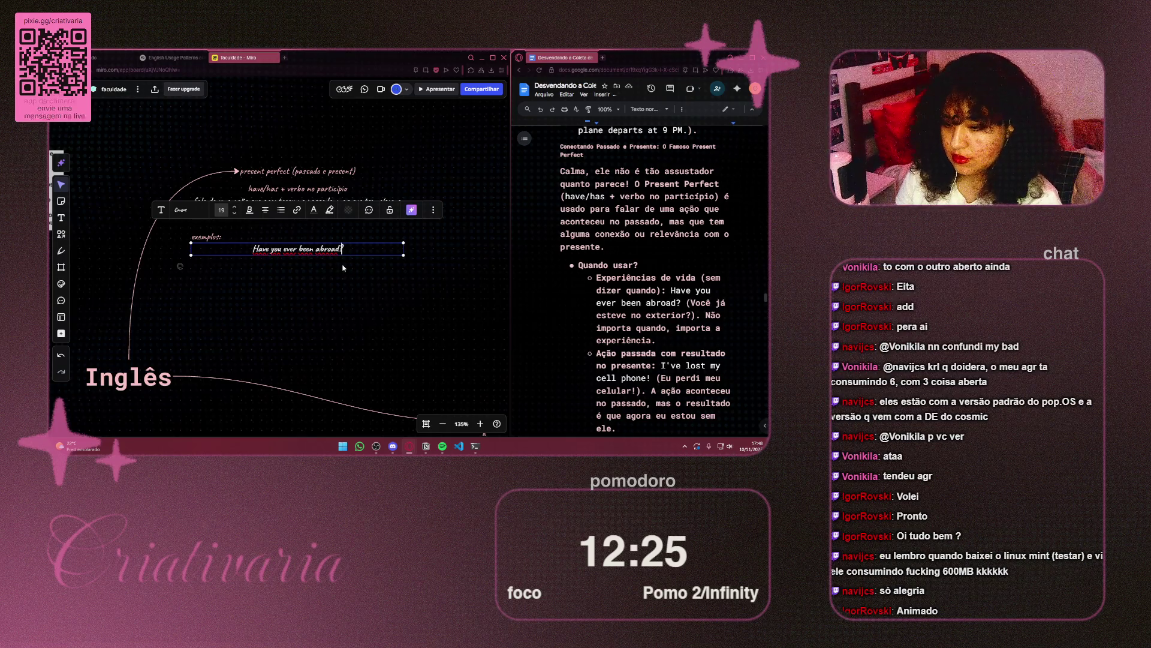
click(265, 209)
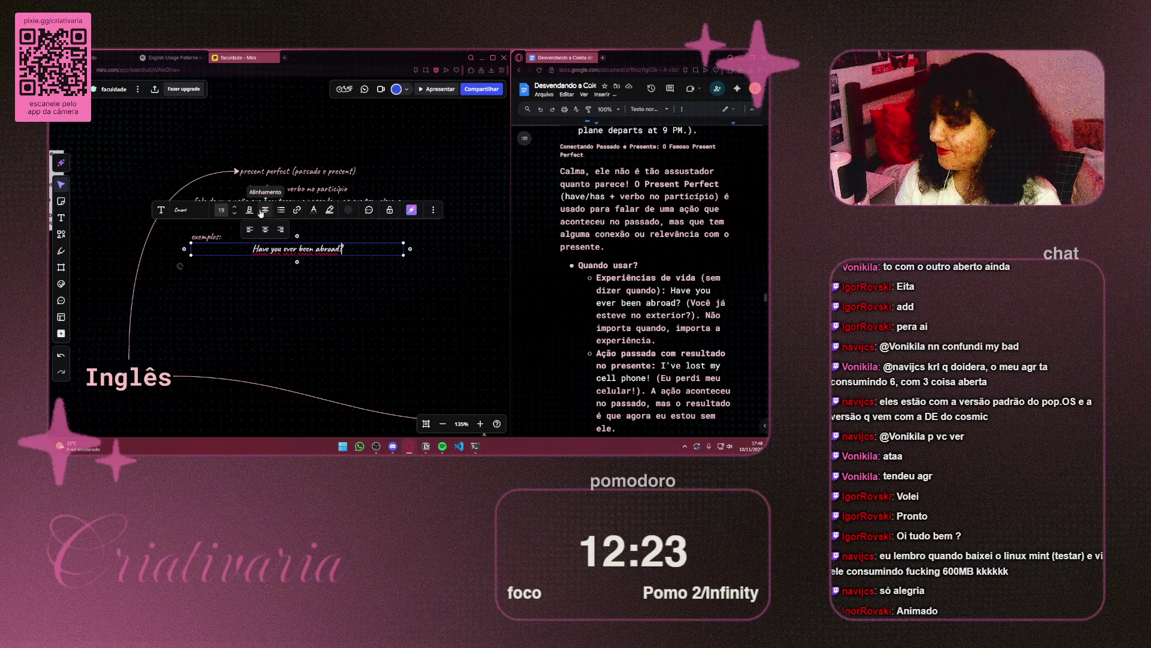
click(252, 231)
click(264, 304)
click(305, 252)
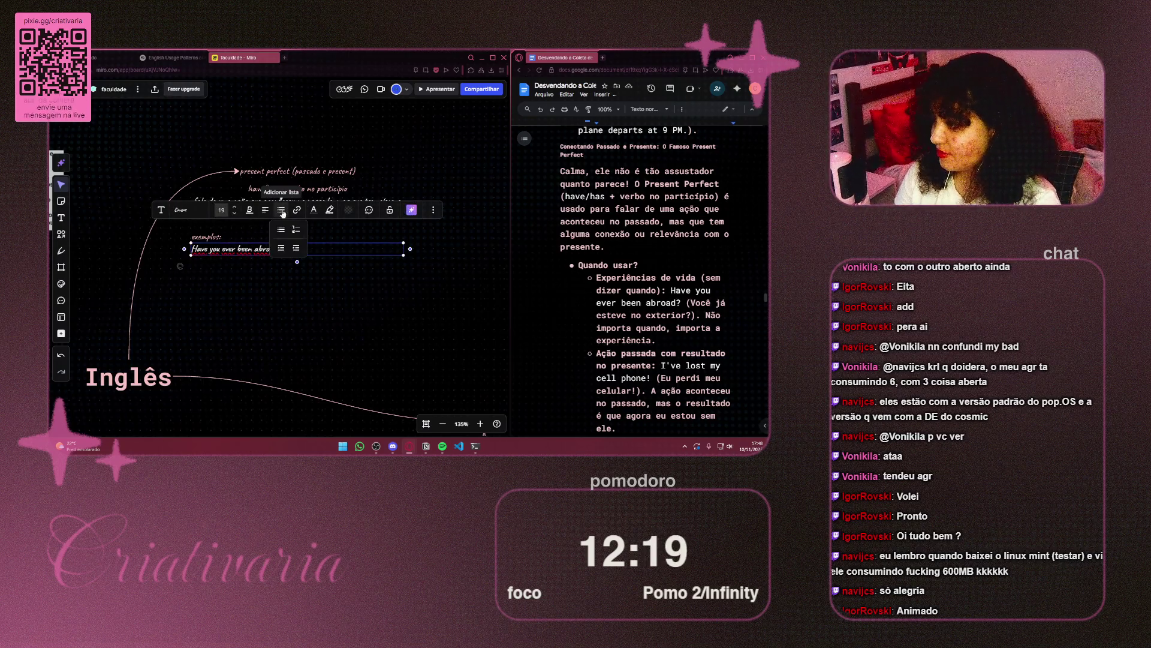
click(281, 209)
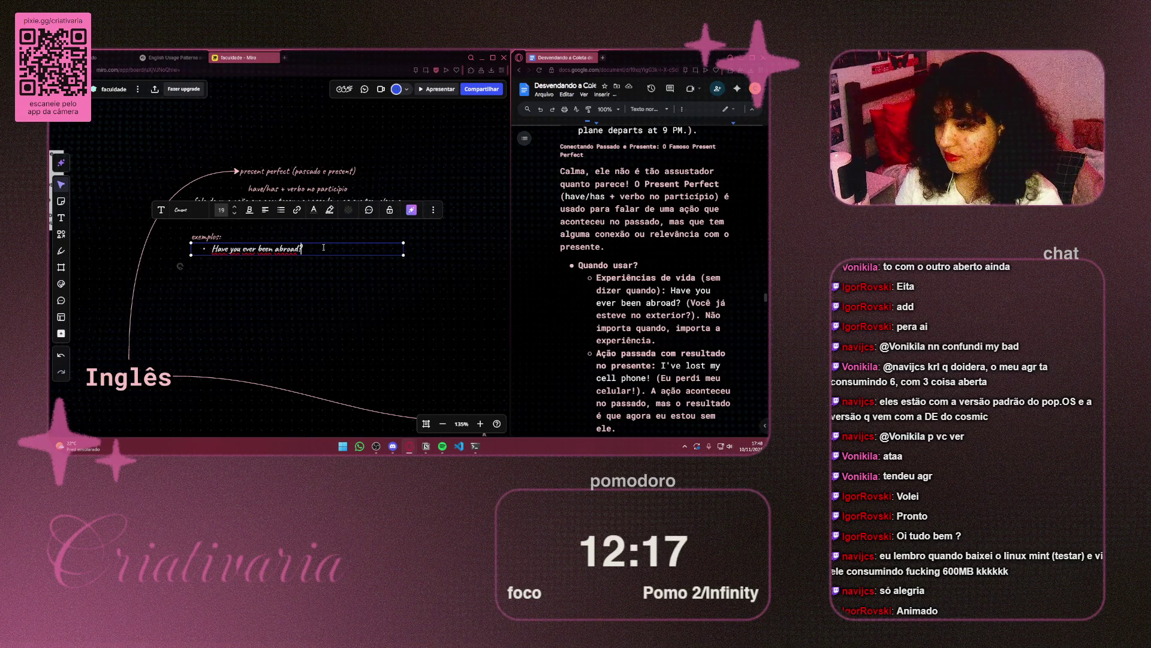
Step: Add 'I've lost my cell phone!' as a second bullet and start a third bullet line
key(Return)
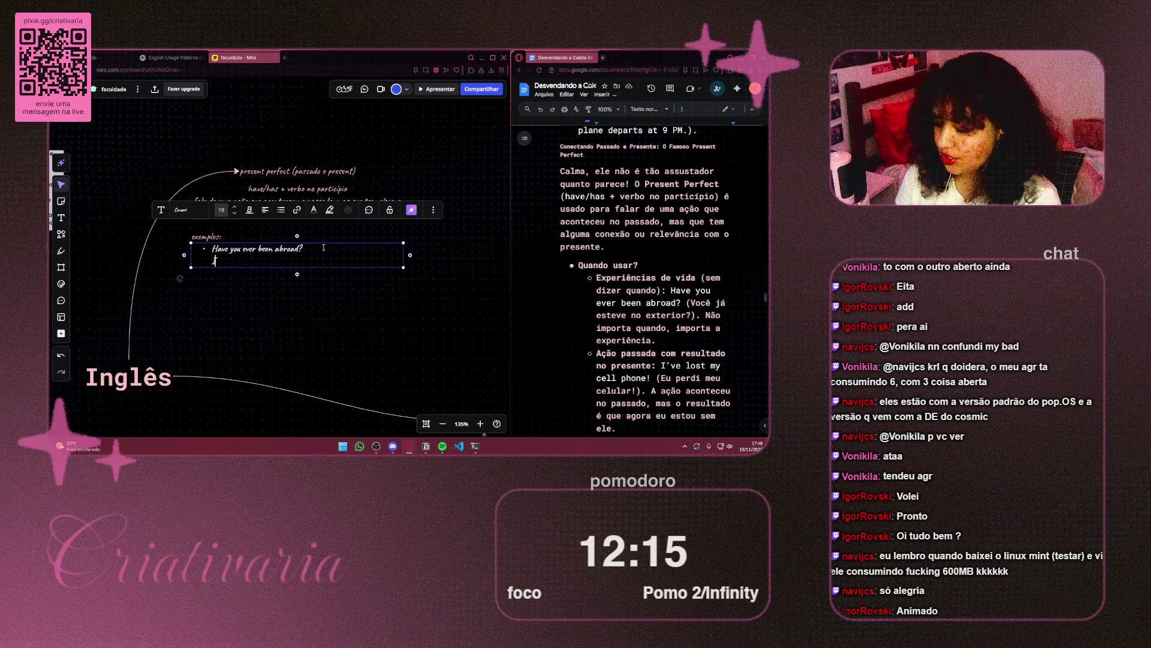
text(I')
key(BackSpace)
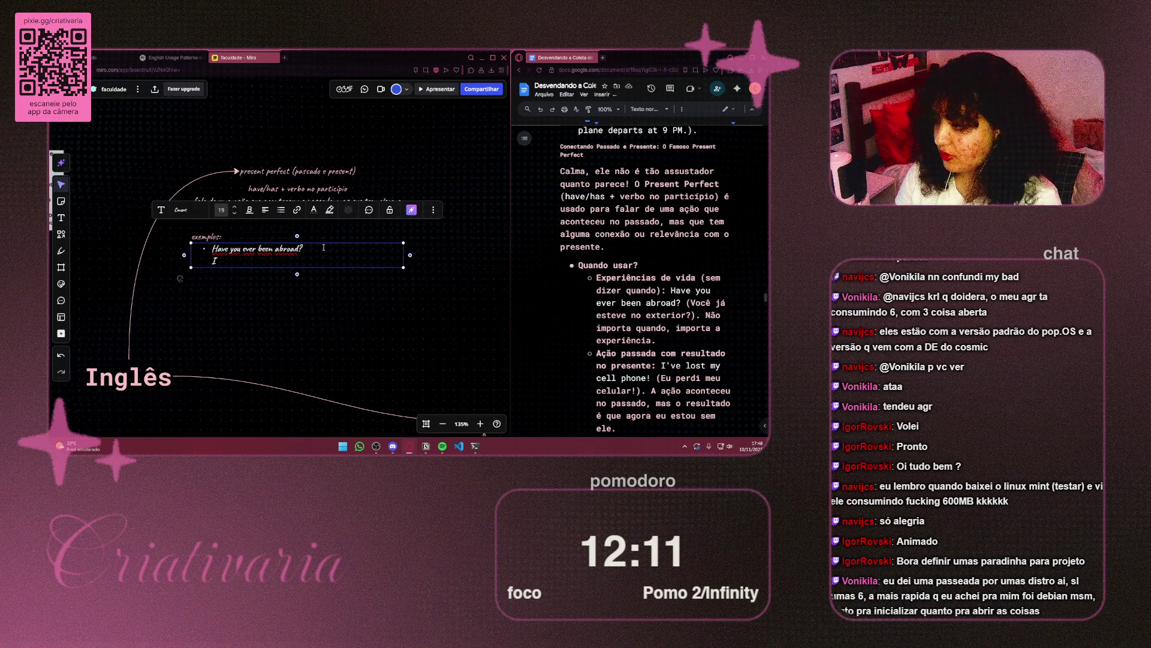
text('ve )
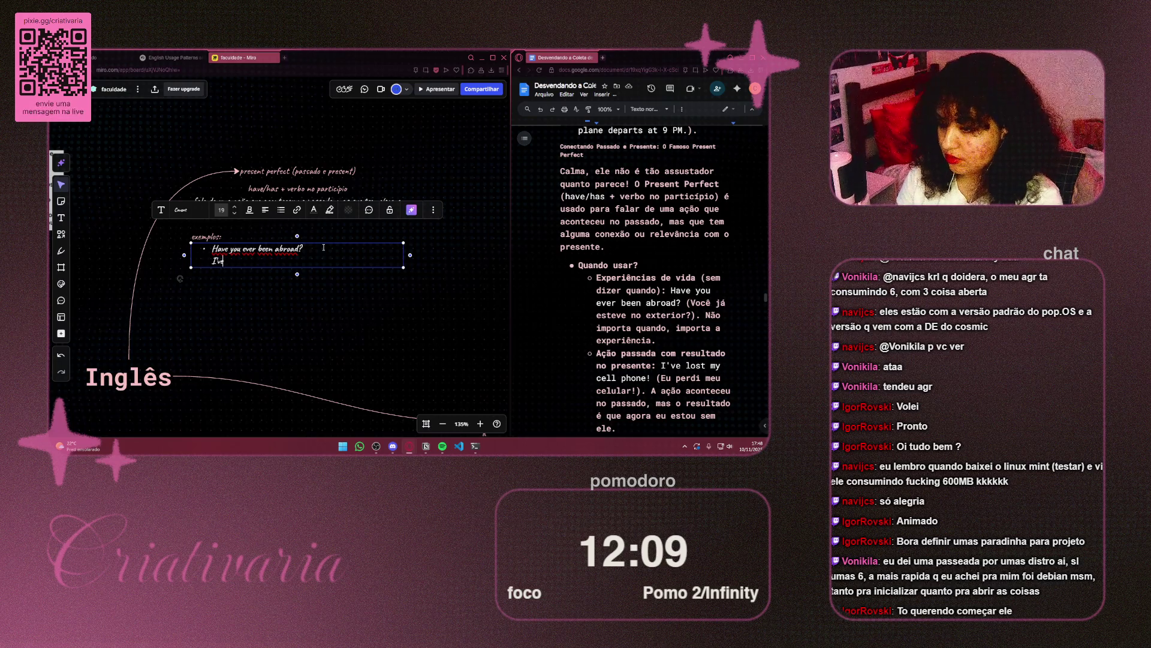
text(lost m)
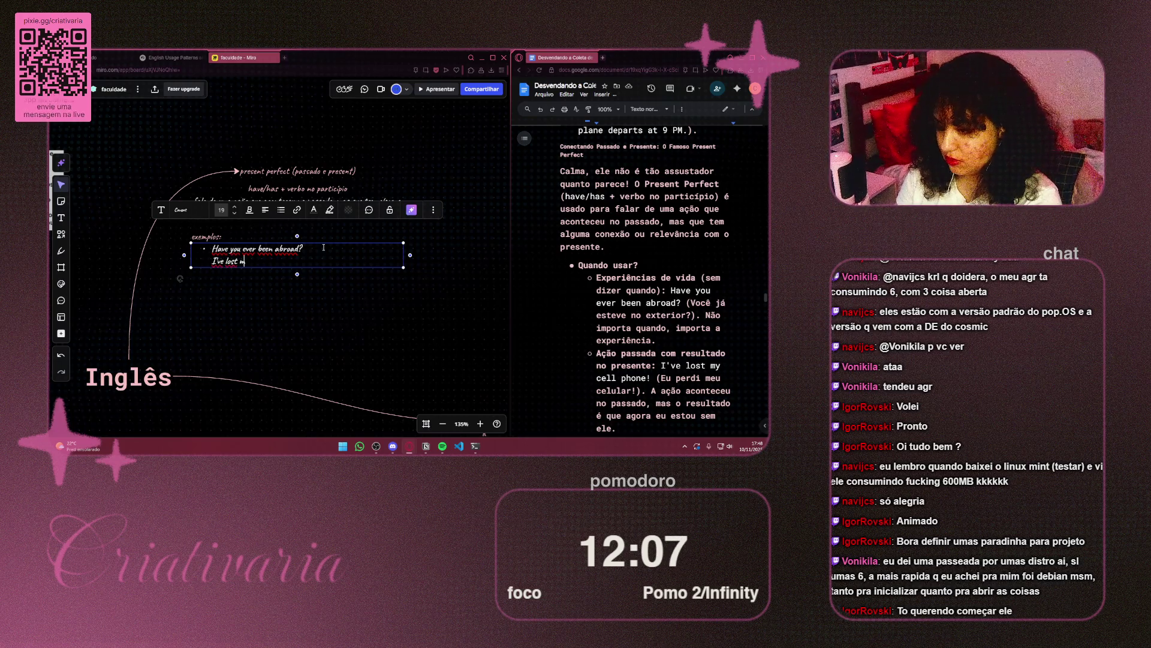
text(y cell)
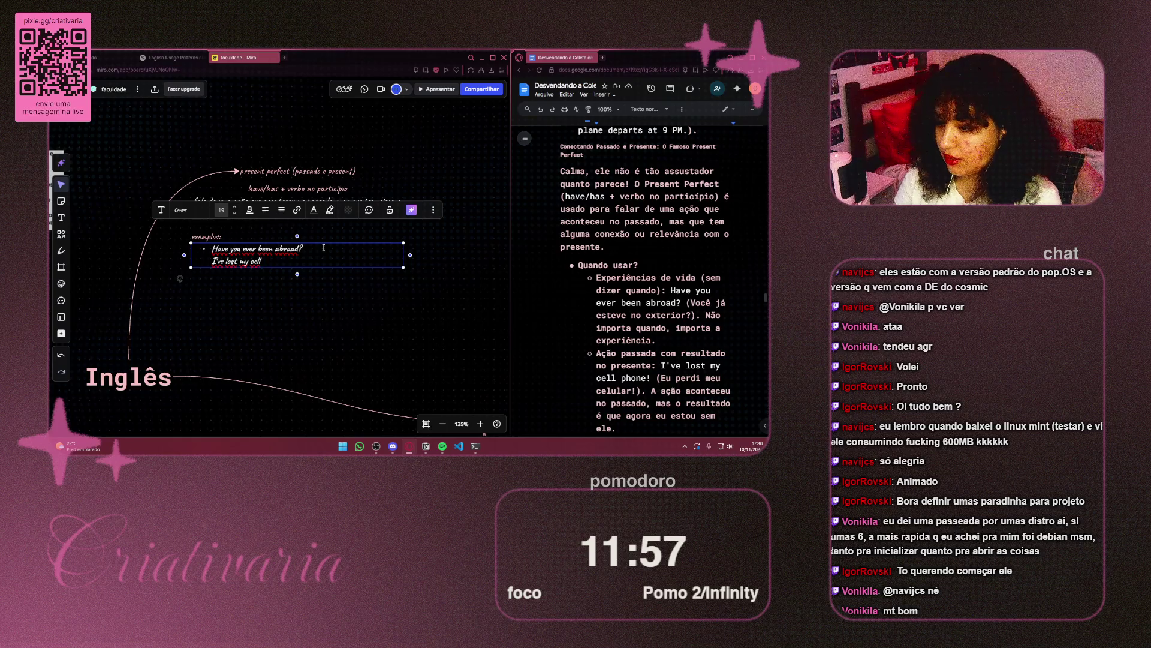
text( phone!)
key(Escape)
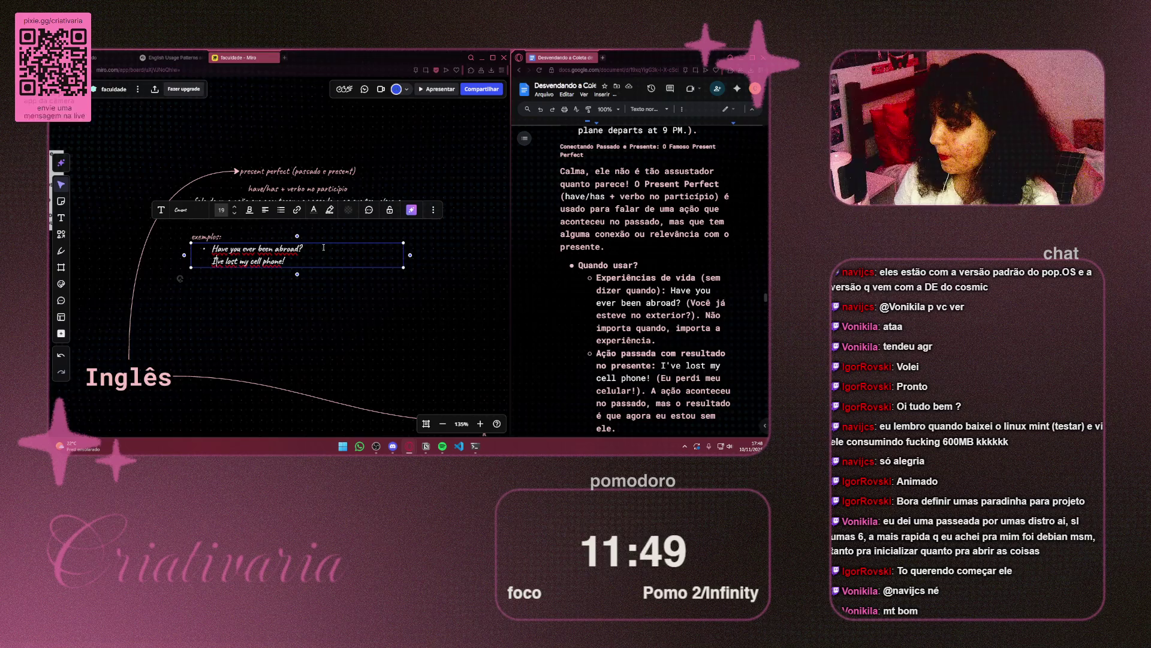
key(BackSpace)
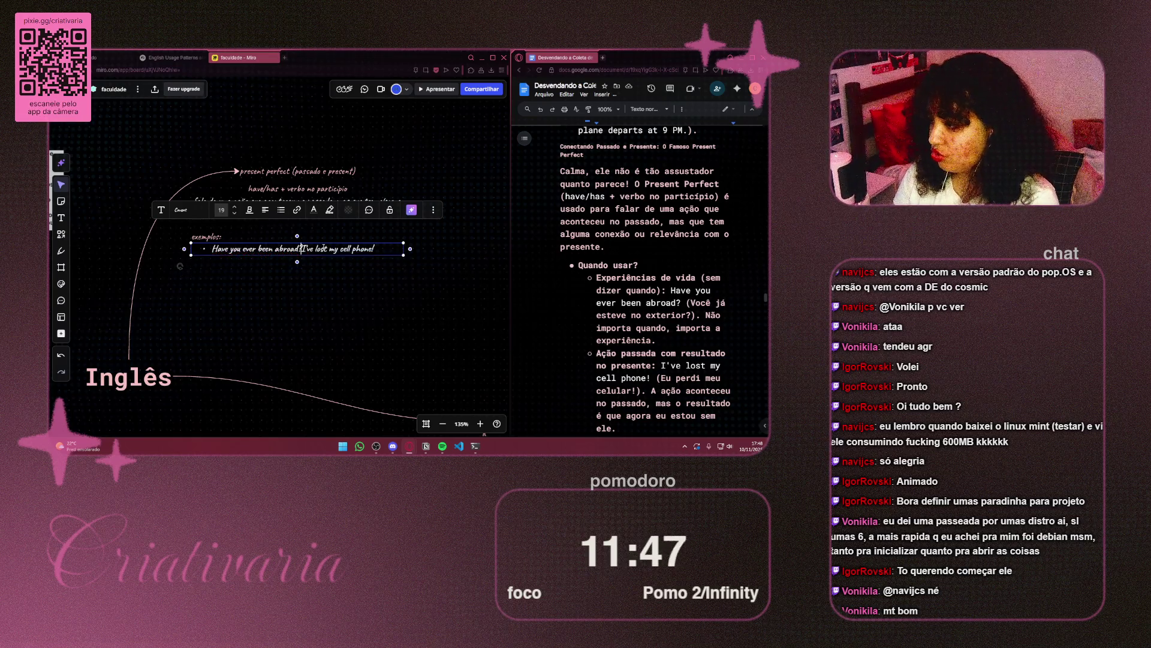
key(Return)
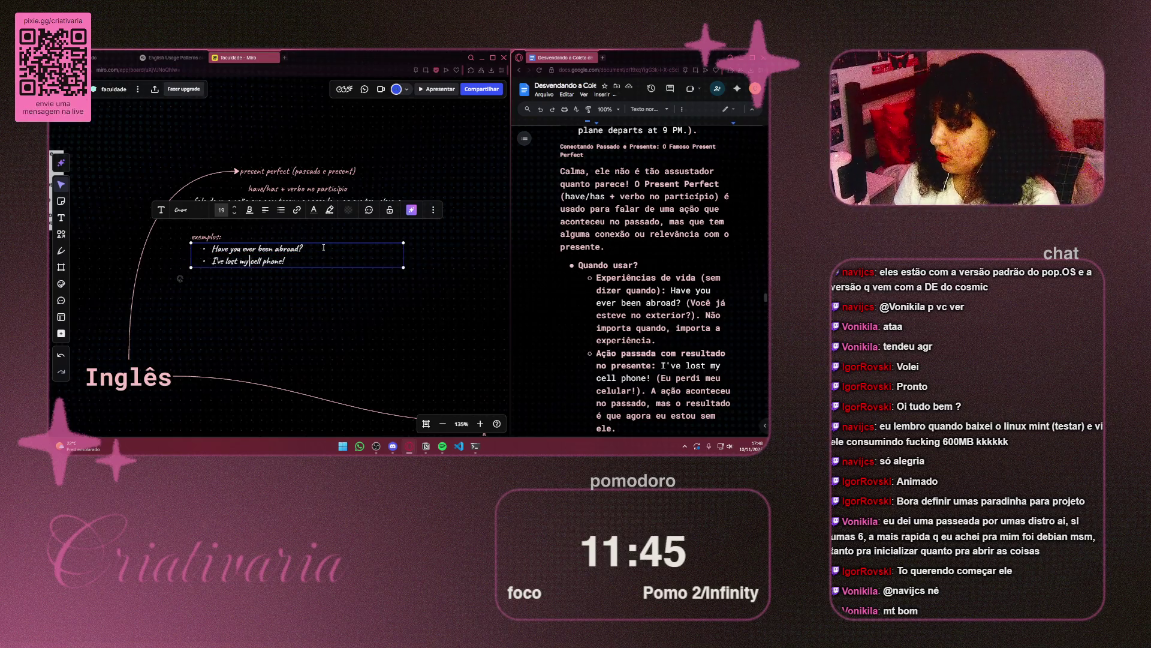
key(Return)
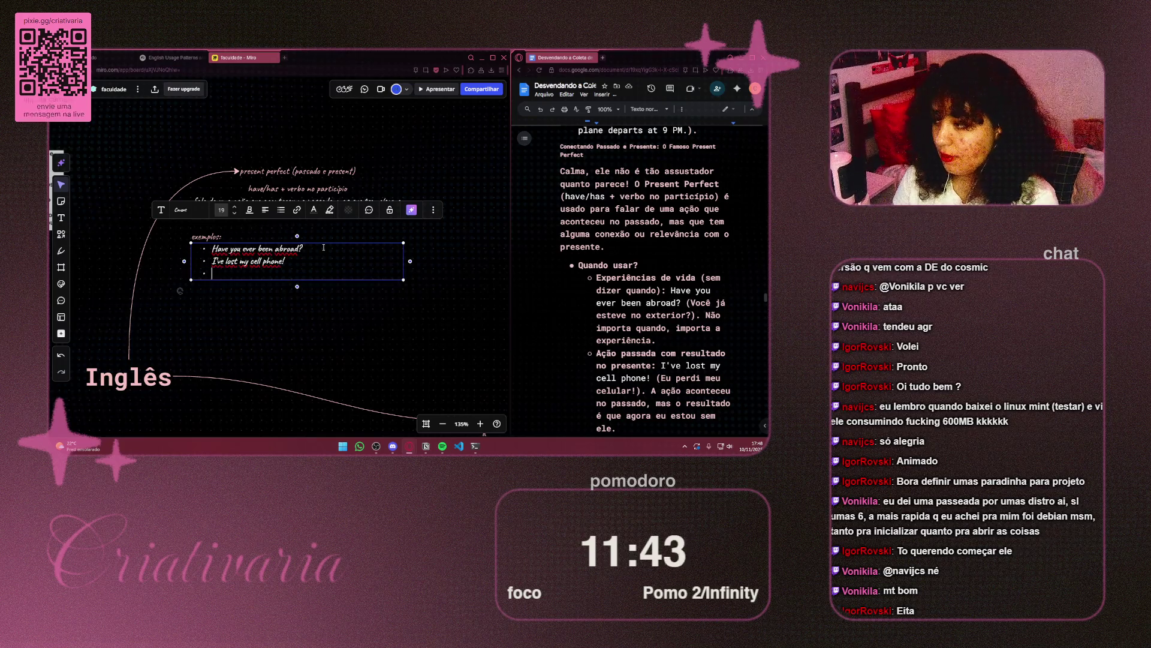
scroll(661, 256, down, 4)
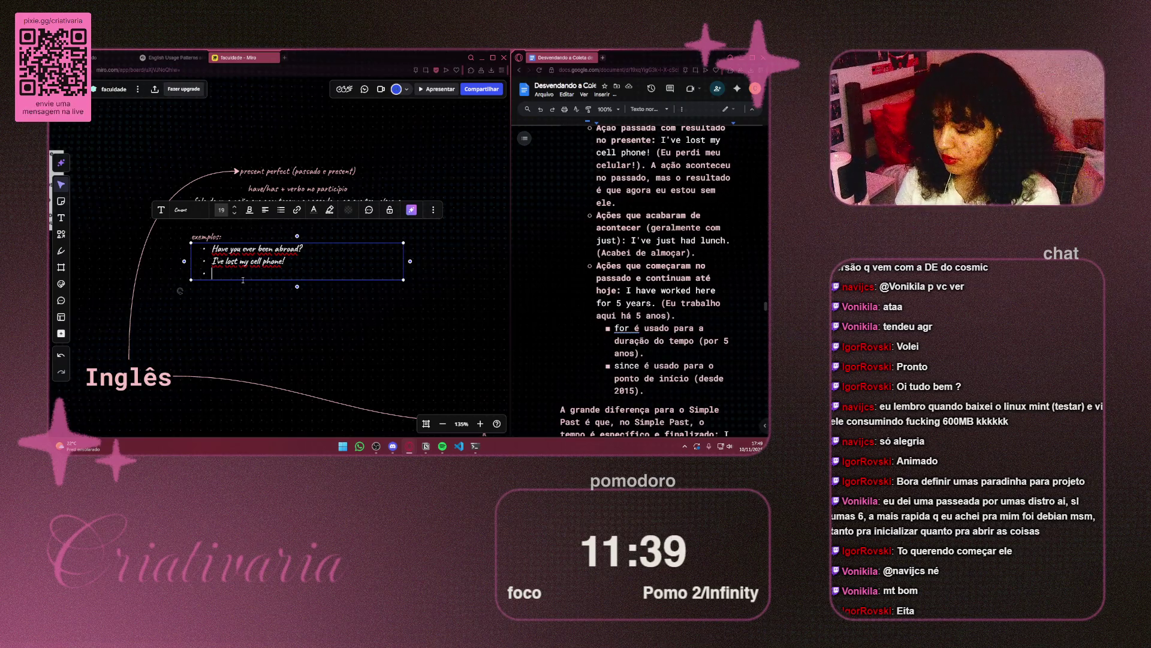
Step: Correct the third example so it reads "I've just had lunch"
text(I've)
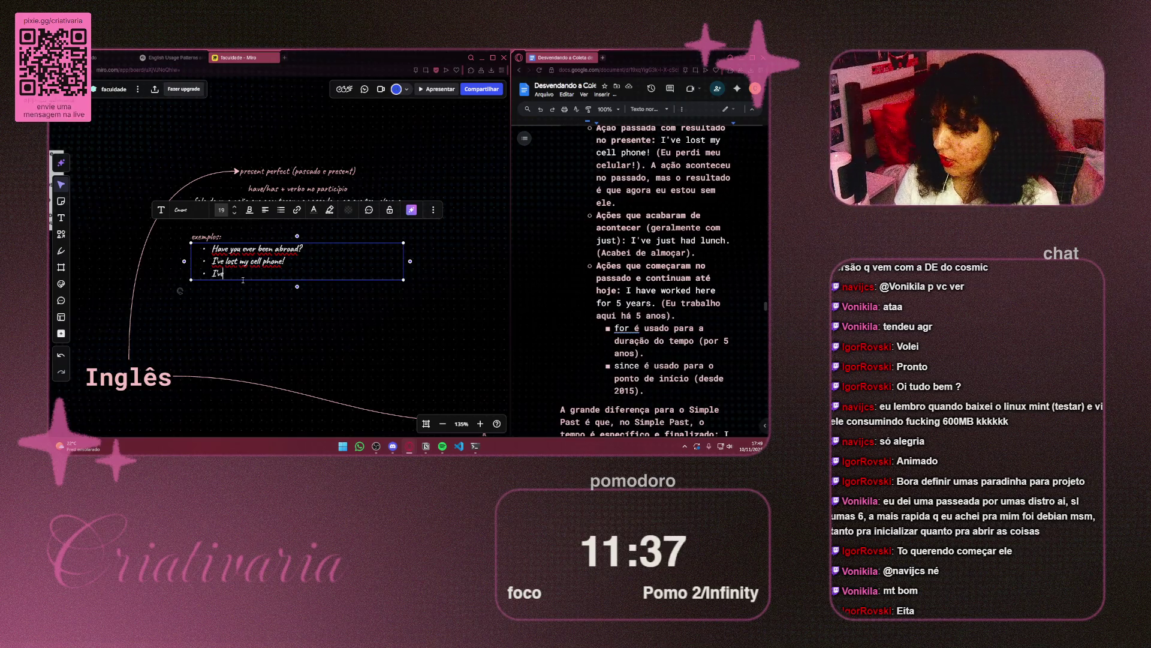
text( just)
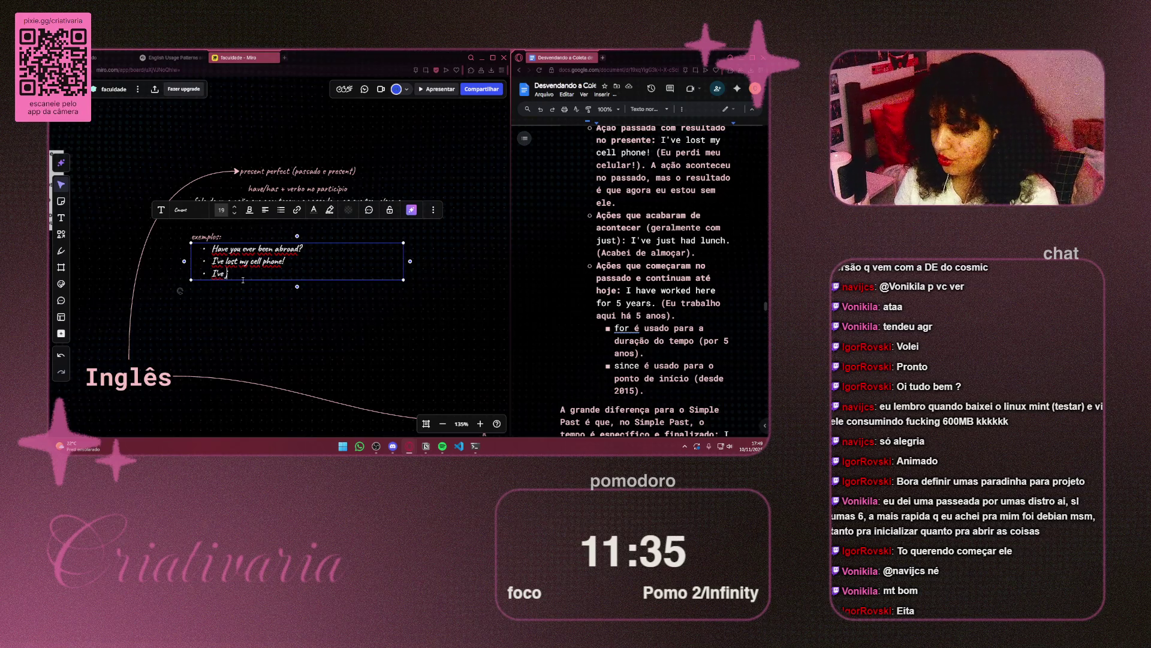
text( ha)
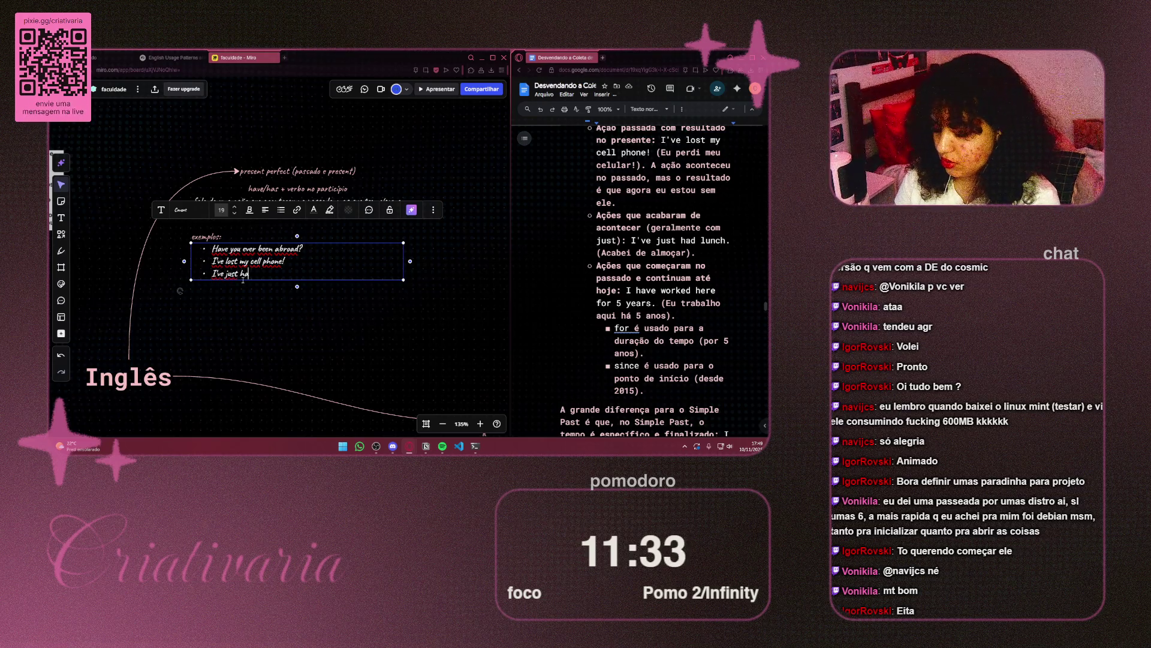
text(d lu)
key(BackSpace)
key(BackSpace)
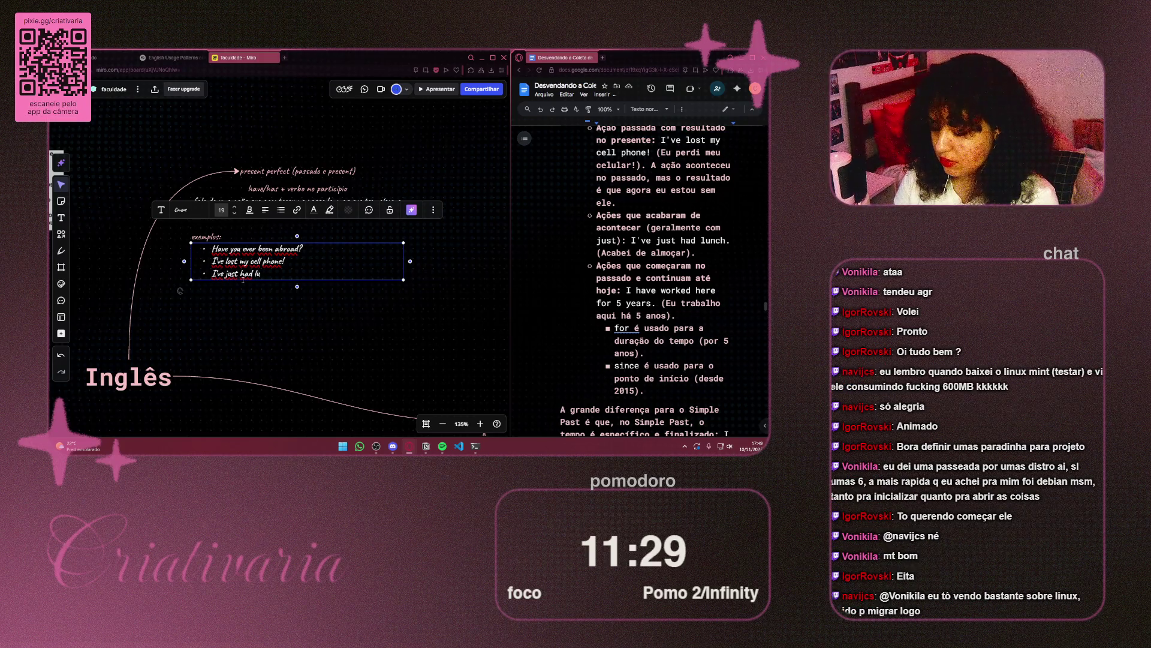
text(nch)
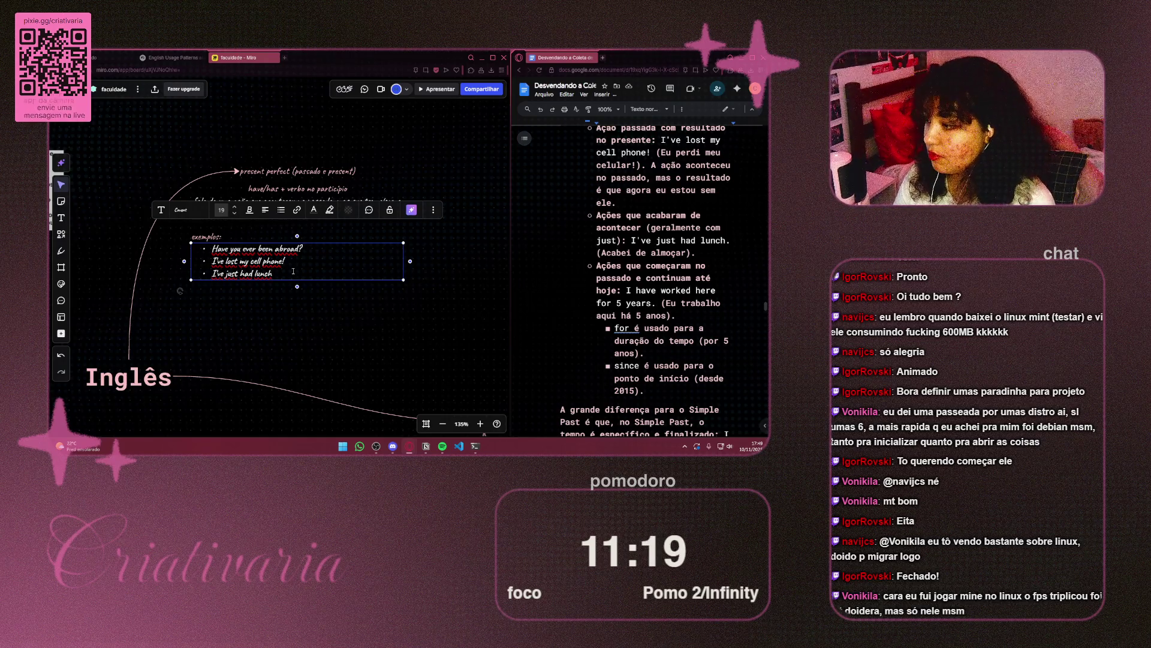
Step: Add a fourth bullet reading "I have worked here for 5 years."
key(Return)
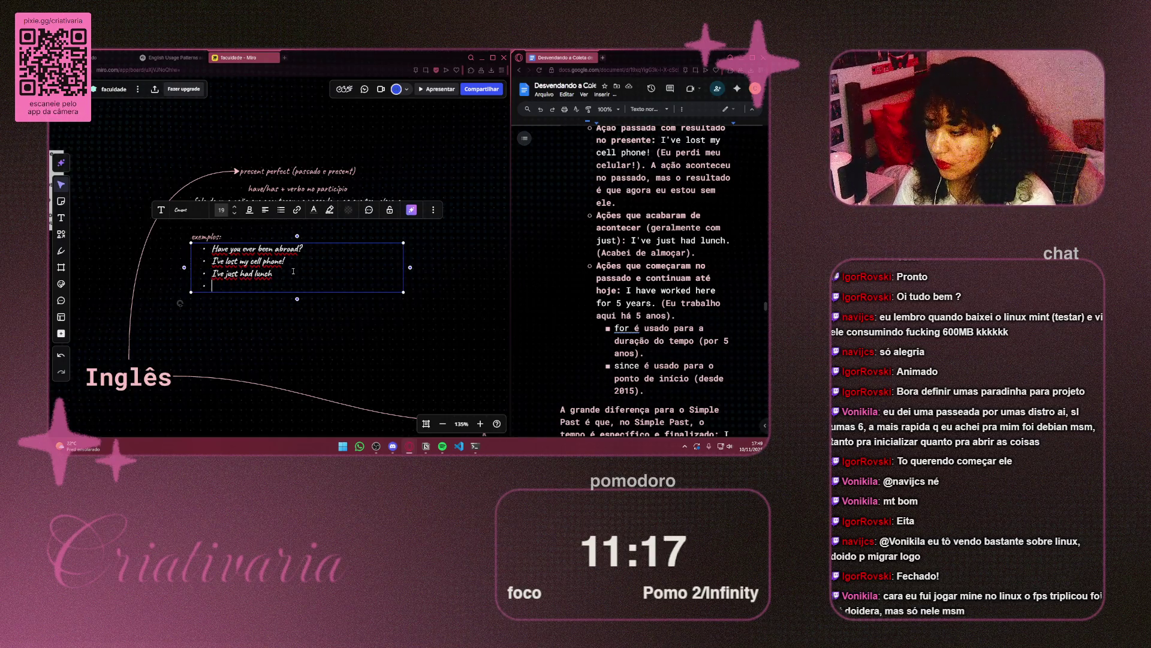
text(I ha)
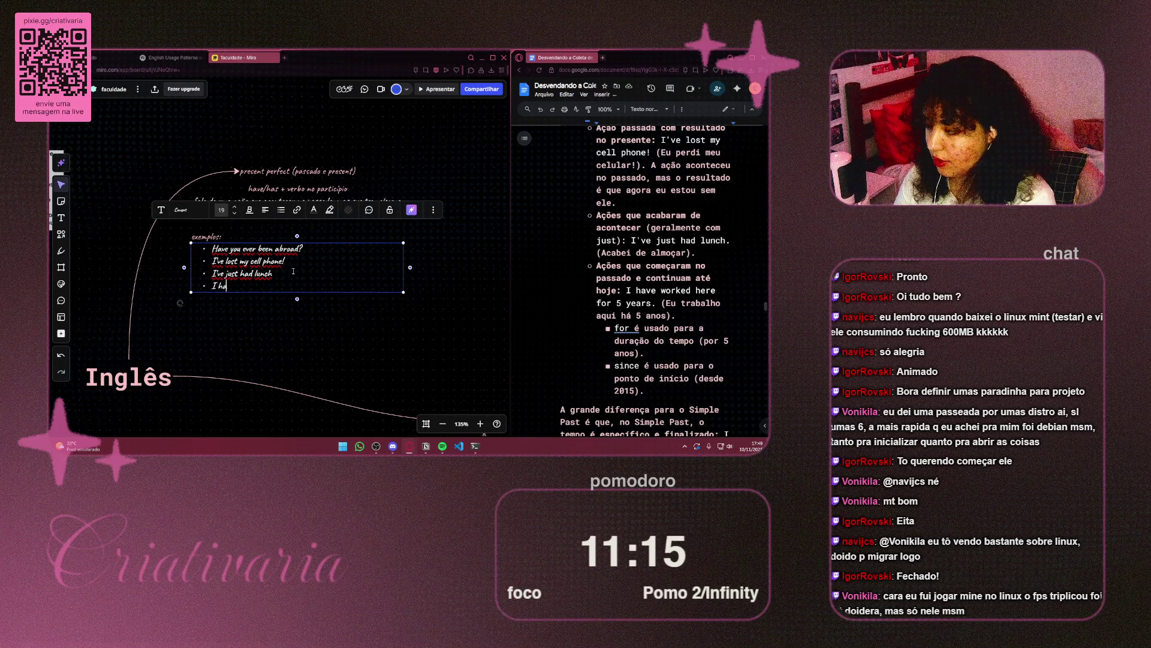
text(ve w)
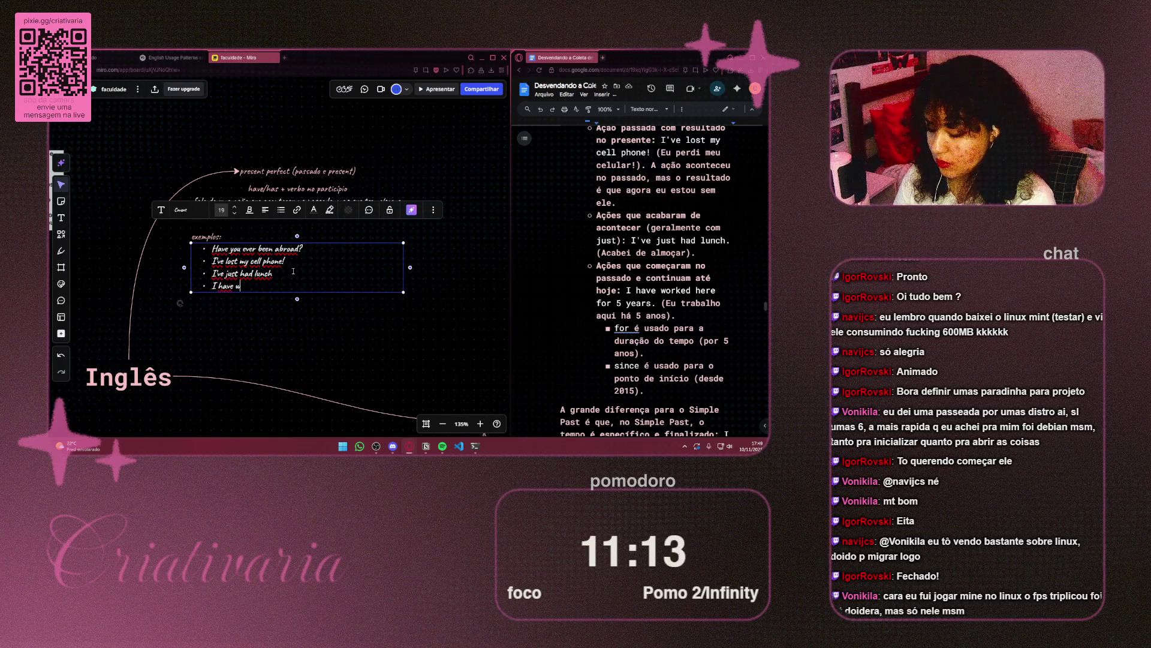
text(orked)
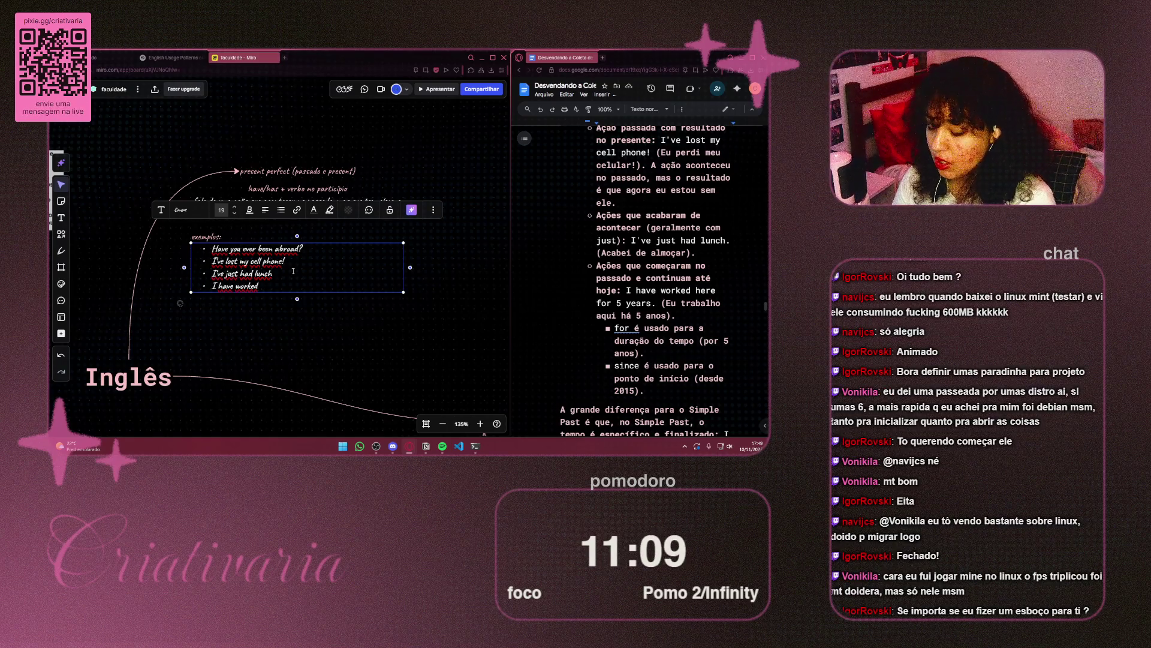
text( here for 5 y)
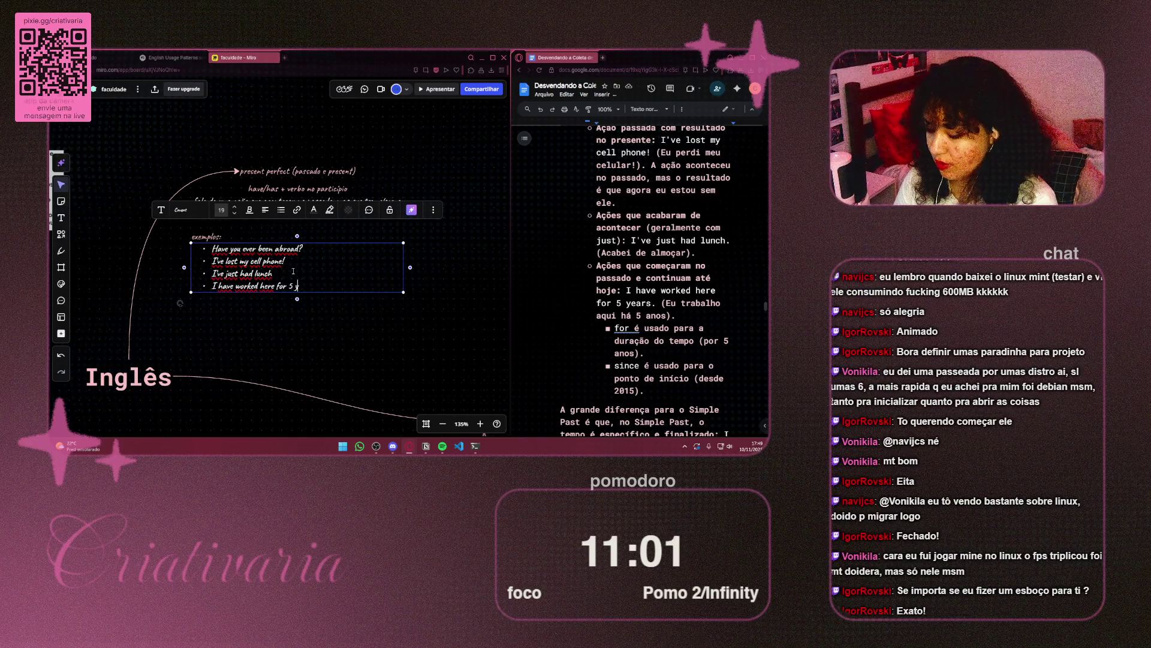
text(e)
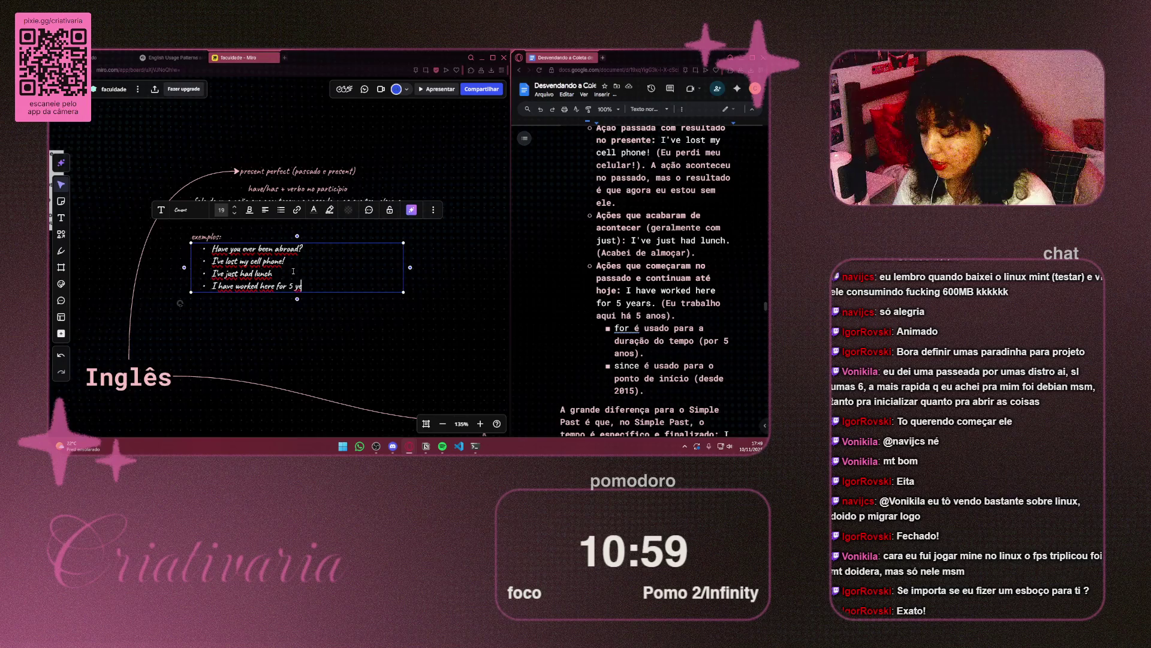
text(ar)
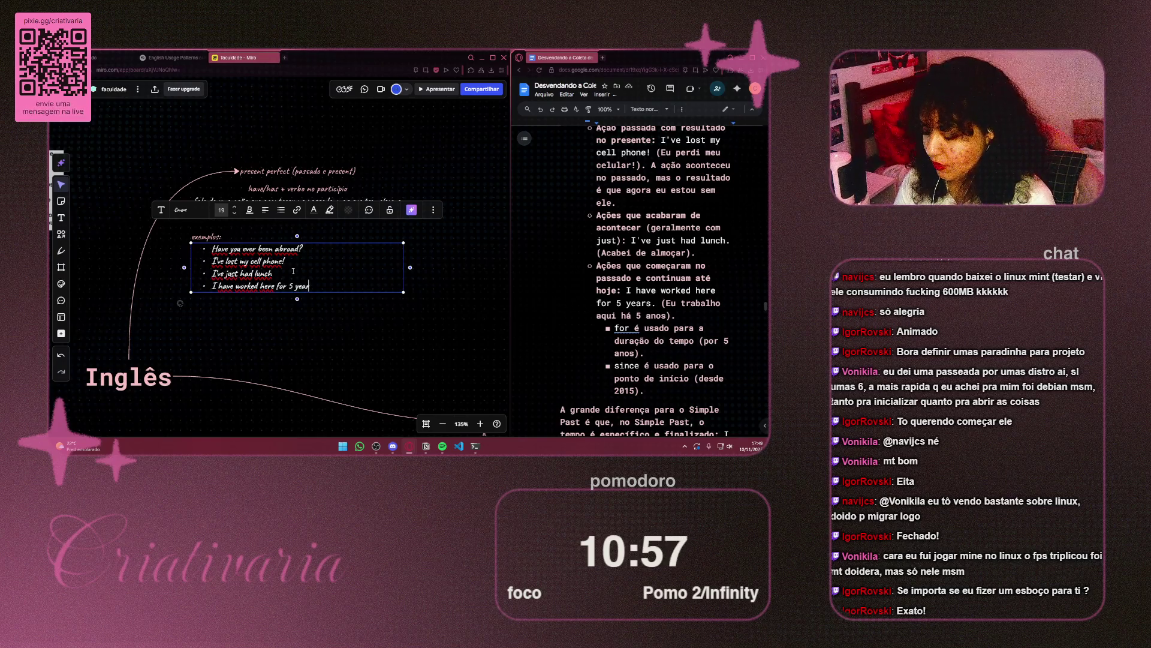
text(s)
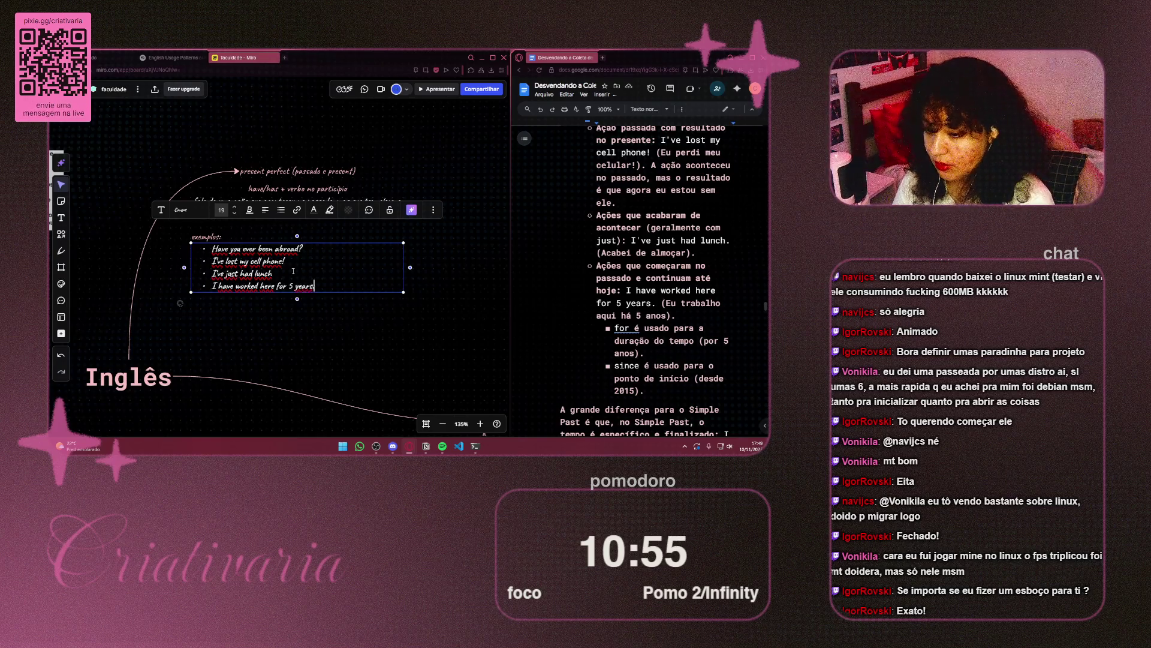
text(.)
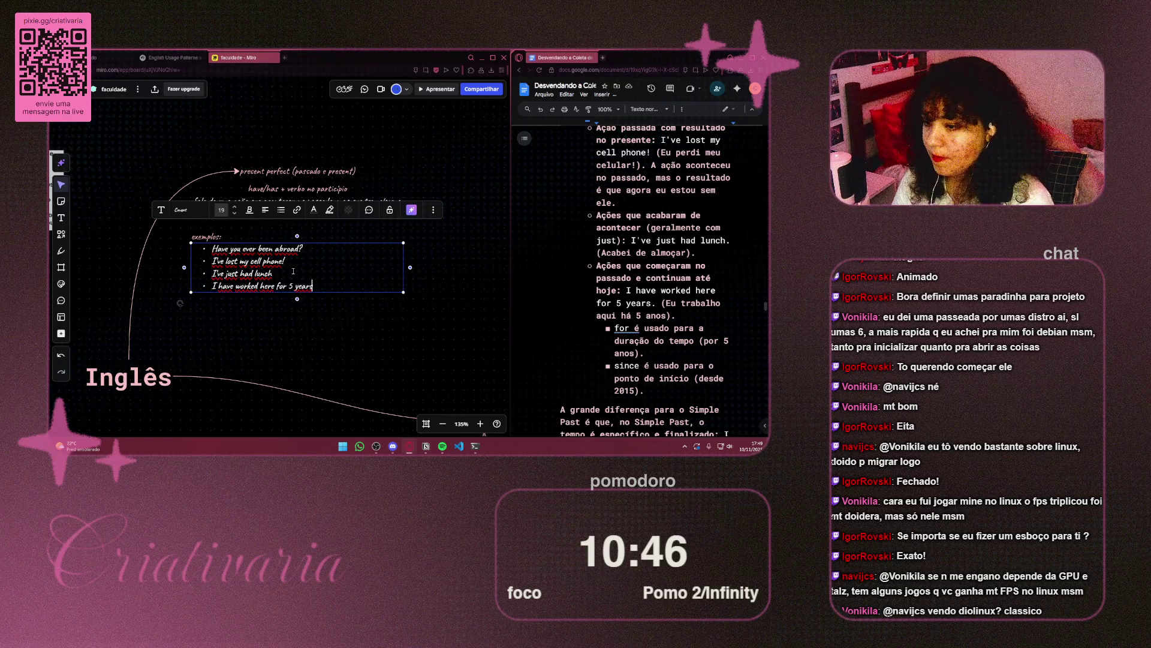
Step: Widen the present perfect examples text box slightly
scroll(448, 321, up, 2)
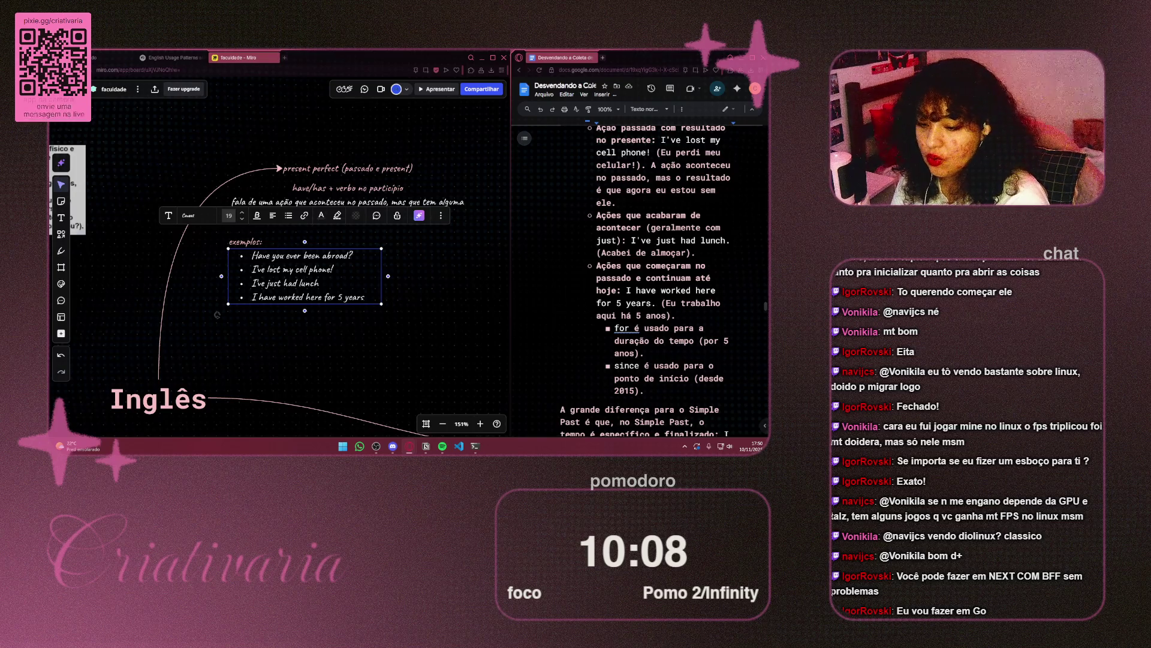
scroll(660, 268, down, 5)
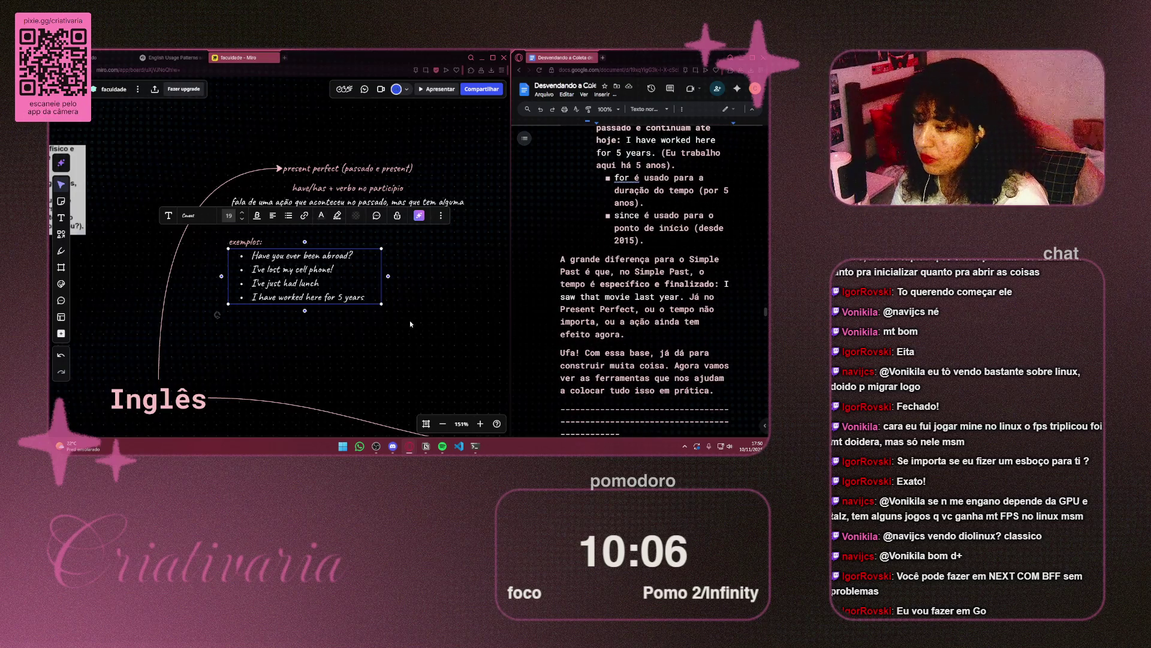
drag(382, 275, 384, 272)
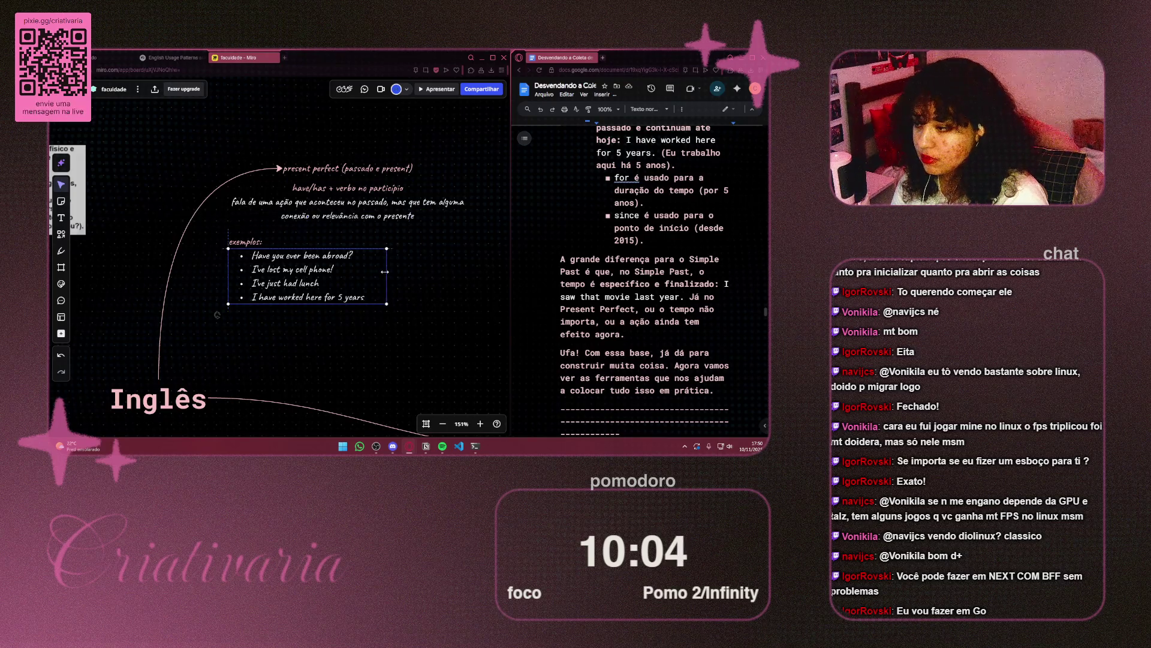
key(Escape)
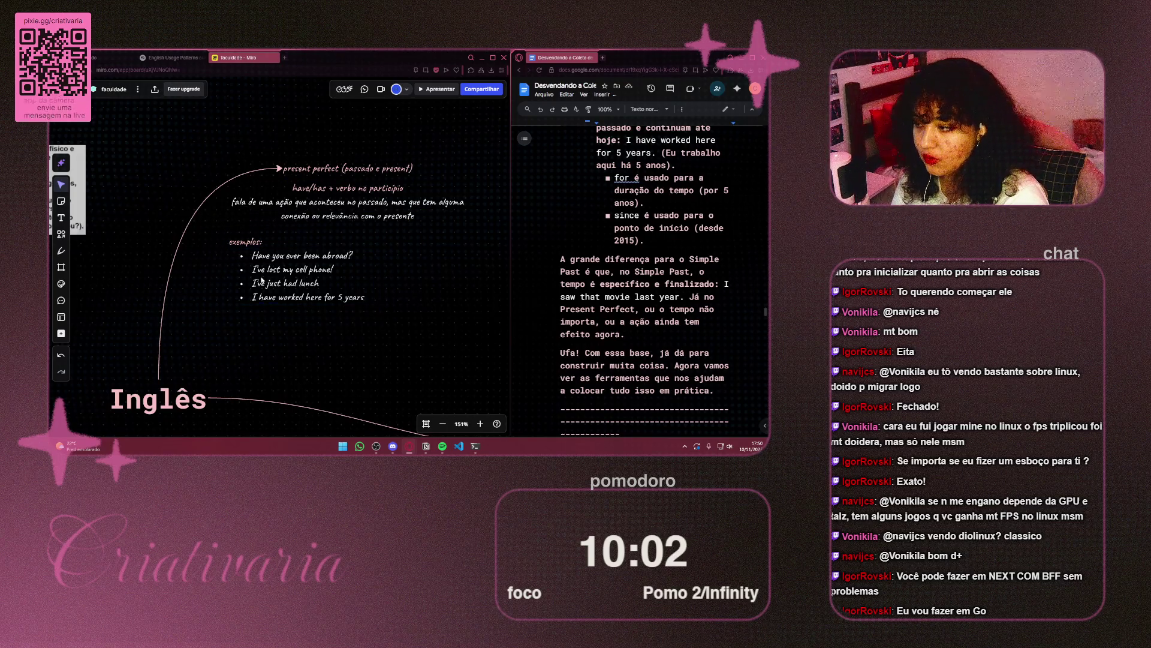
Step: Reselect the examples list and reopen its text for editing
click(260, 282)
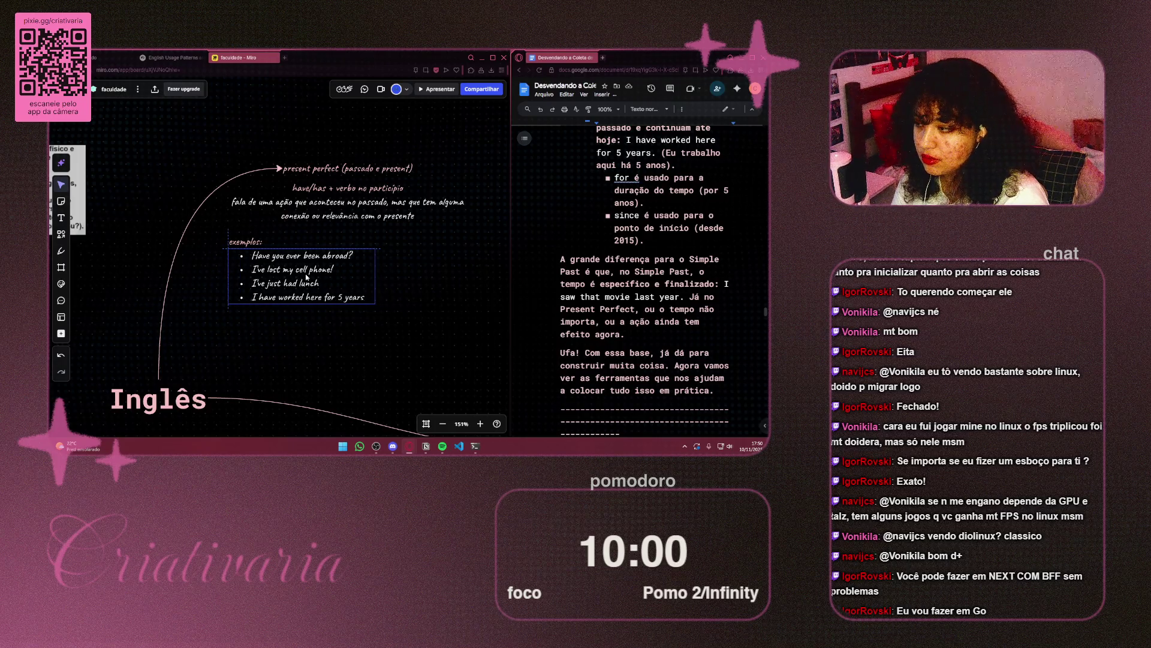
key(Escape)
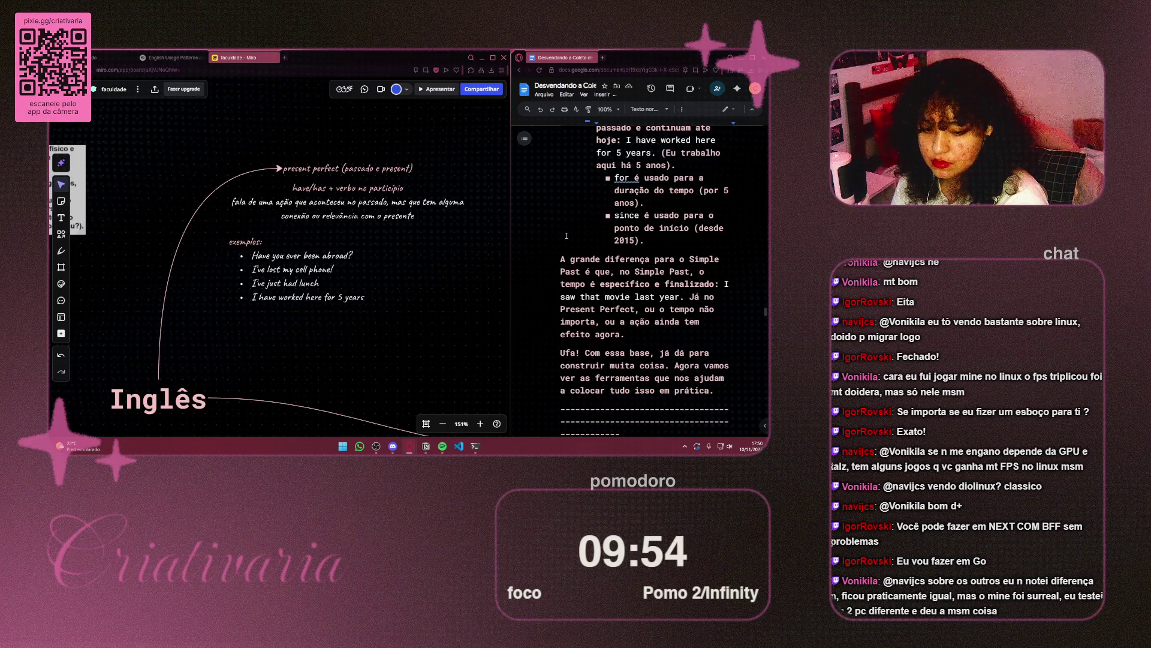
click(562, 259)
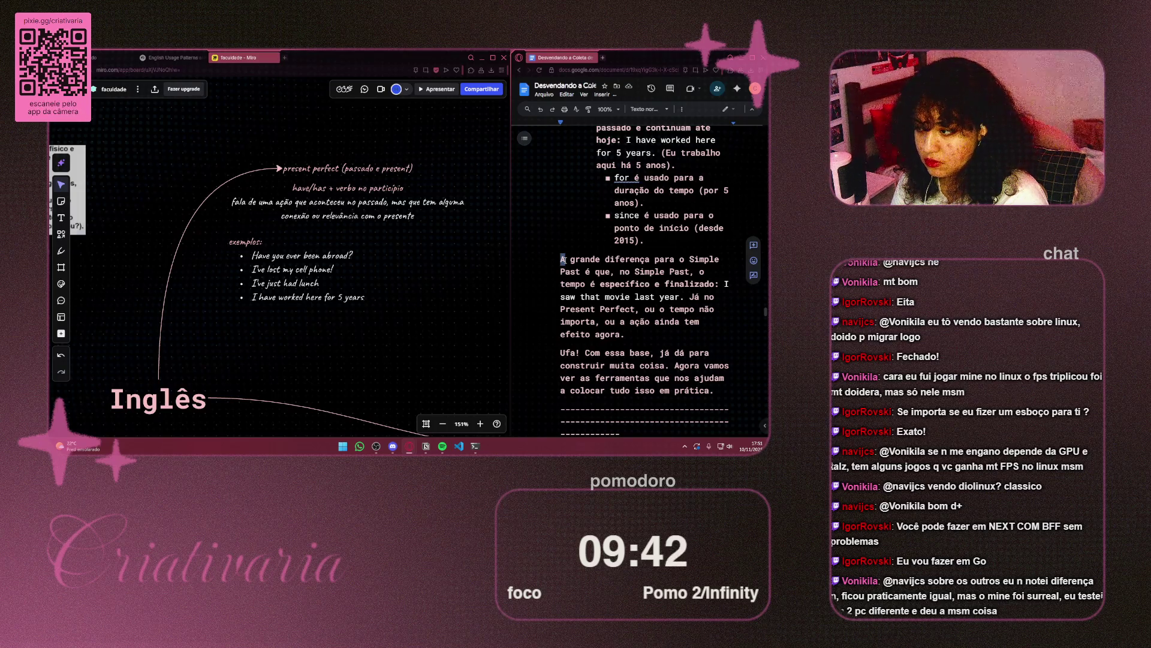
double_click(354, 254)
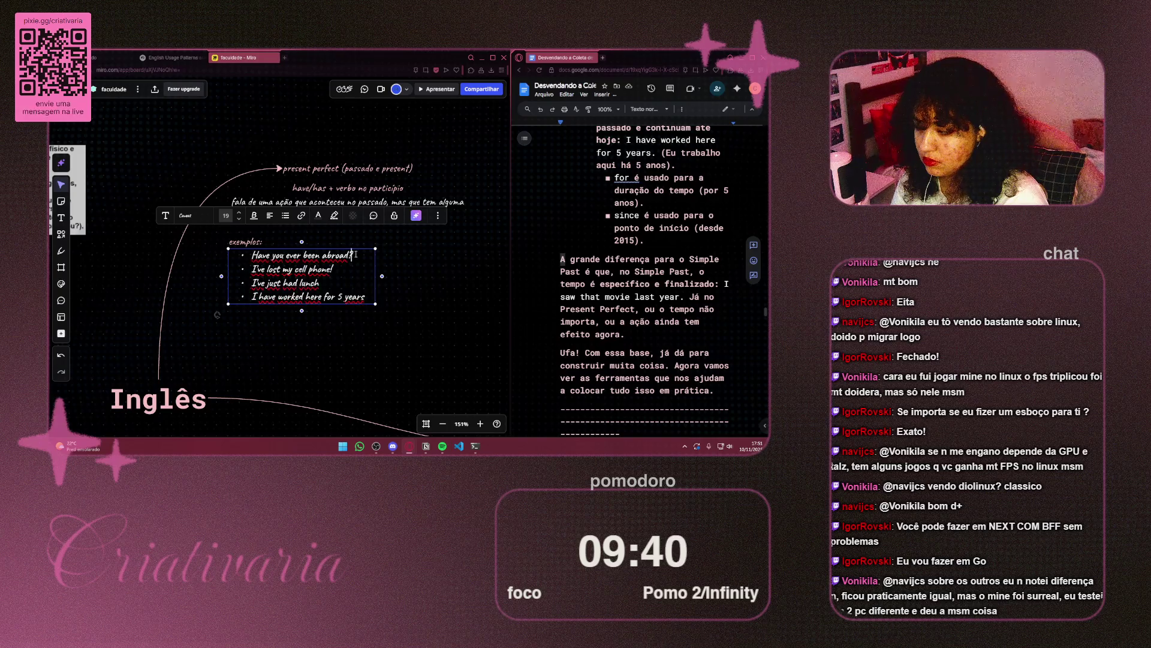
Step: Prefix the first example with "Experiências de vida:" and exit text editing
scroll(639, 271, up, 4)
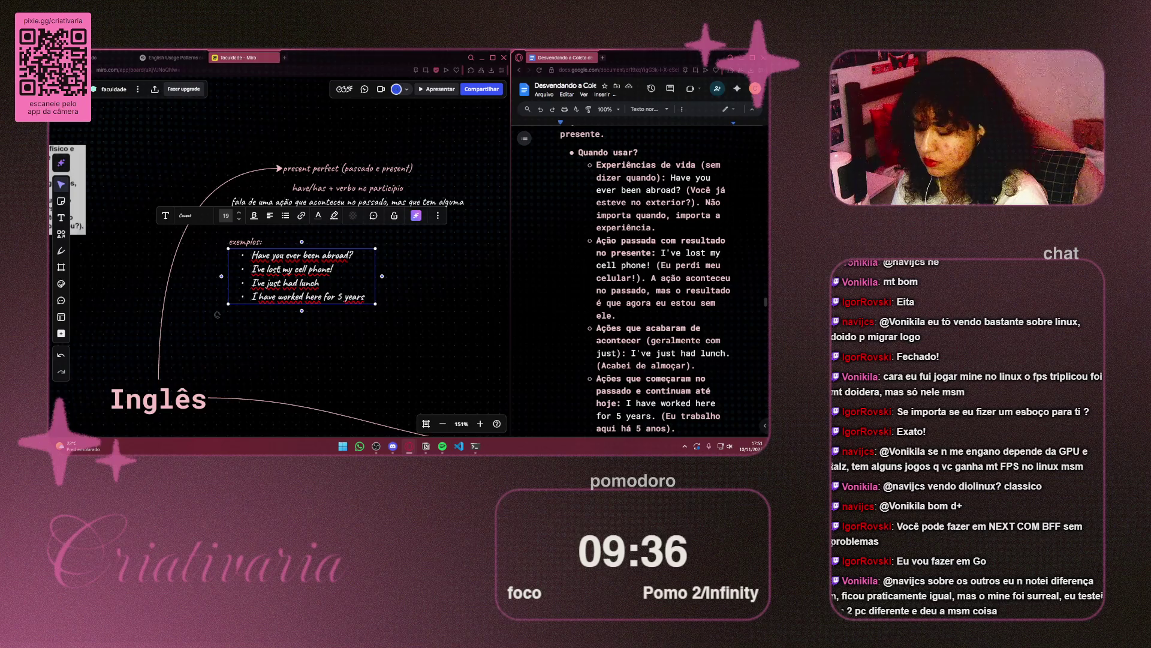
text(Ex)
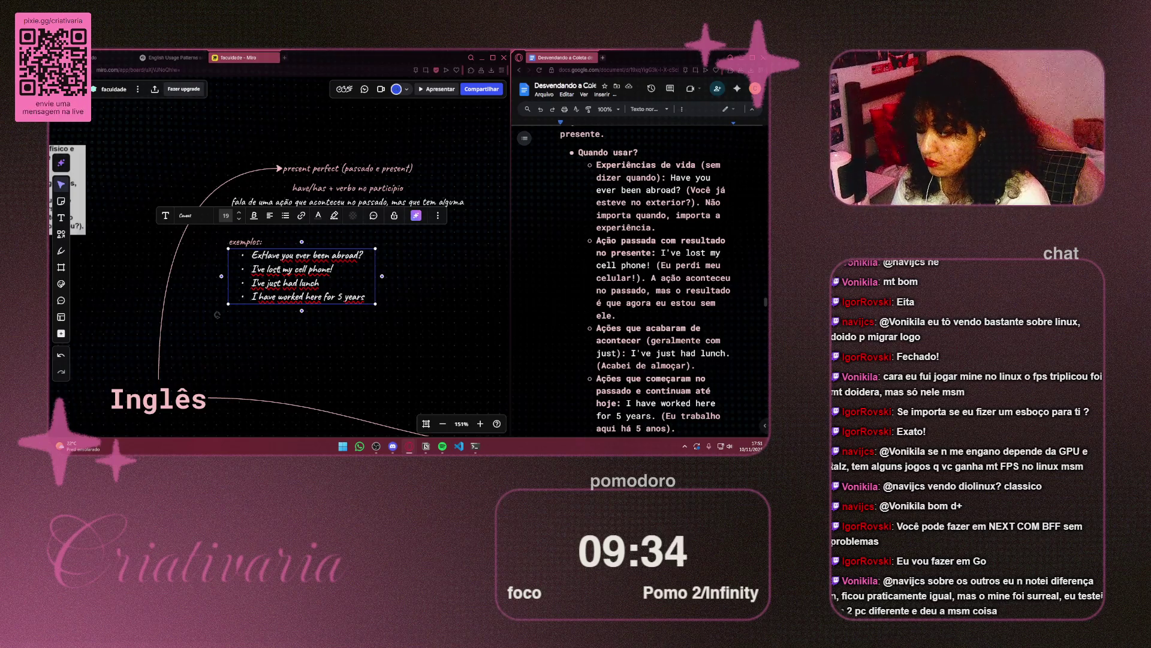
text(periênc)
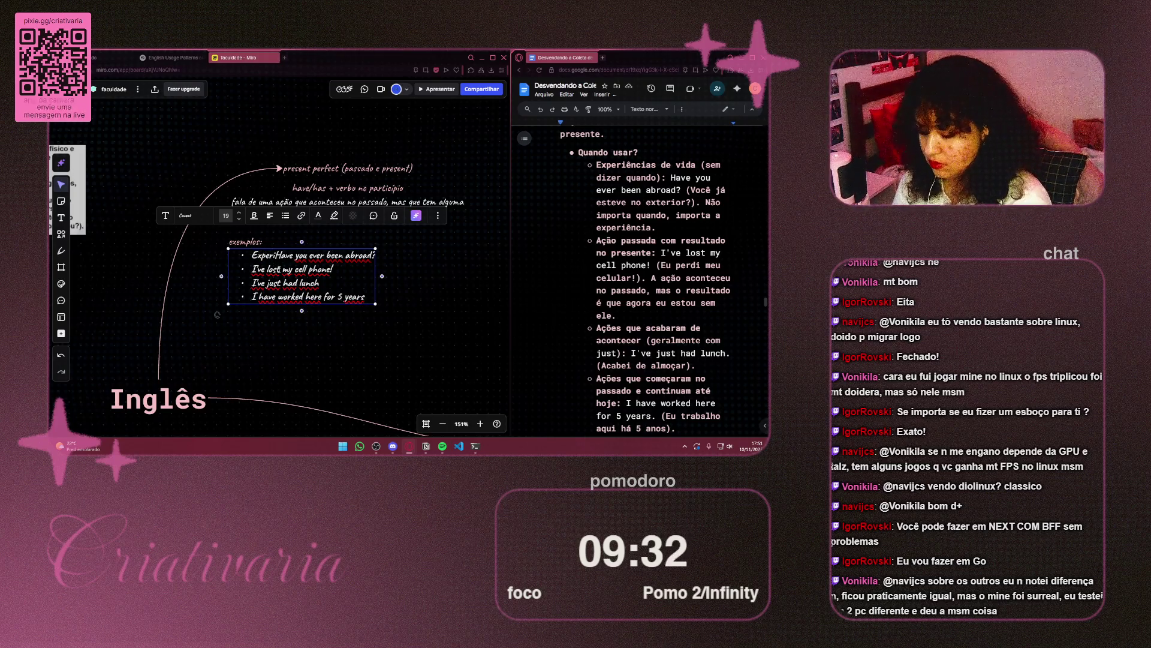
text(ias de vid)
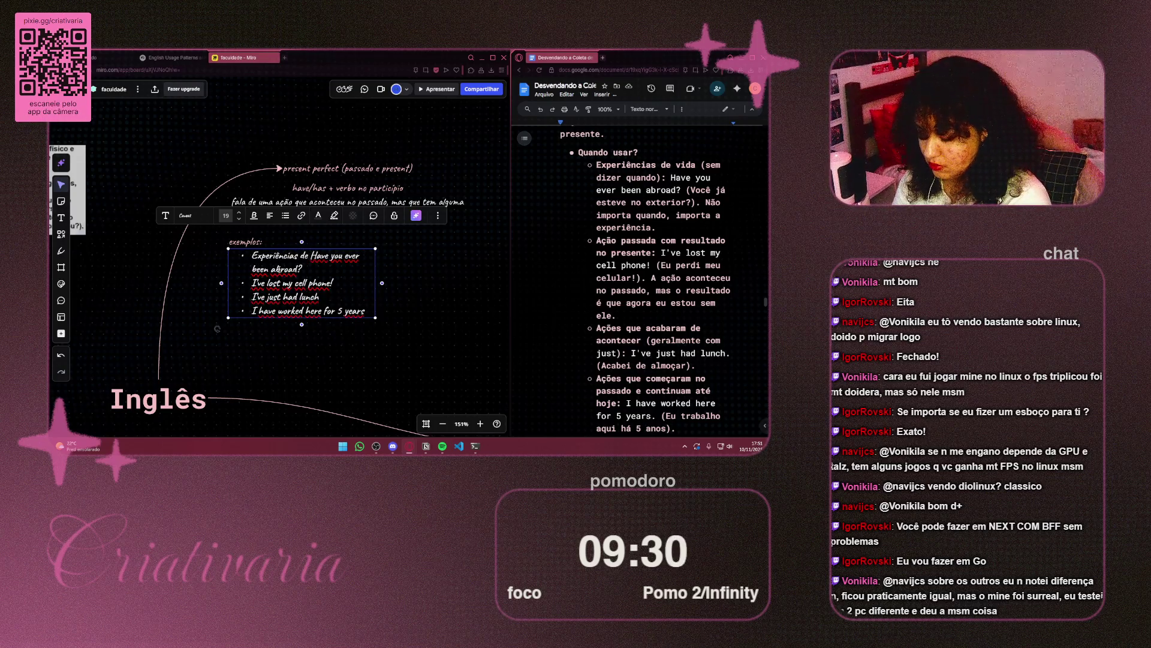
text(a:)
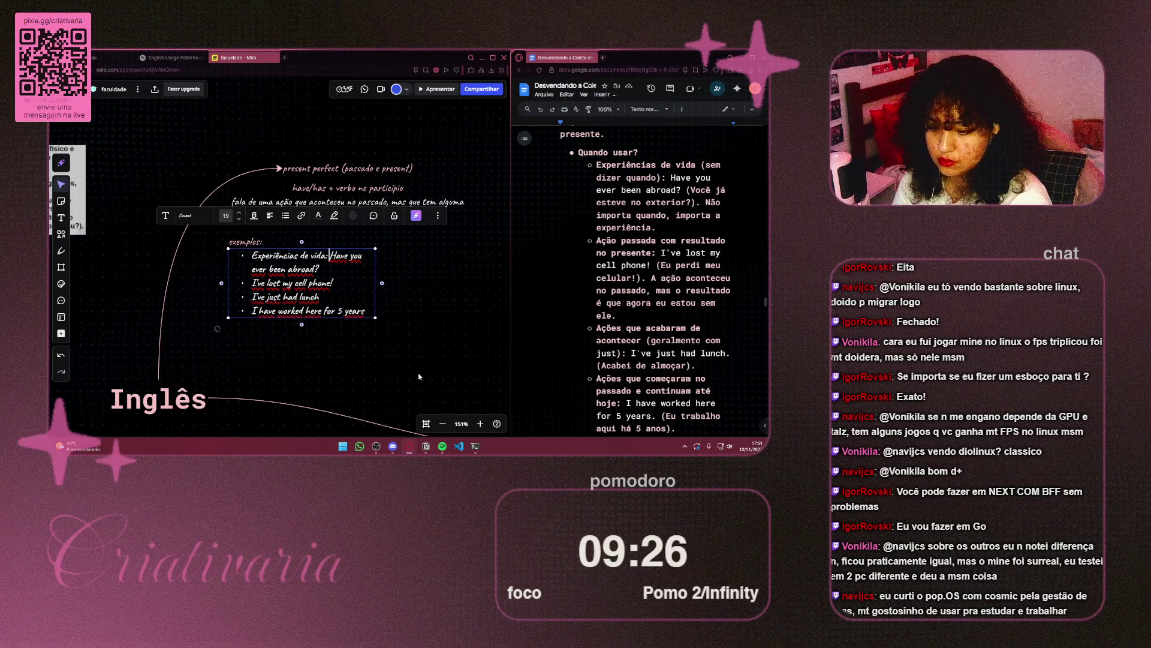
click(432, 356)
scroll(432, 356, right, 3)
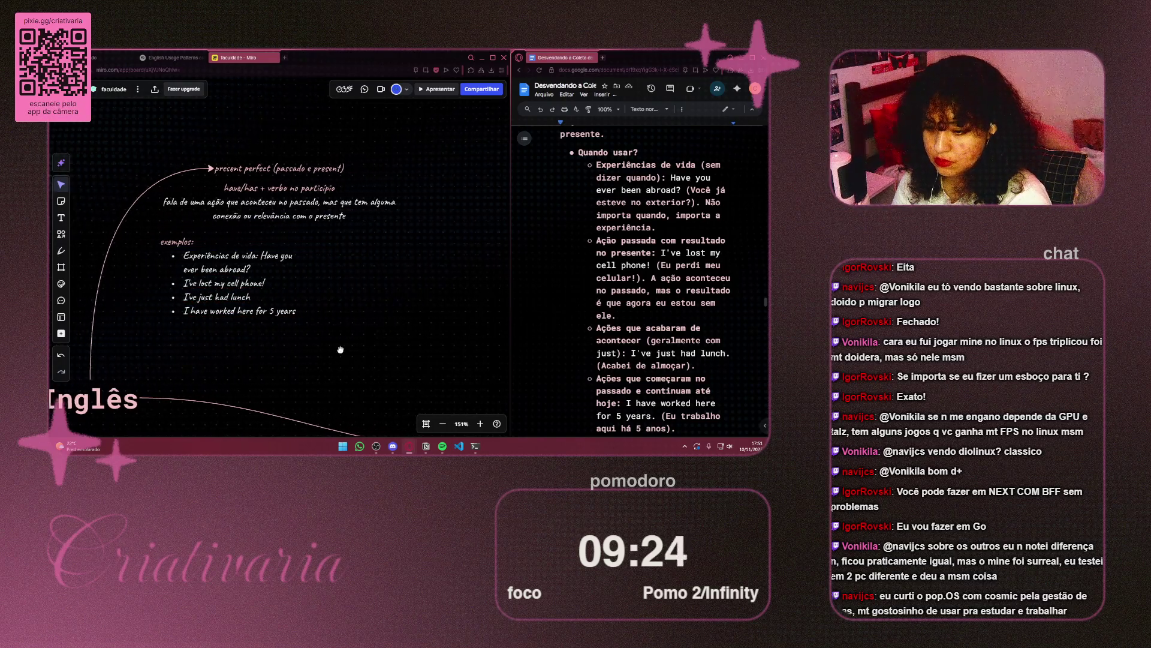
Step: Widen the examples box so "Experiências de vida: Have you ever been abroad?" fits one line
click(292, 291)
drag(296, 292, 455, 290)
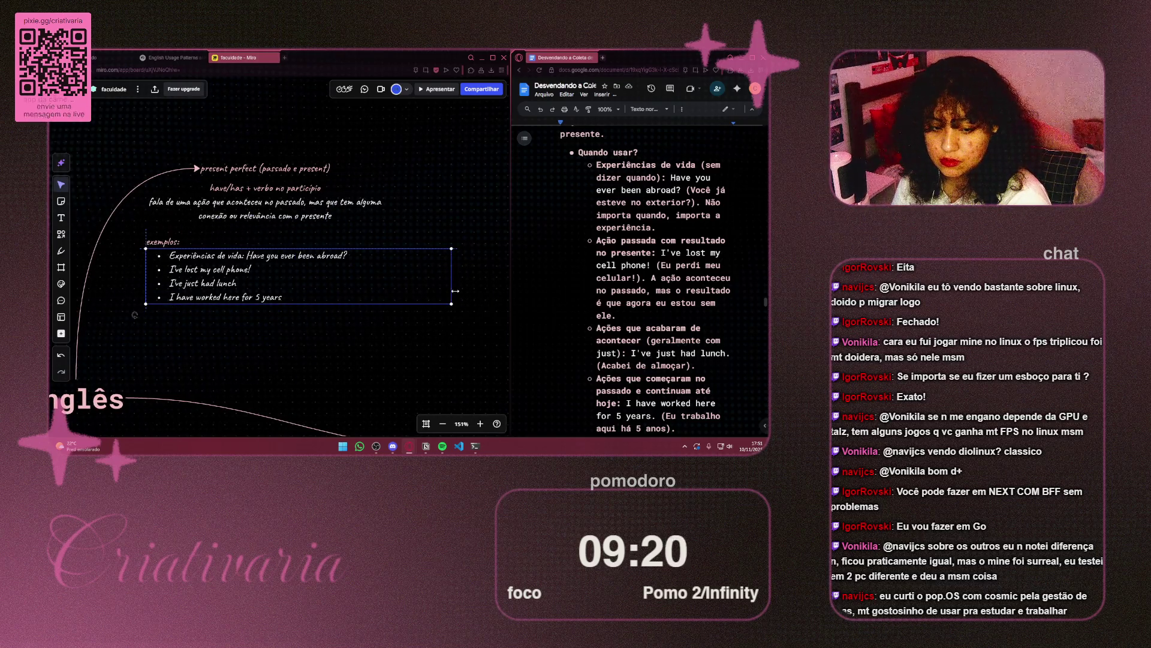
mouse_move(456, 291)
mouse_down()
mouse_move(411, 289)
mouse_move(428, 290)
mouse_up()
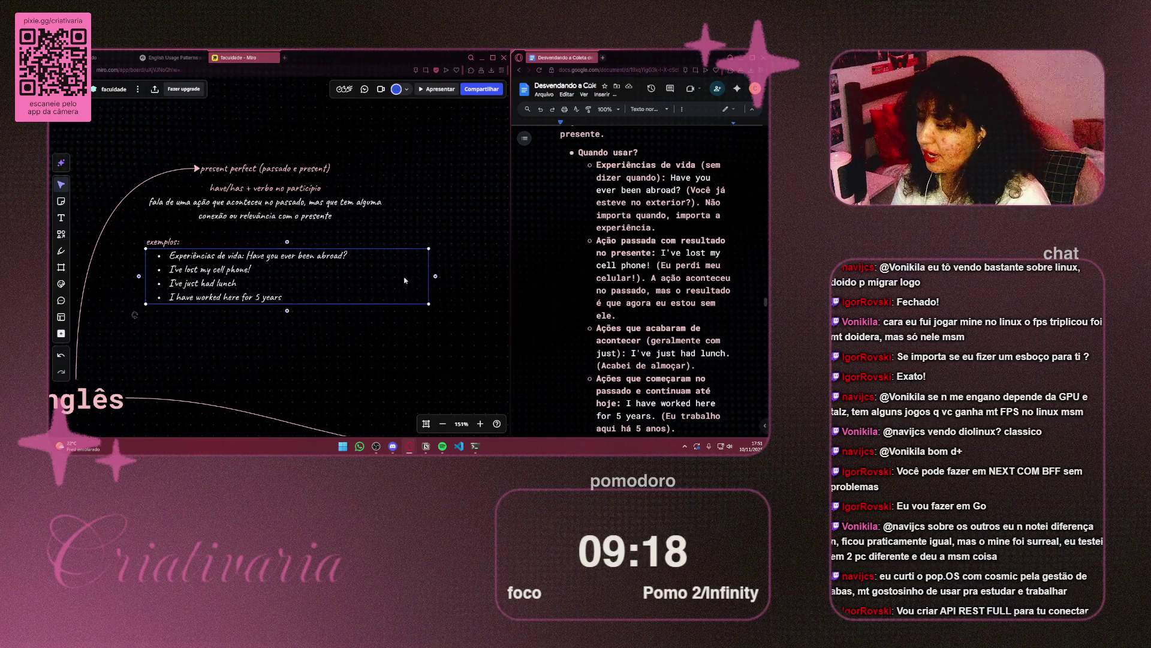
click(358, 256)
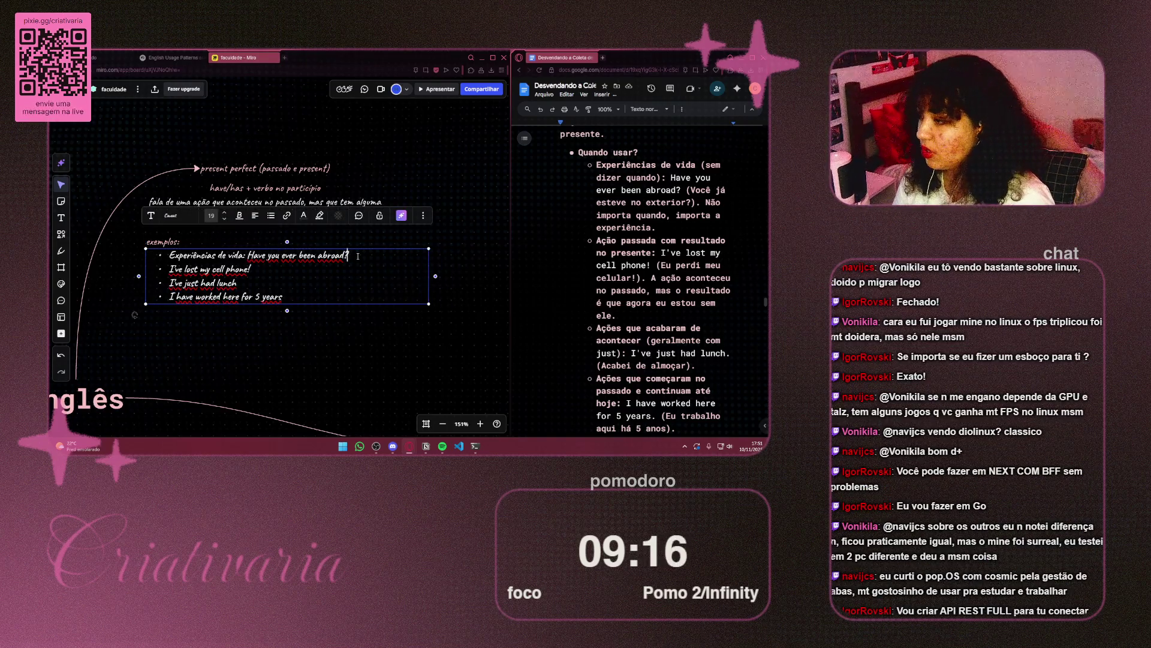
Step: Insert "Ações passadas com resultado no presente:" before "I've lost my cell phone!"
key(Home)
text(Exper)
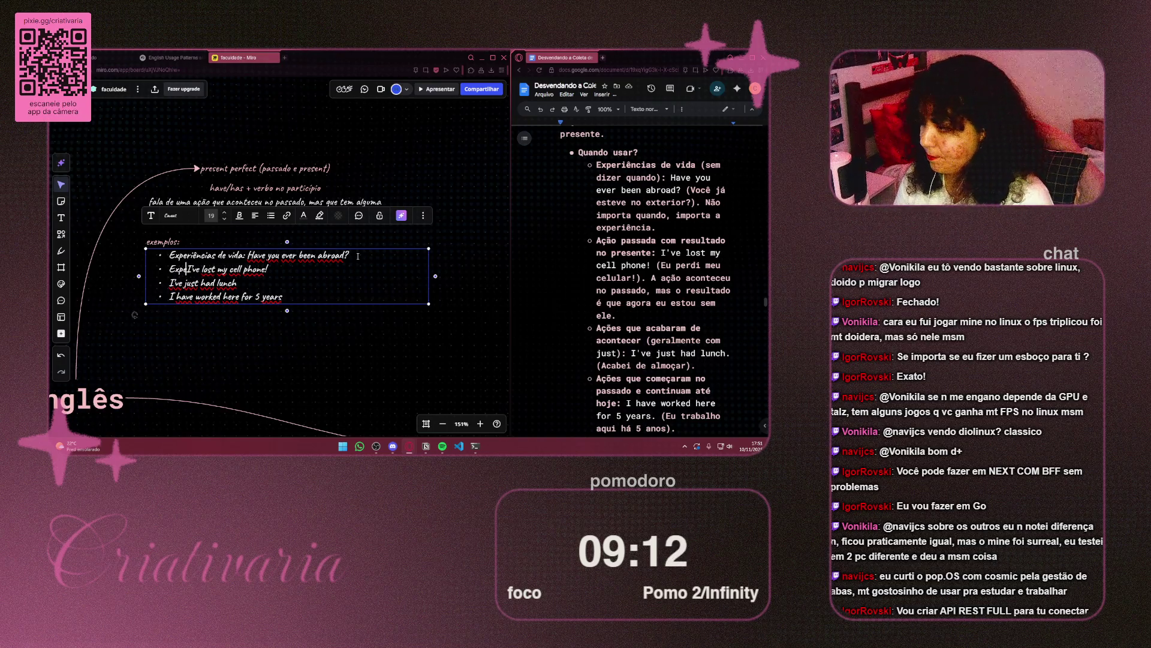
text(iências)
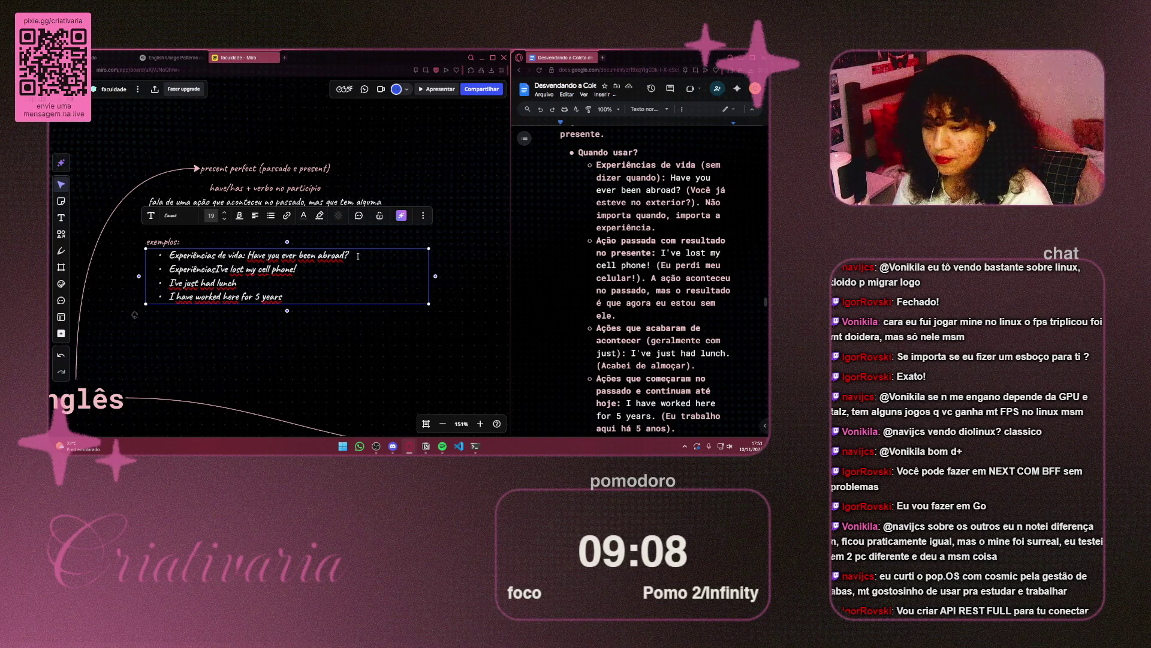
key(BackSpace)
key(BackSpace)
key(BackSpace)
key(BackSpace)
key(BackSpace)
key(BackSpace)
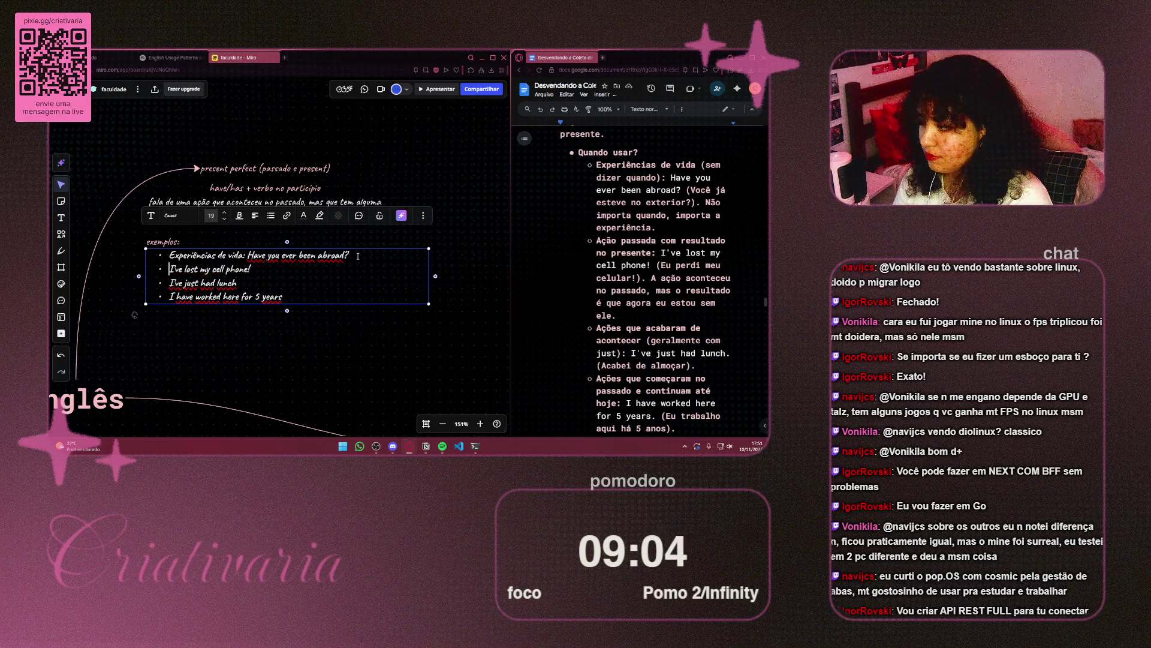
text(a)
key(BackSpace)
key(Escape)
text(A)
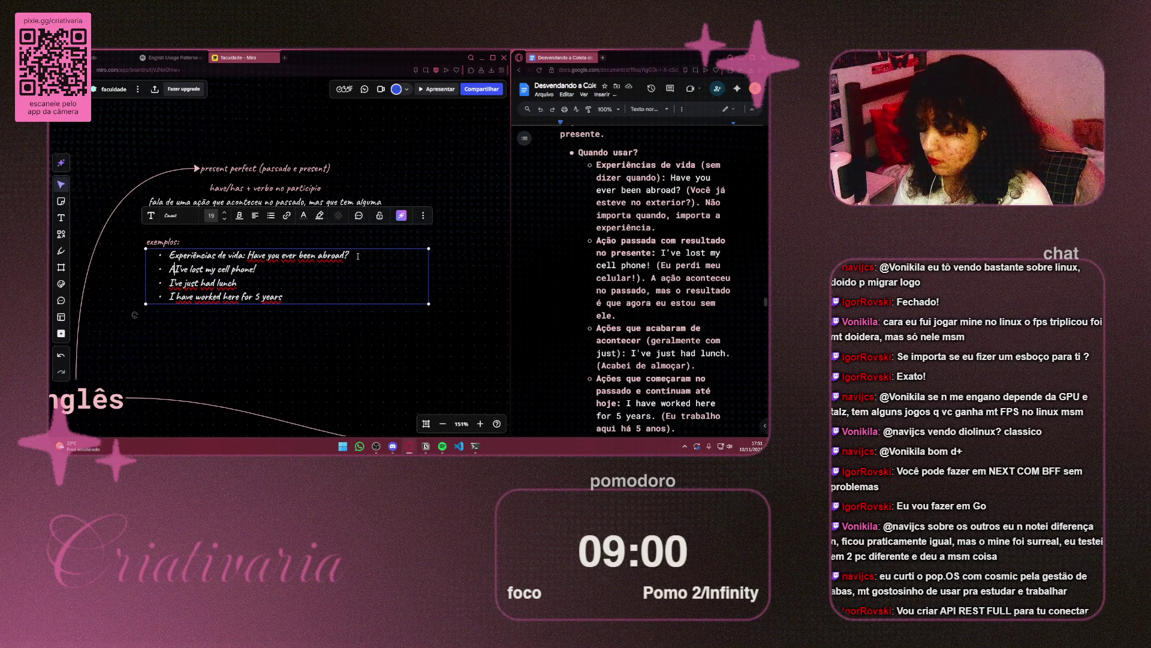
text(ções pas)
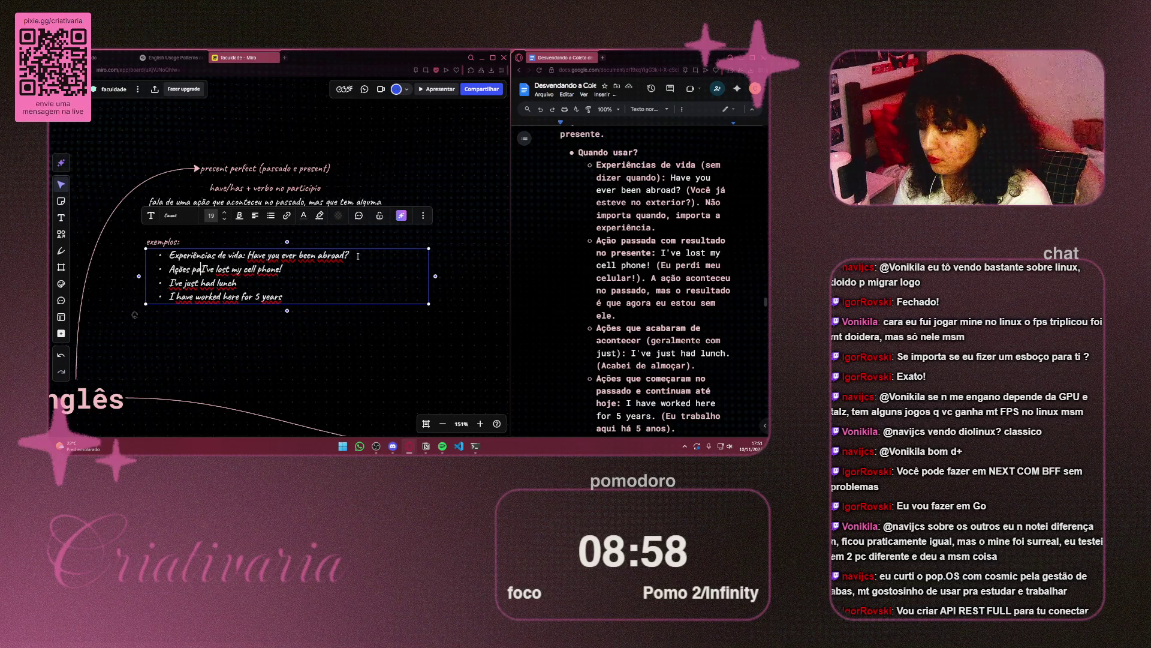
text(sadas co)
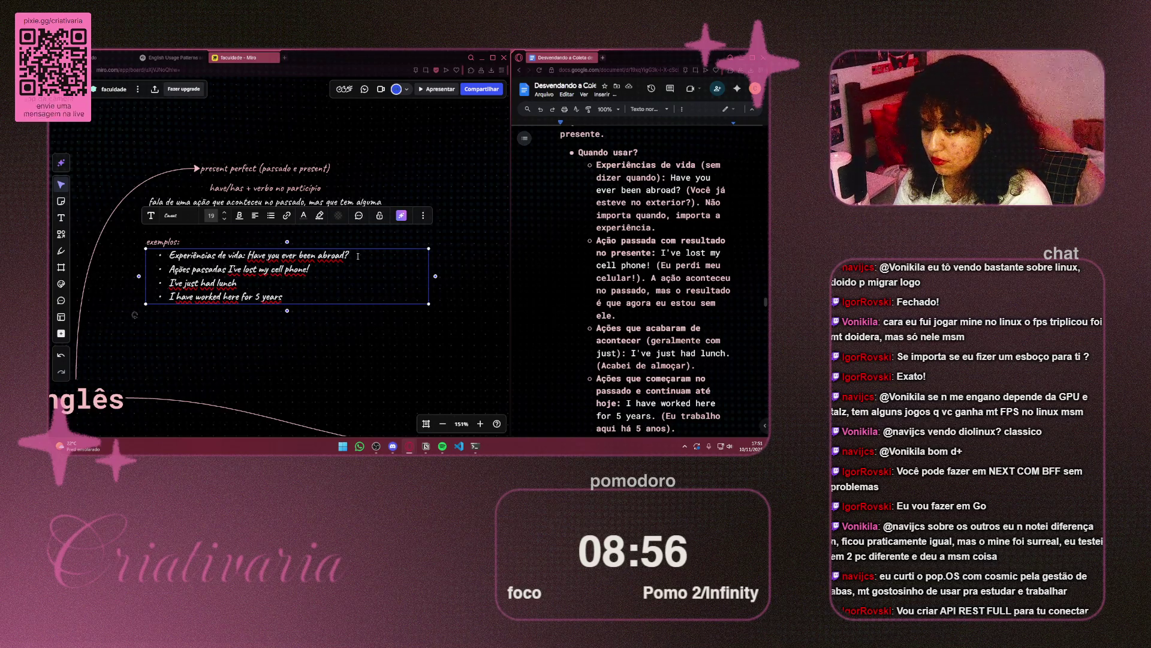
text(m resultado no)
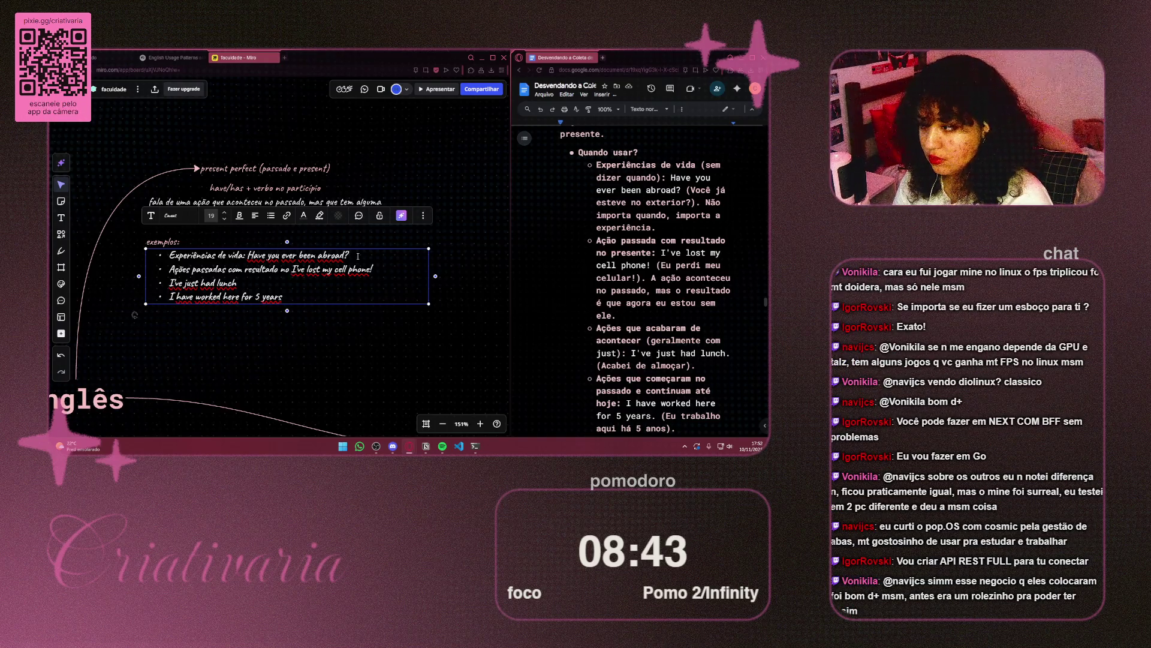
text(presente)
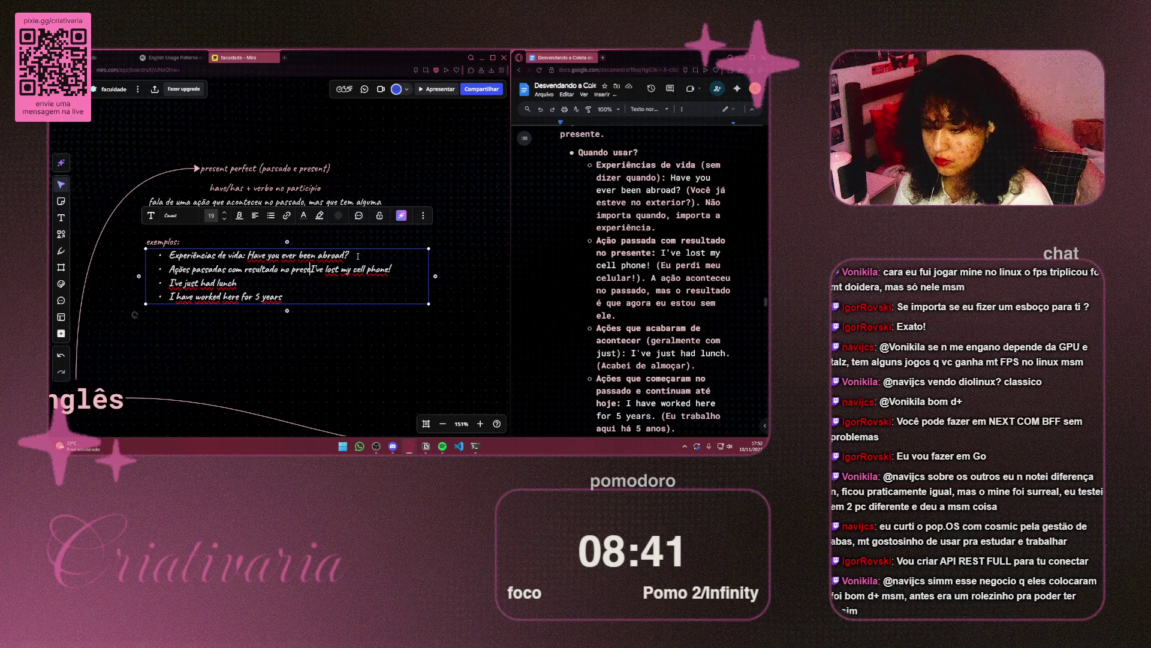
text(:)
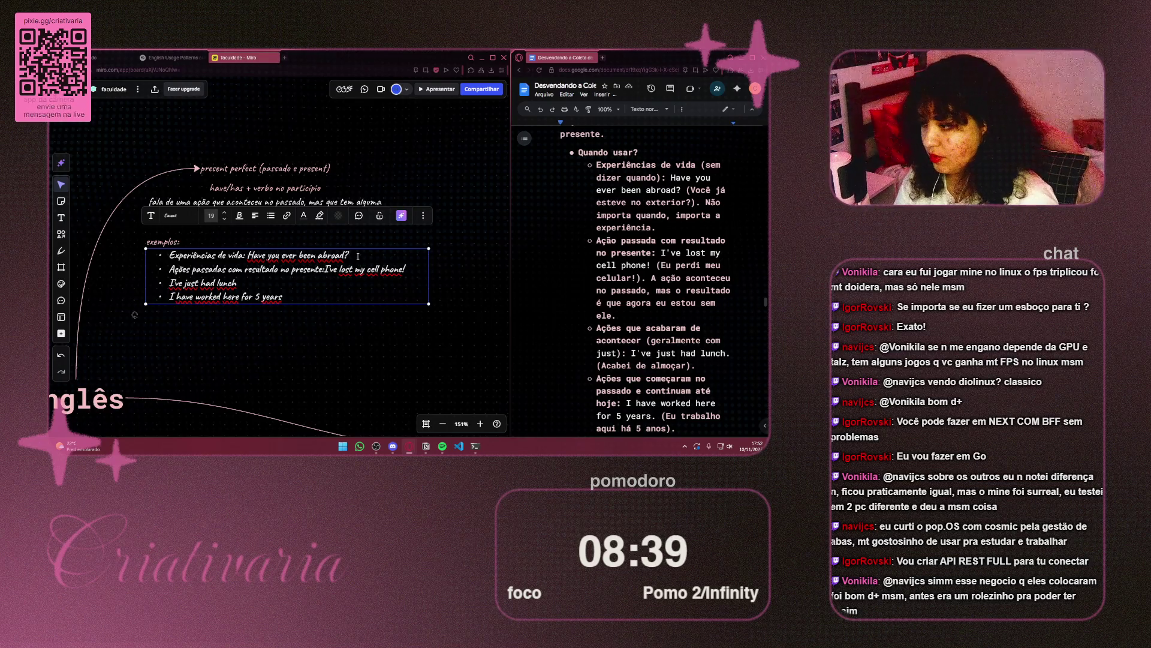
key(ctrl+Left)
key(ctrl+Left)
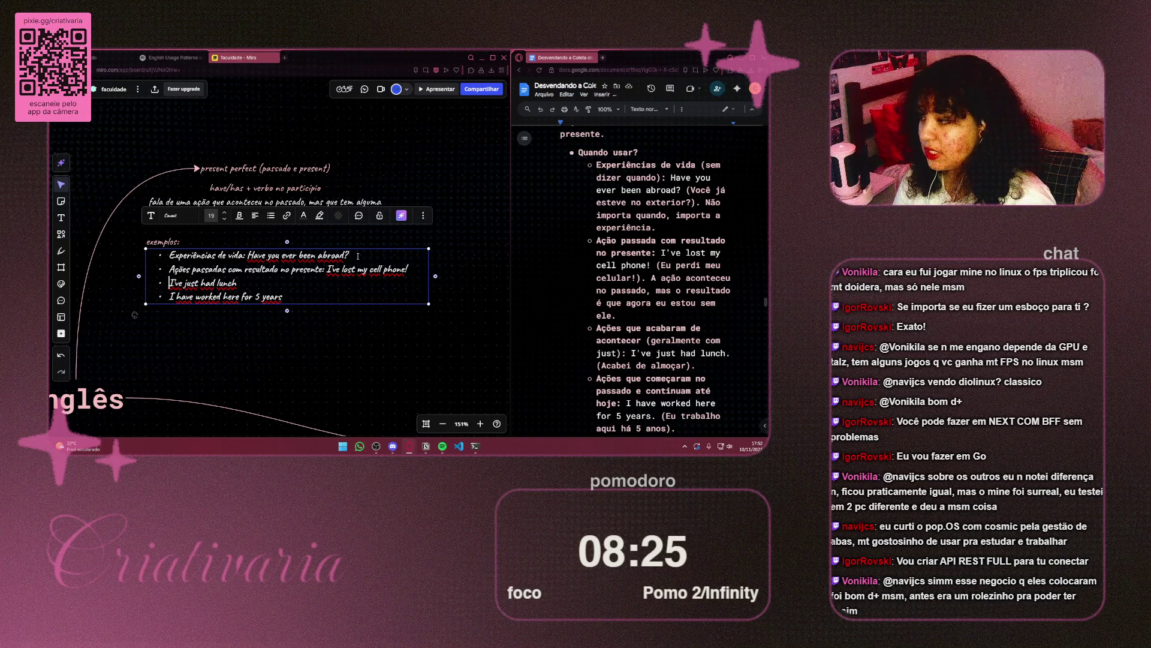
Step: Label the third example "Ações que acabaram de acontecer:" before "I've just had lunch"
text(Ag)
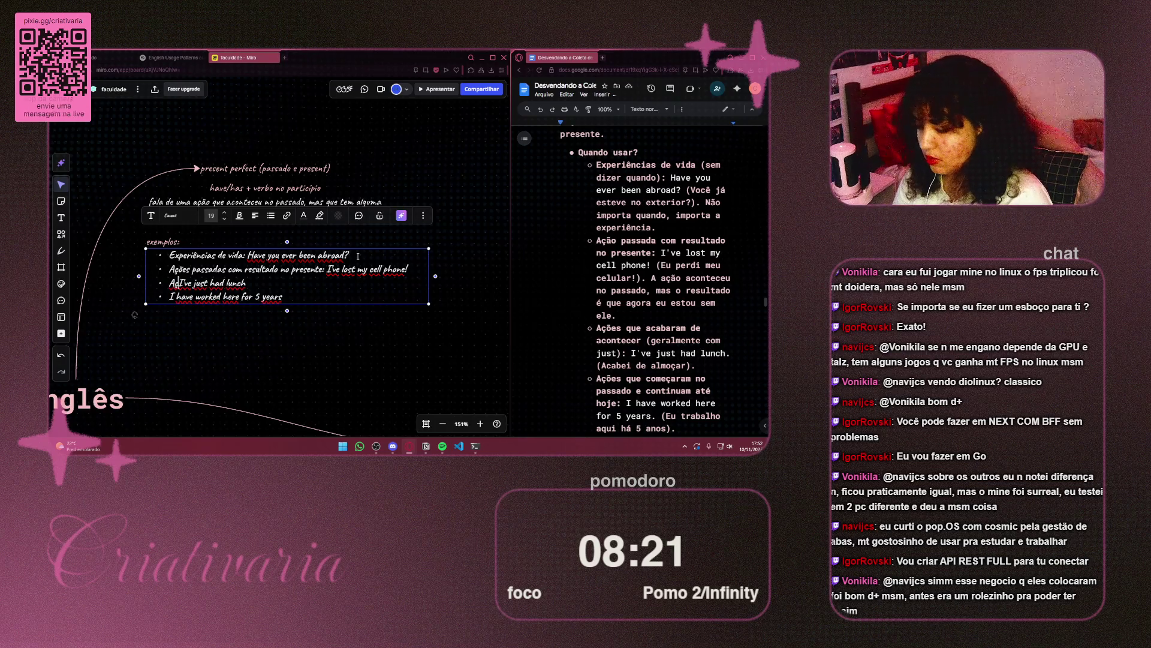
text(~)
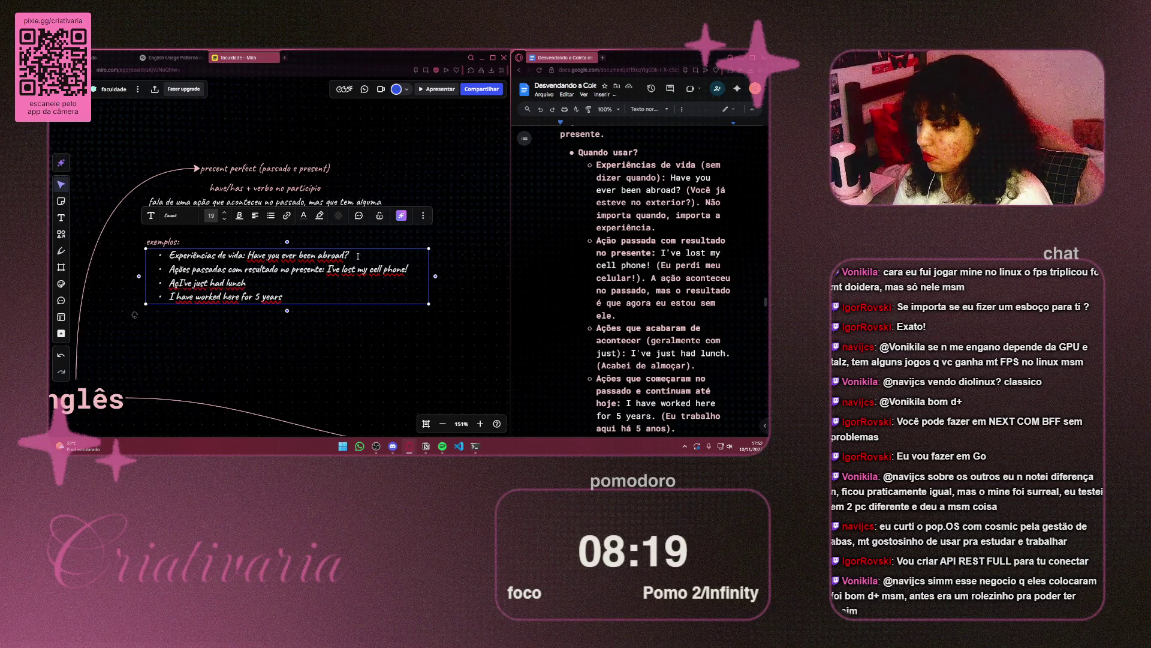
text(ões )
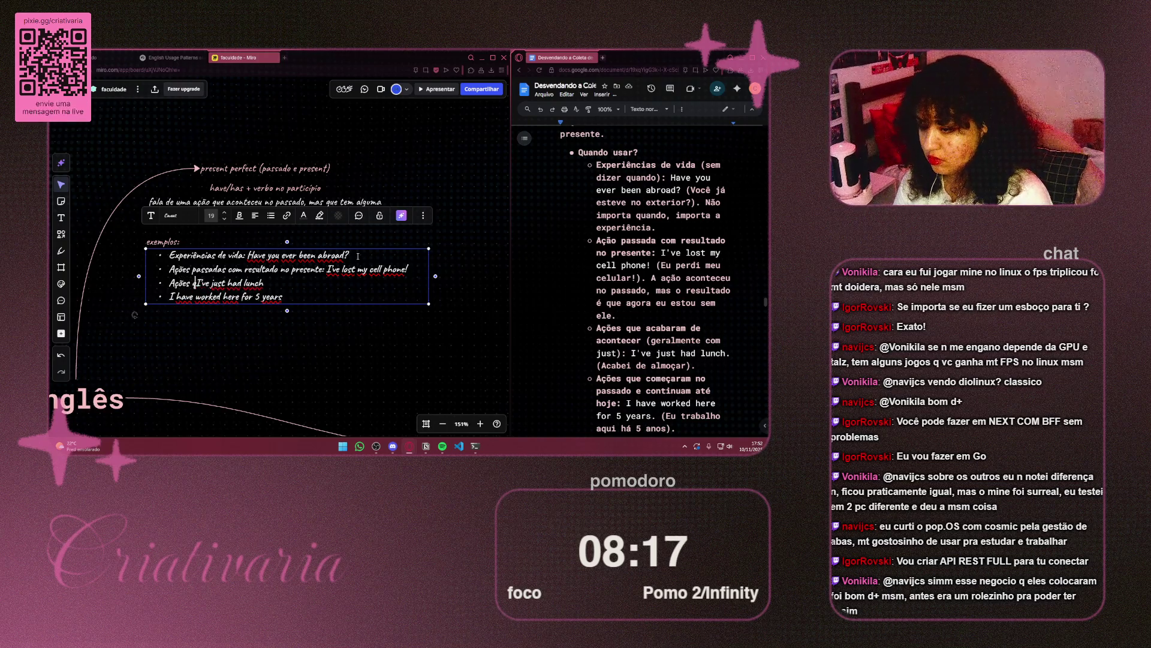
text(que acabar)
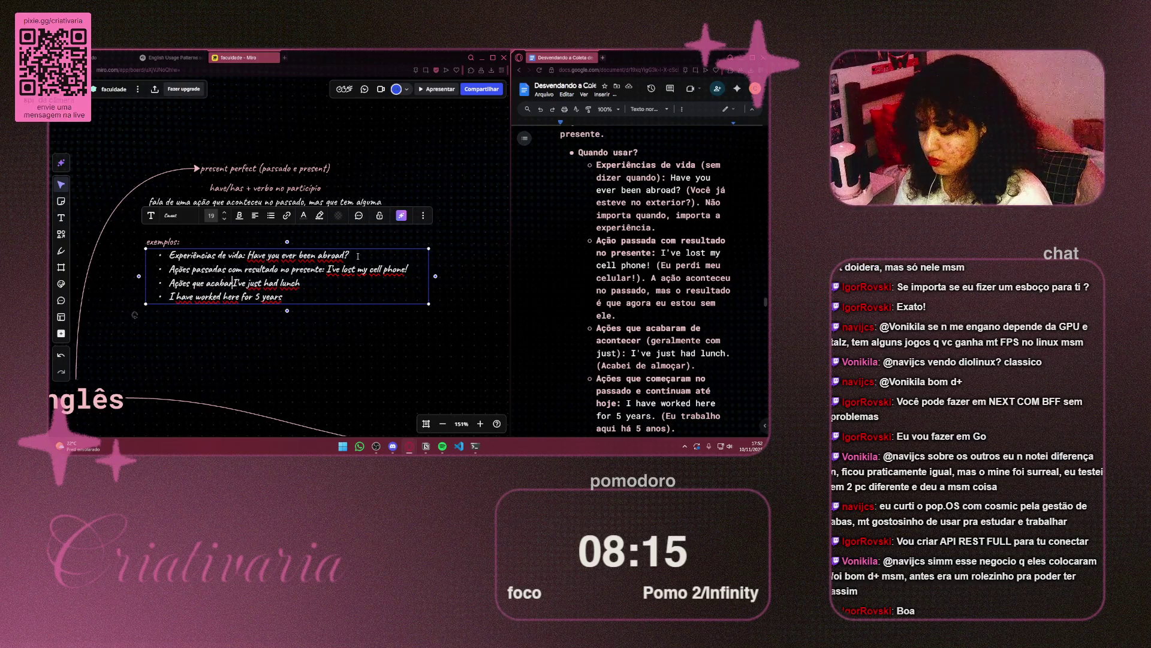
text(am de acopnte)
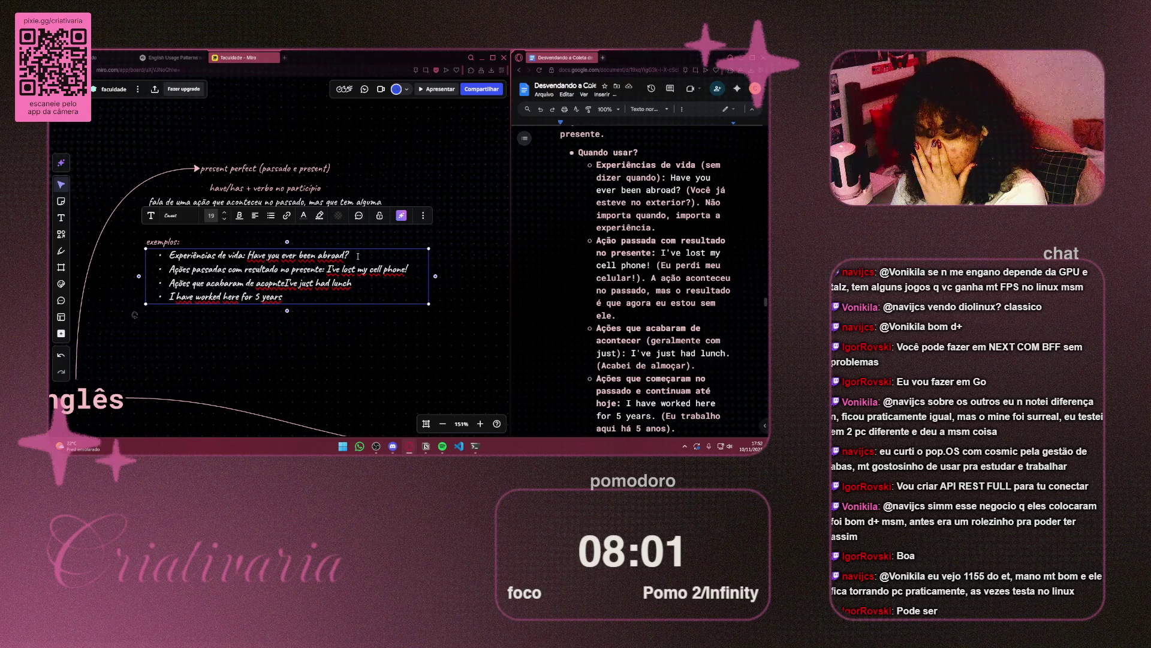
key(BackSpace)
key(BackSpace)
key(BackSpace)
key(BackSpace)
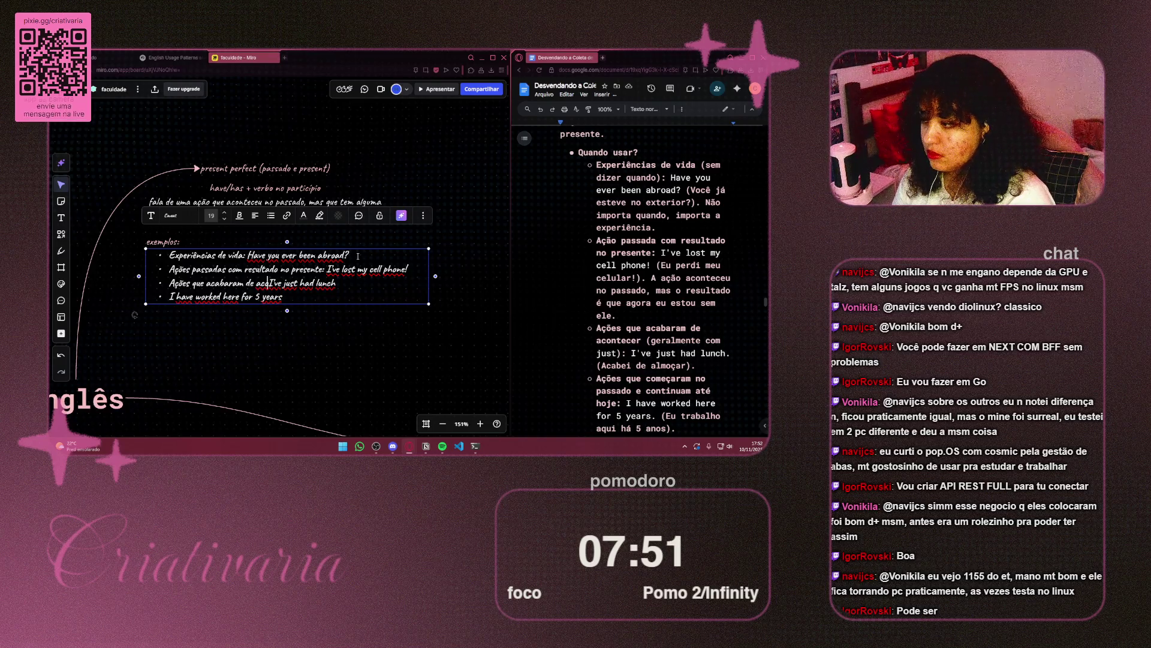
text(ntecer)
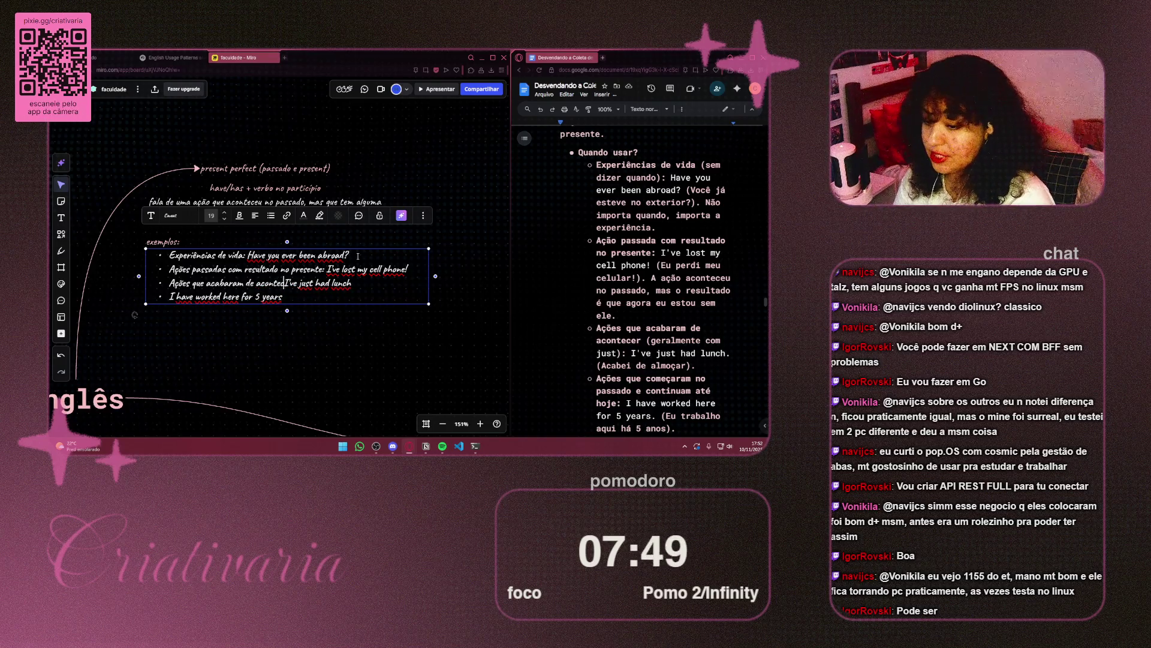
text(:)
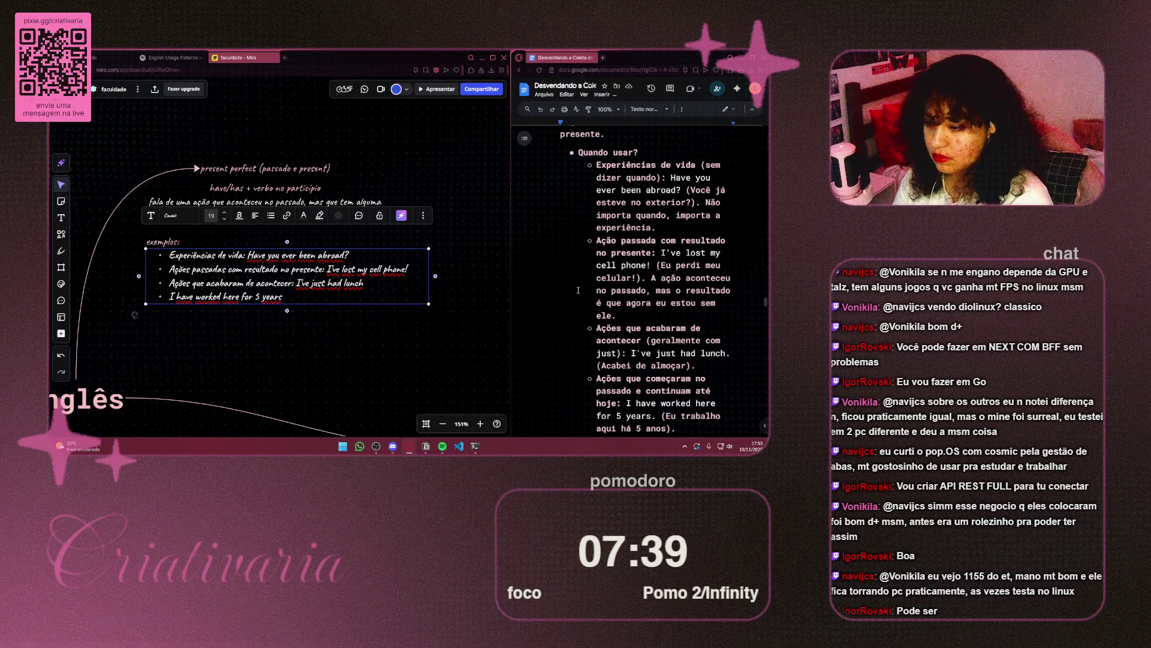
Step: Add the label "Ações que começaram no passado e continuam até hoje:" to the fourth example
scroll(690, 268, down, 3)
scroll(693, 269, down, 1)
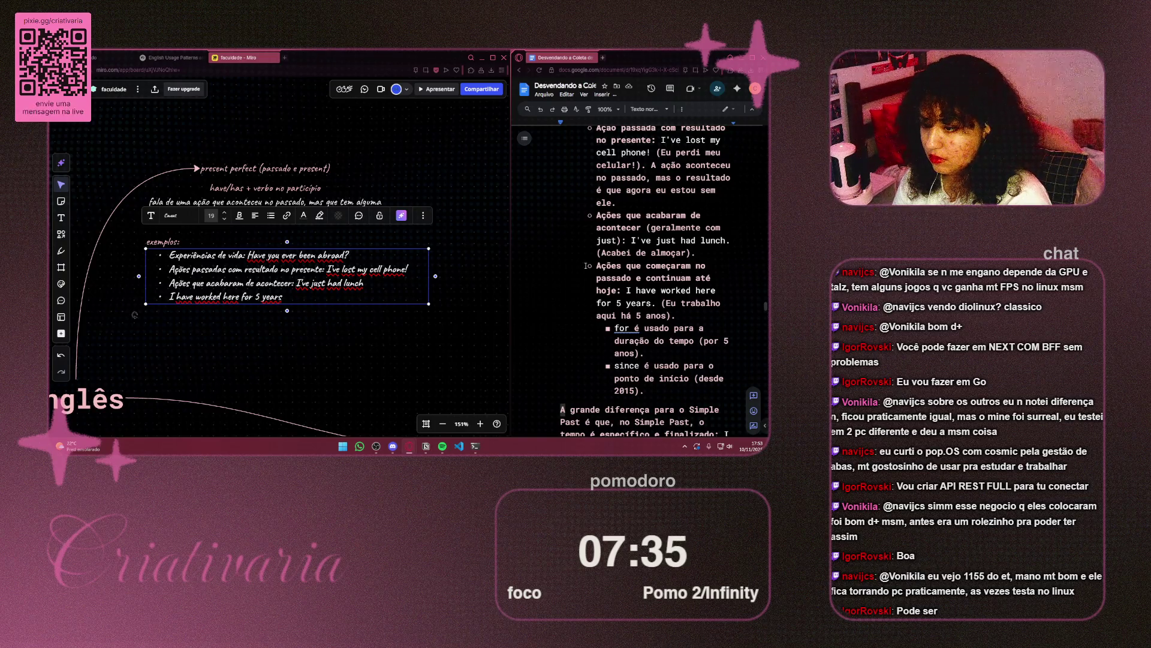
click(170, 296)
text(Ações que )
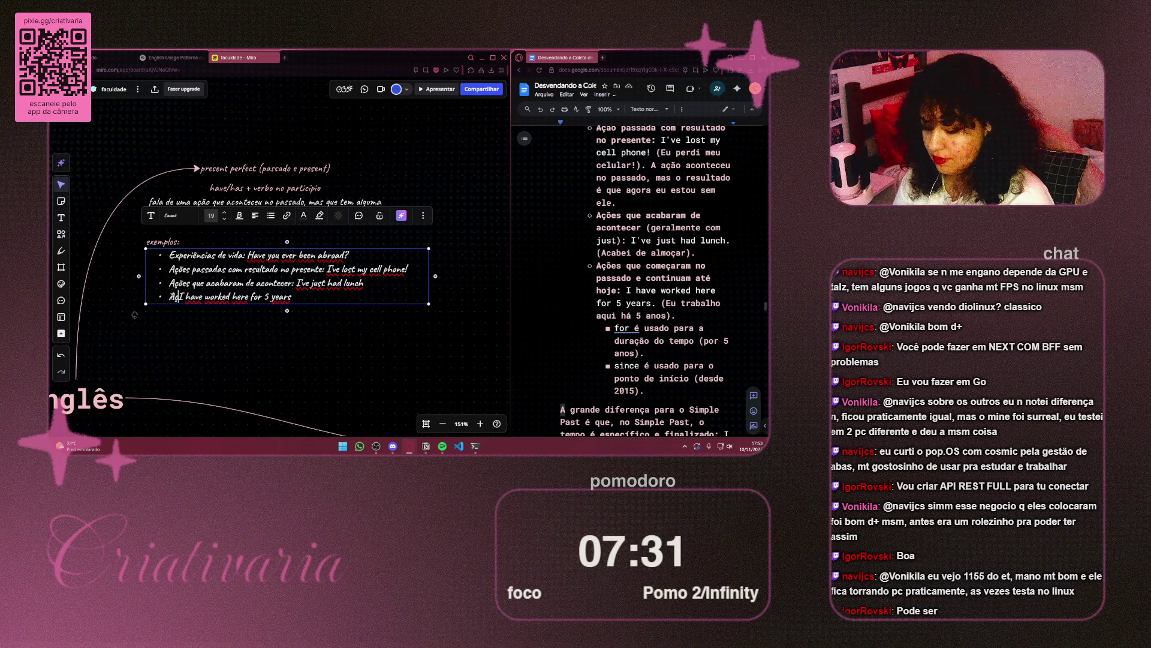
text(começaram)
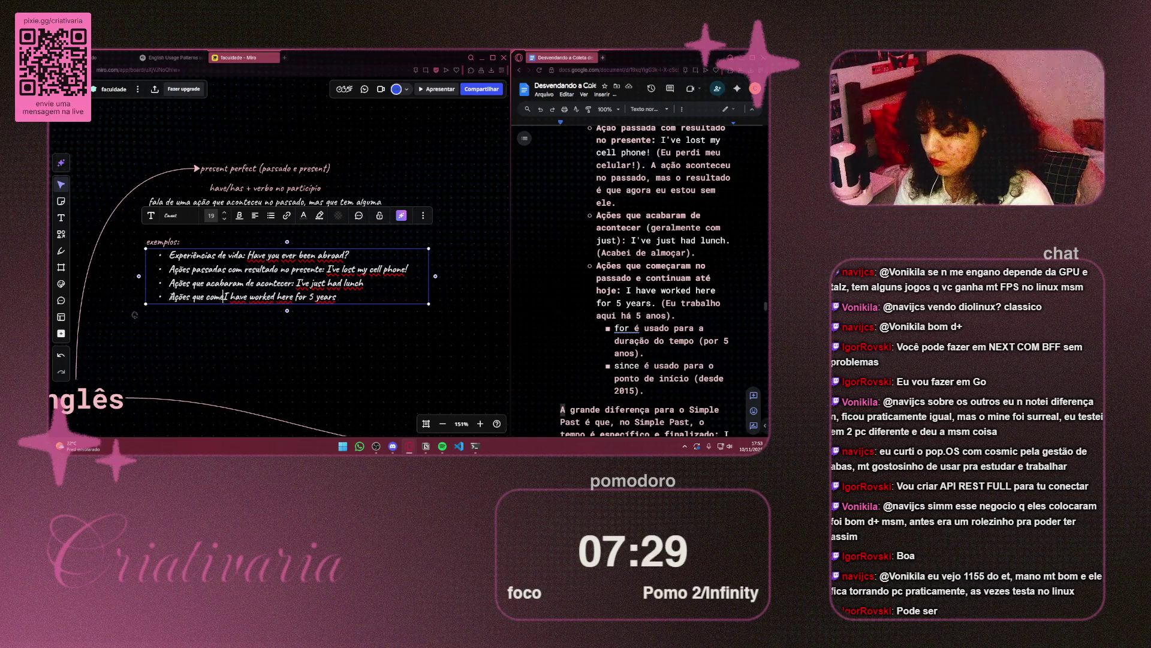
text( no passad)
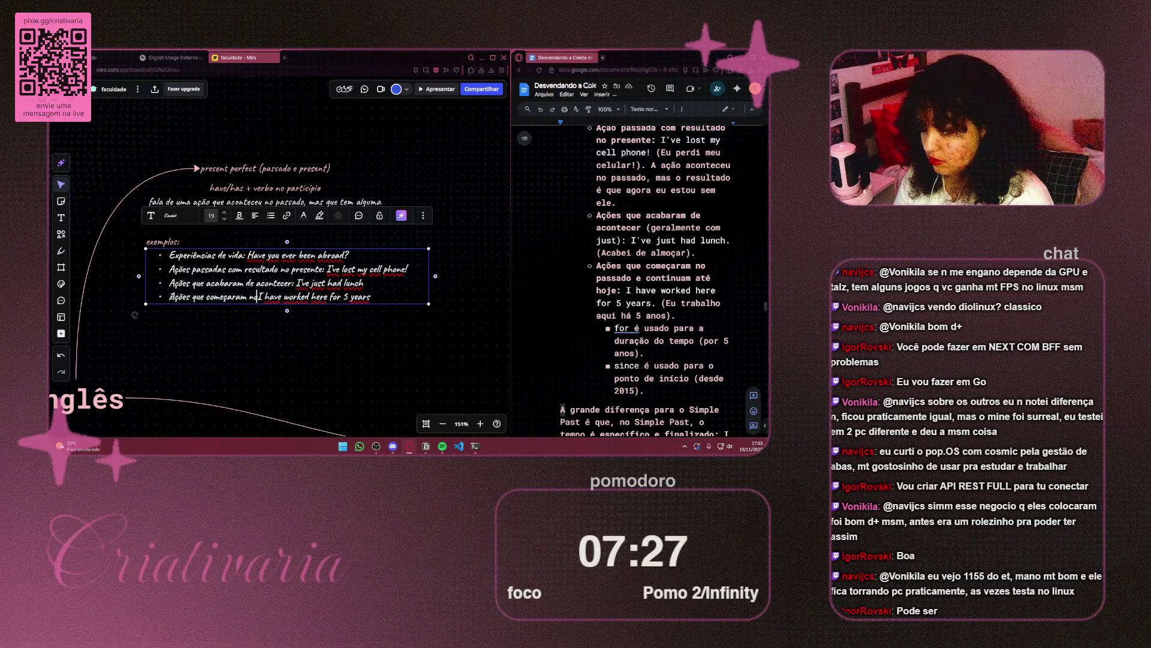
text(o e continu)
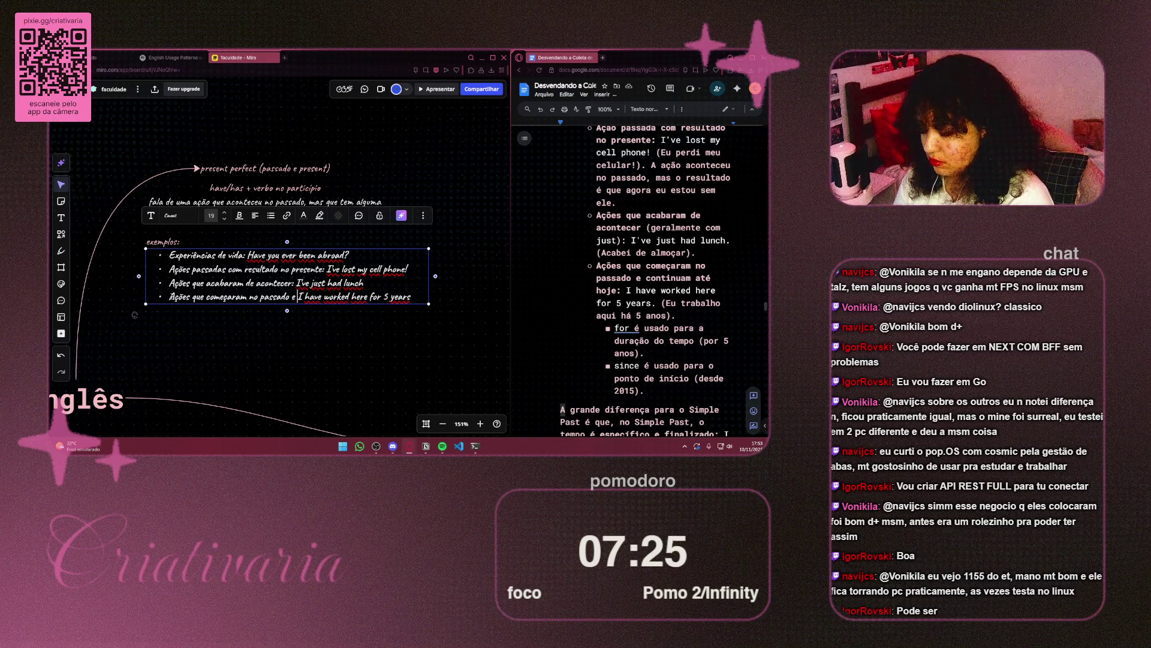
text(am até ha)
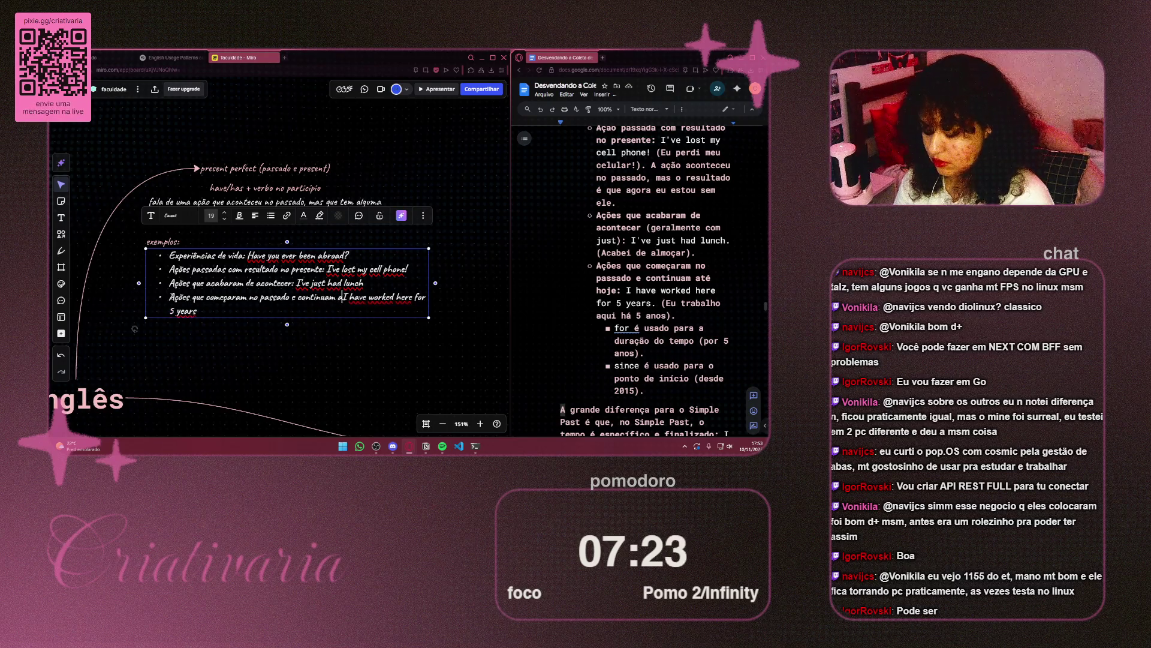
text(je:)
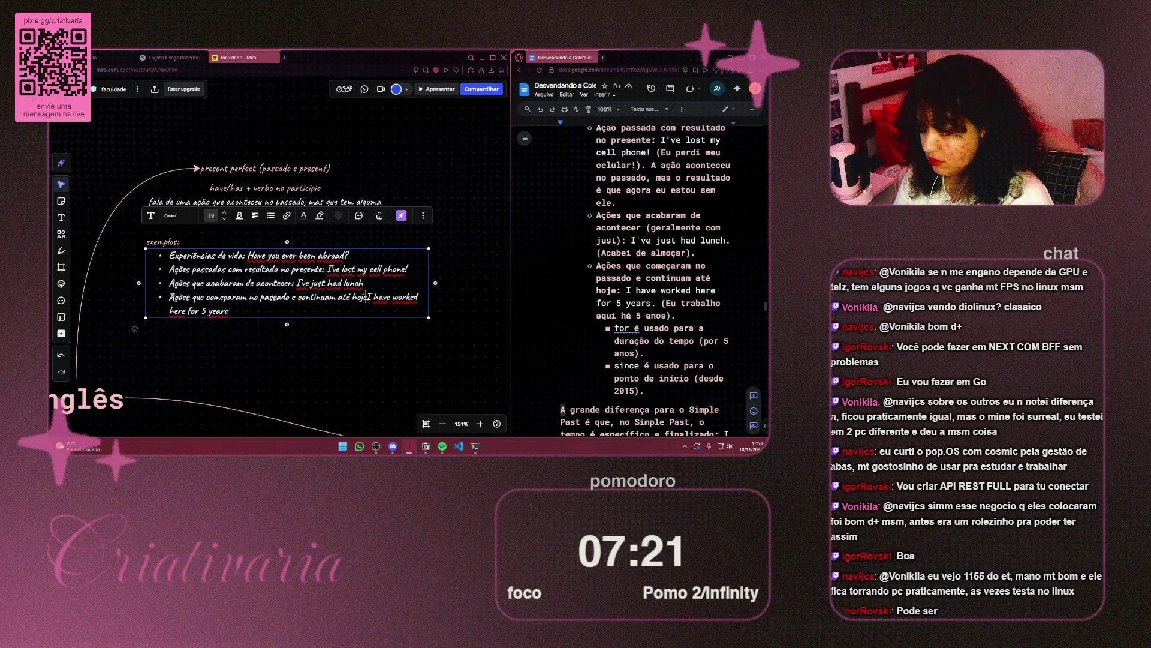
Step: Widen the examples text box so the fourth bullet fits on one line
scroll(429, 297, down, 3)
scroll(428, 297, right, 3)
drag(358, 296, 398, 297)
click(427, 307)
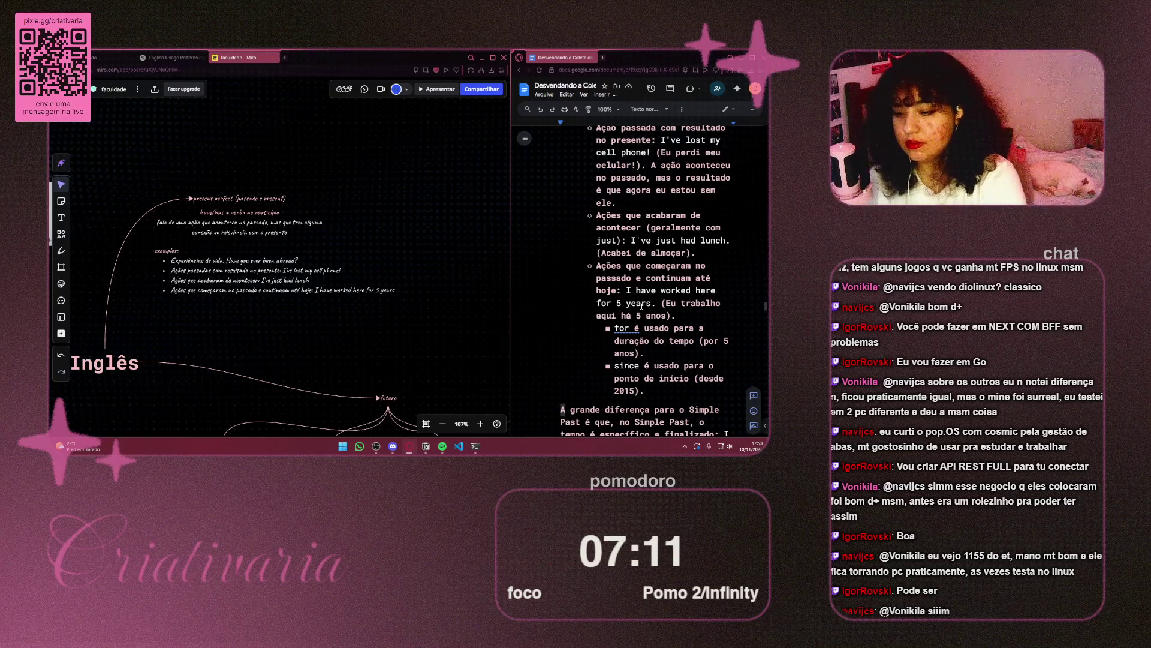
Step: Duplicate the examples text block and place the copy below the original list
scroll(570, 188, down, 1)
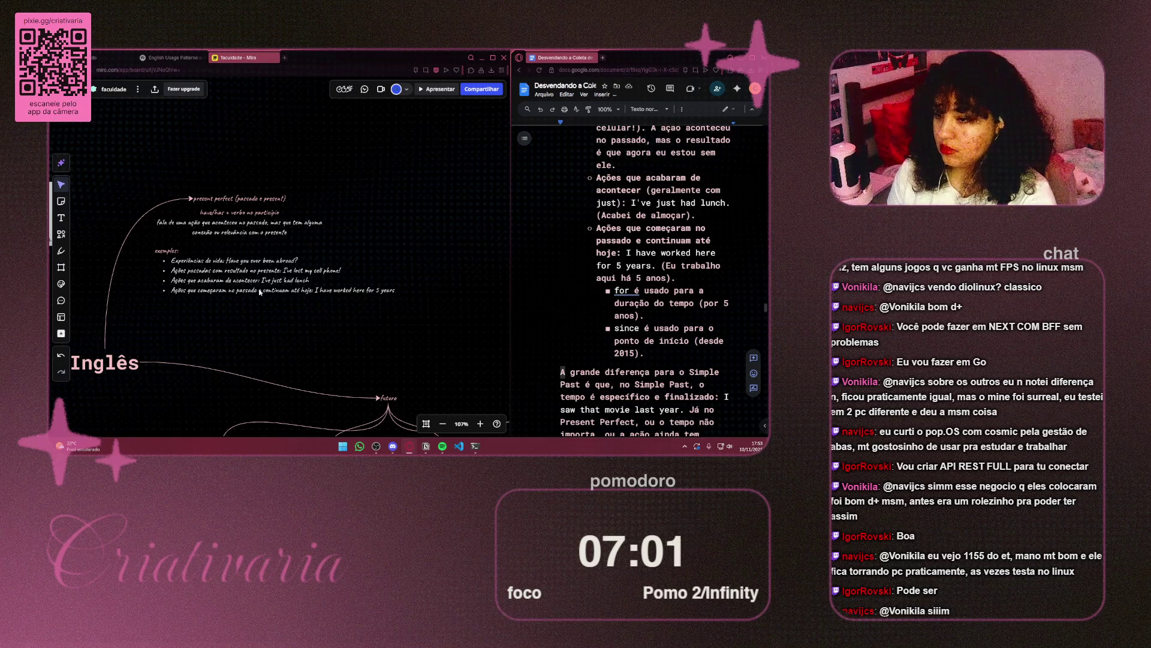
scroll(247, 303, up, 3)
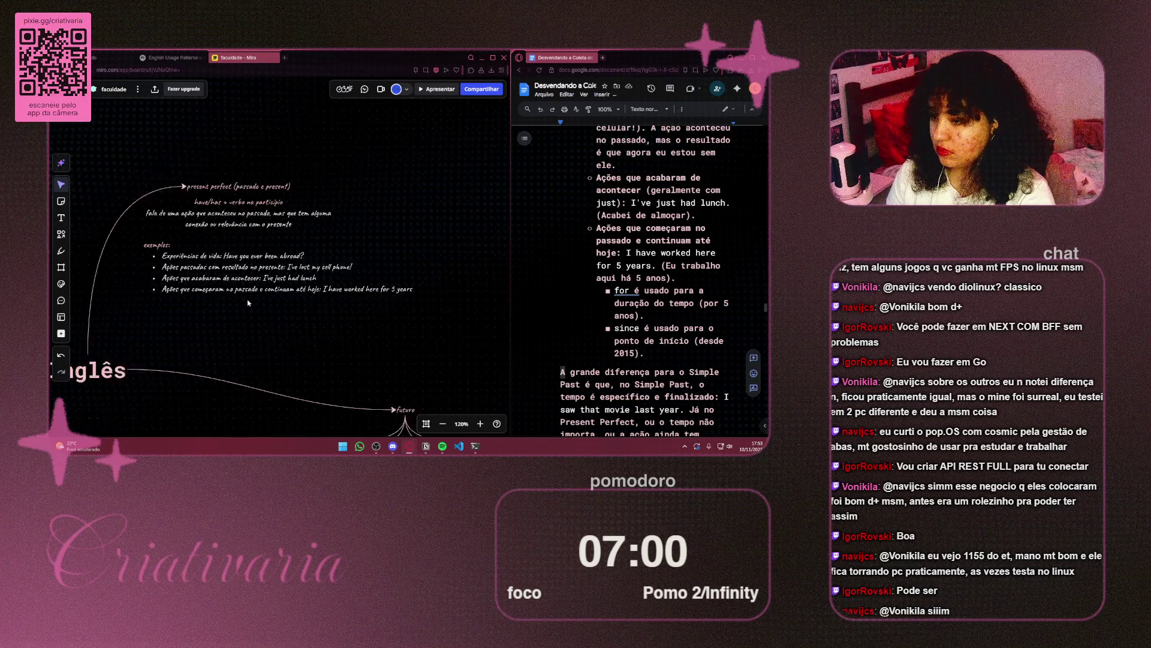
click(292, 268)
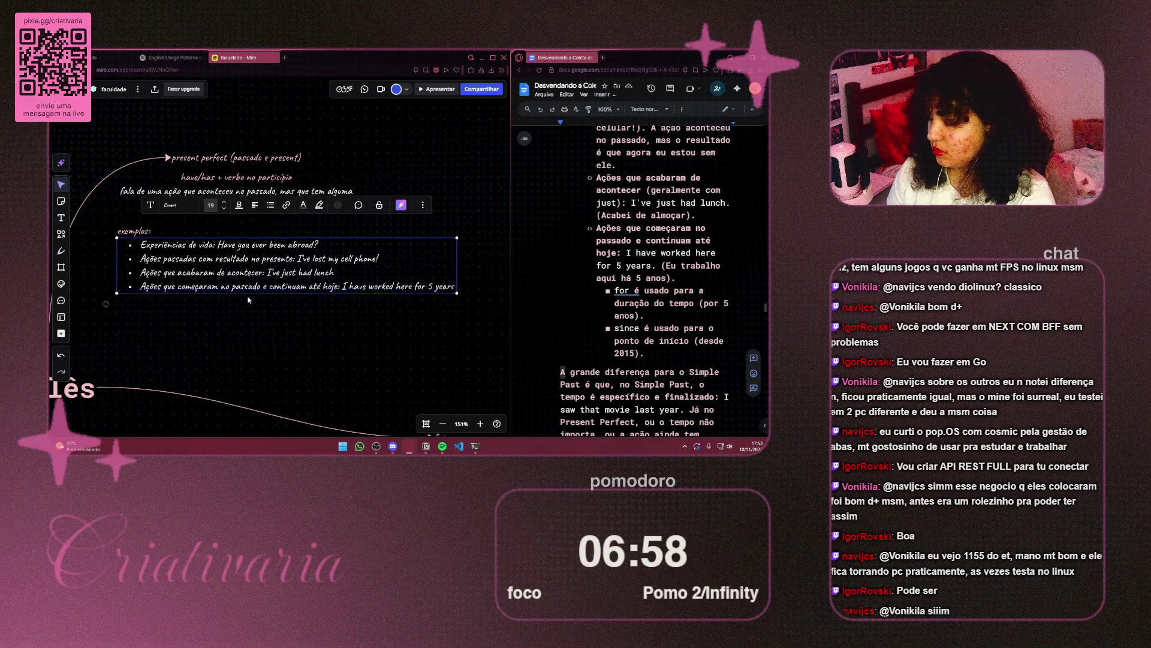
key(ctrl+c)
key(ctrl+v)
mouse_move(248, 300)
mouse_down()
mouse_move(240, 336)
mouse_move(252, 324)
mouse_move(287, 343)
mouse_up()
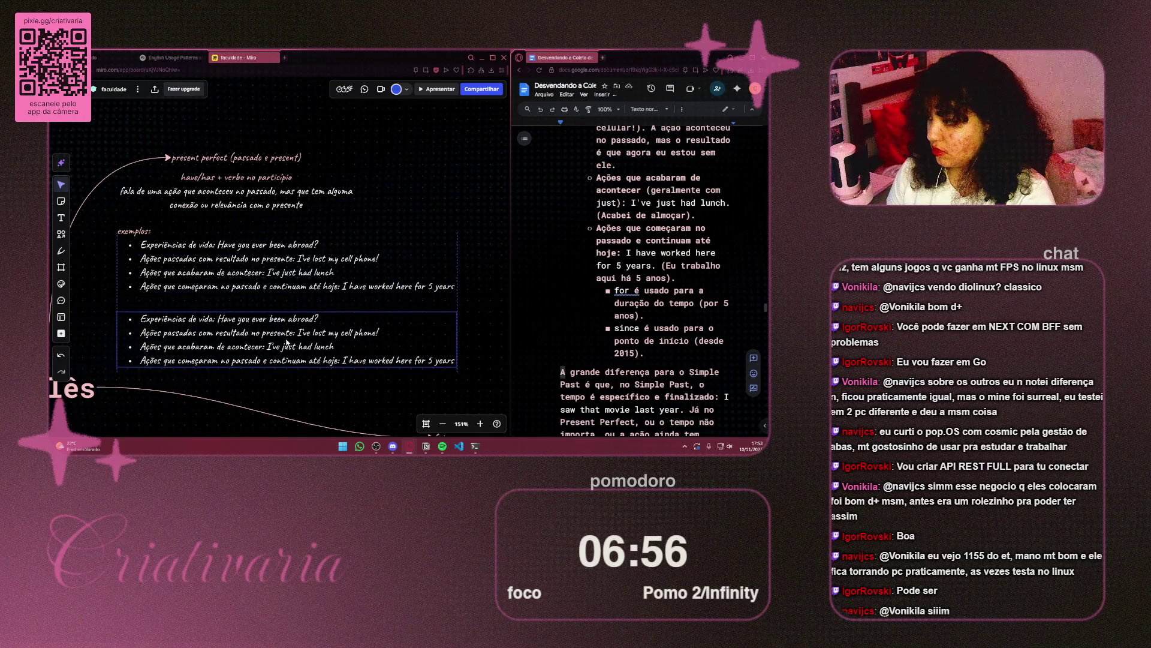
Step: Replace the copied box's text with "for -> duração do tempo"
double_click(291, 338)
text(Fe)
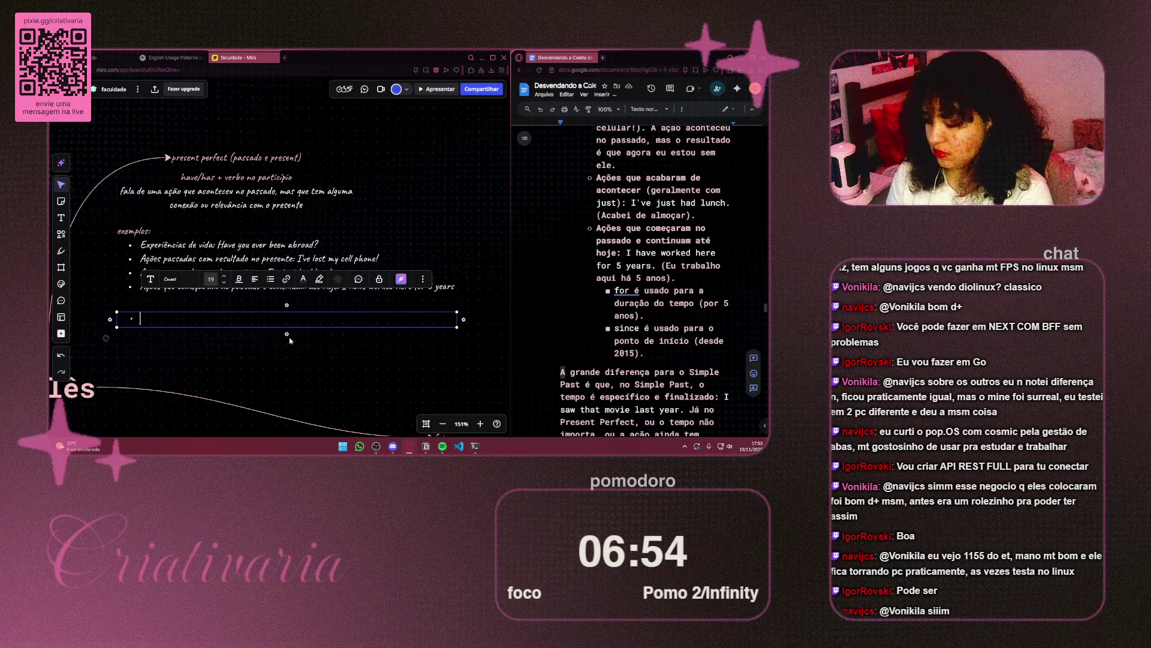
key(BackSpace)
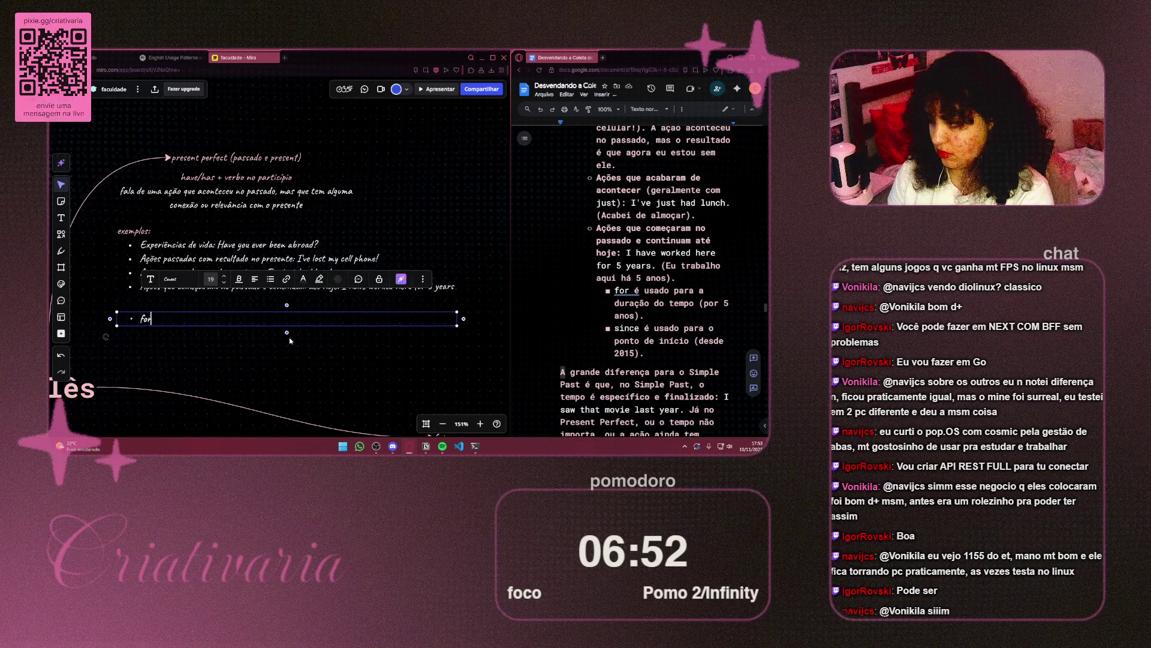
key(BackSpace)
key(BackSpace)
key(BackSpace)
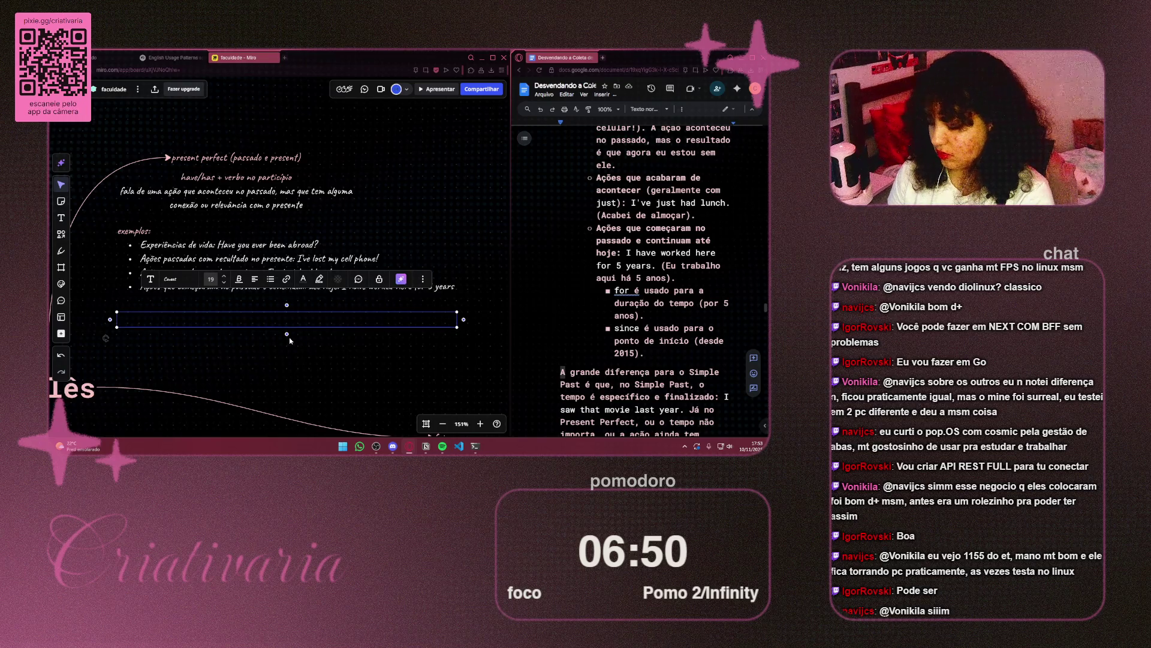
text(for - d)
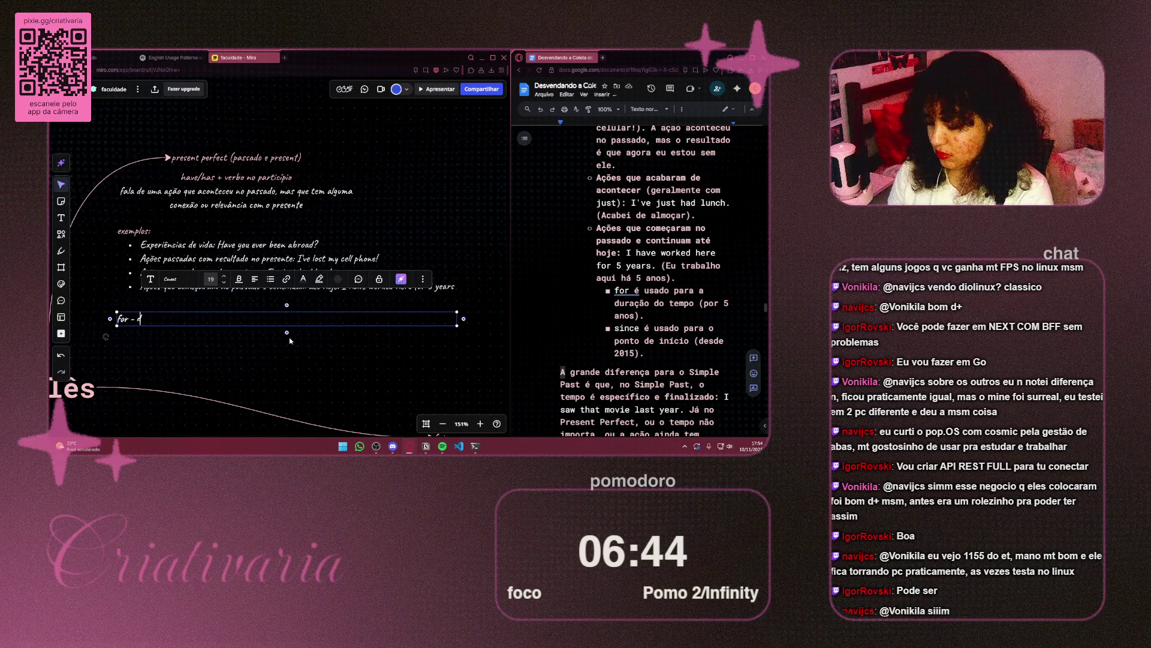
key(BackSpace)
key(BackSpace)
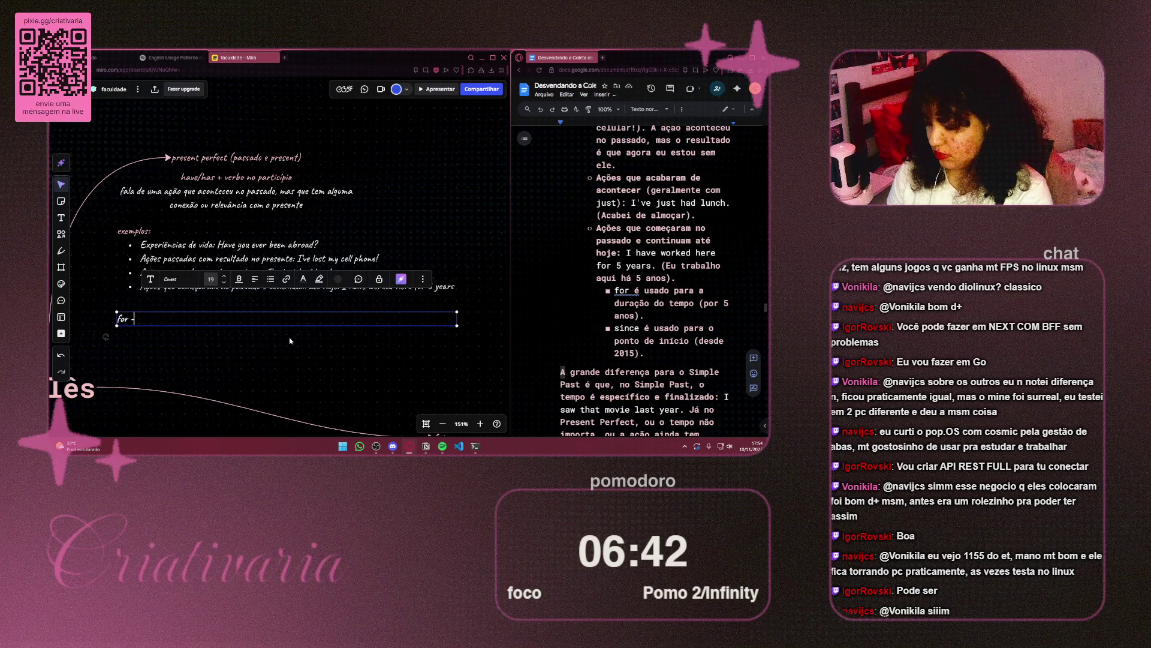
text(>)
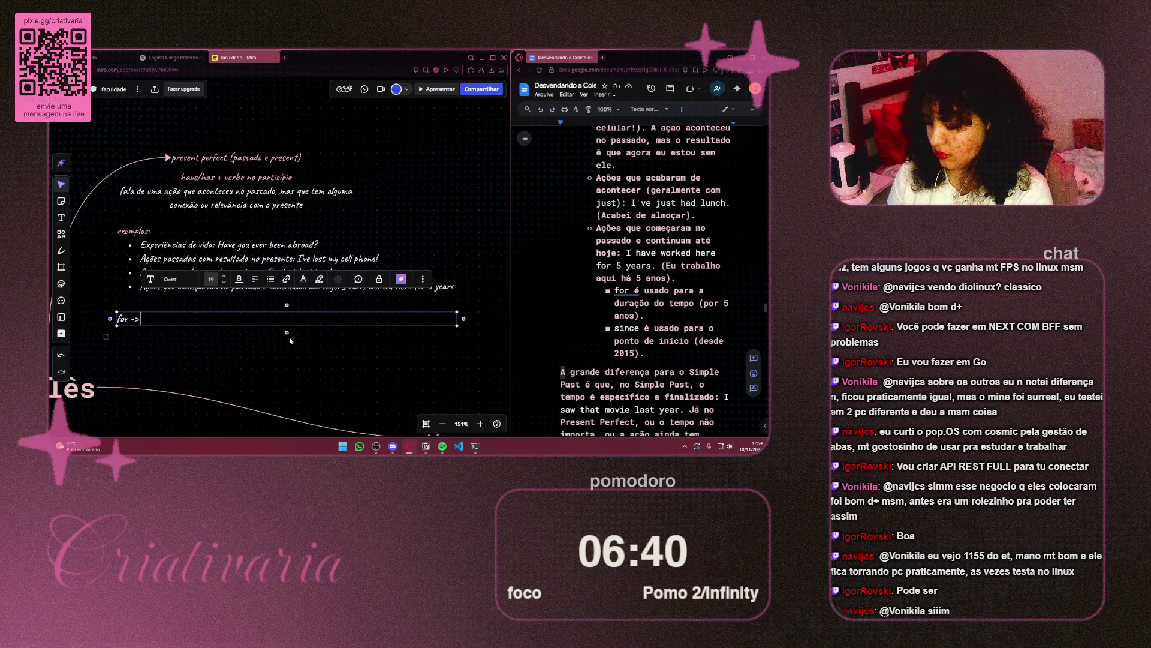
text( duração)
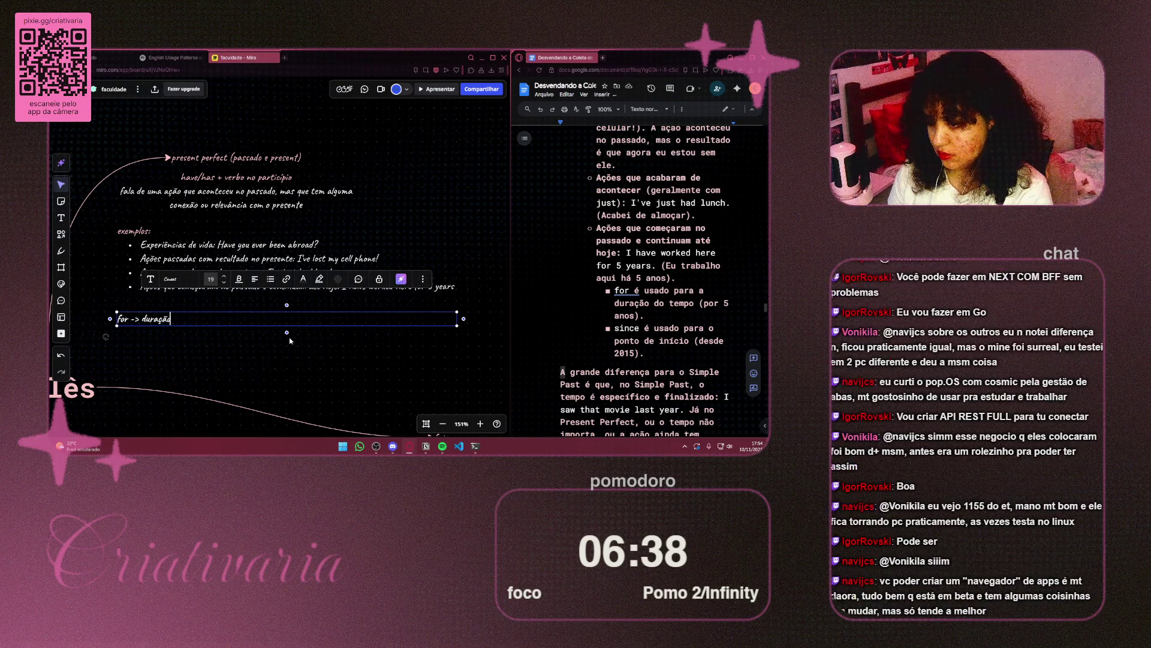
text( do tempo)
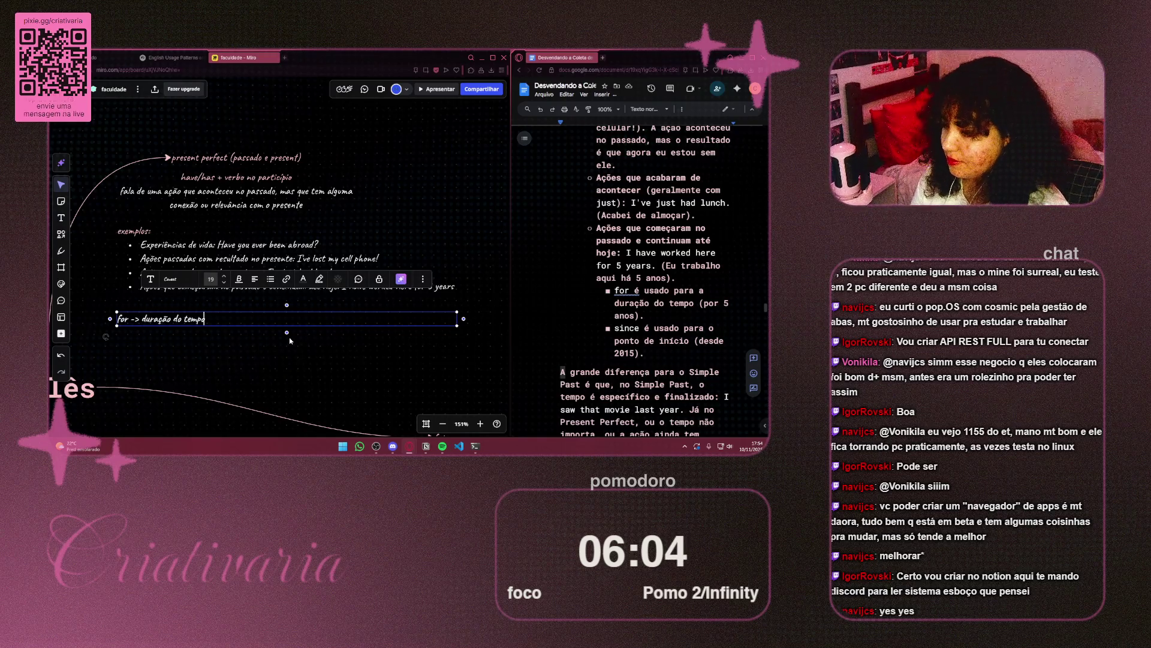
Step: Append "(for 5 years)" to the for line of the note
text(P)
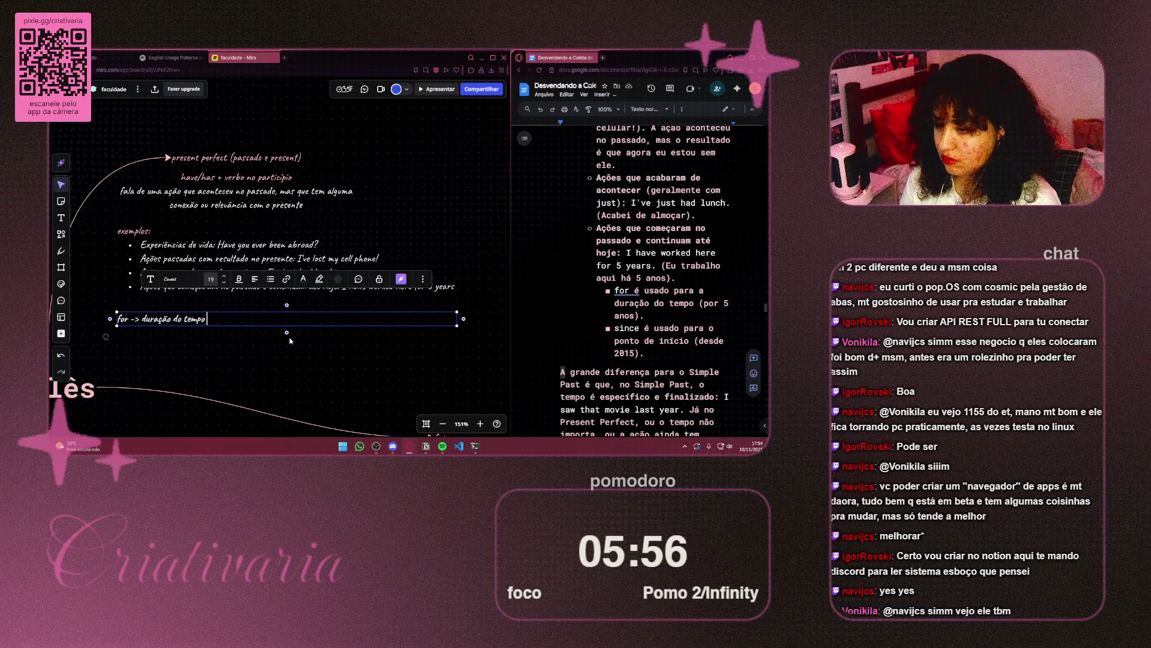
key(Escape)
text((f)
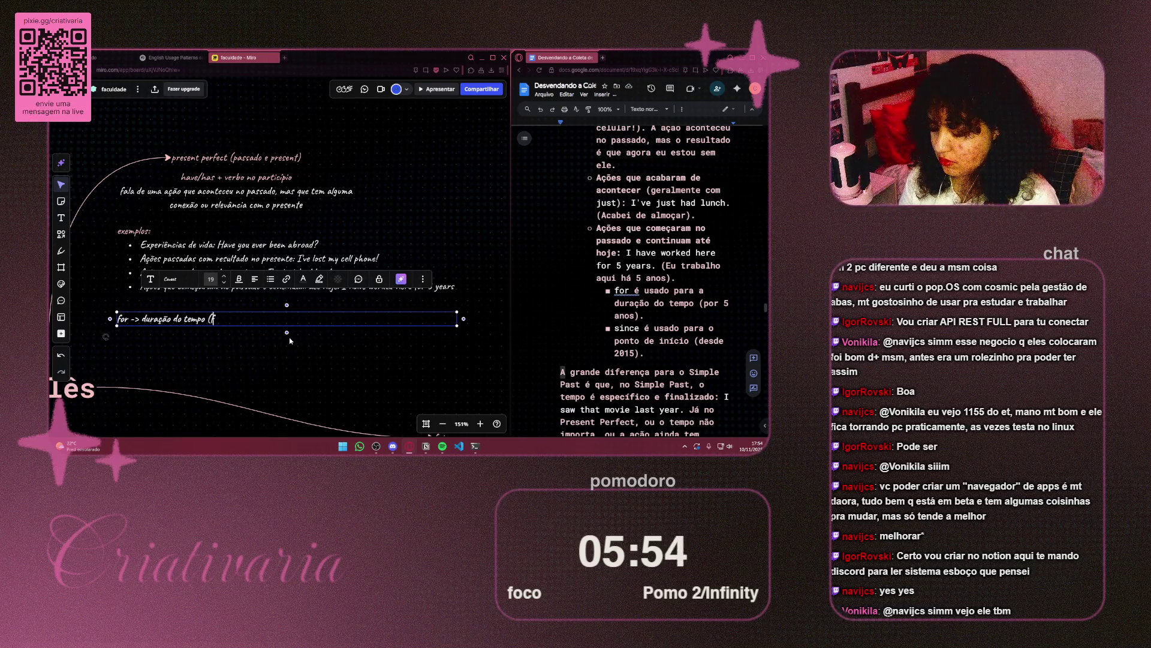
text(or 5 years)
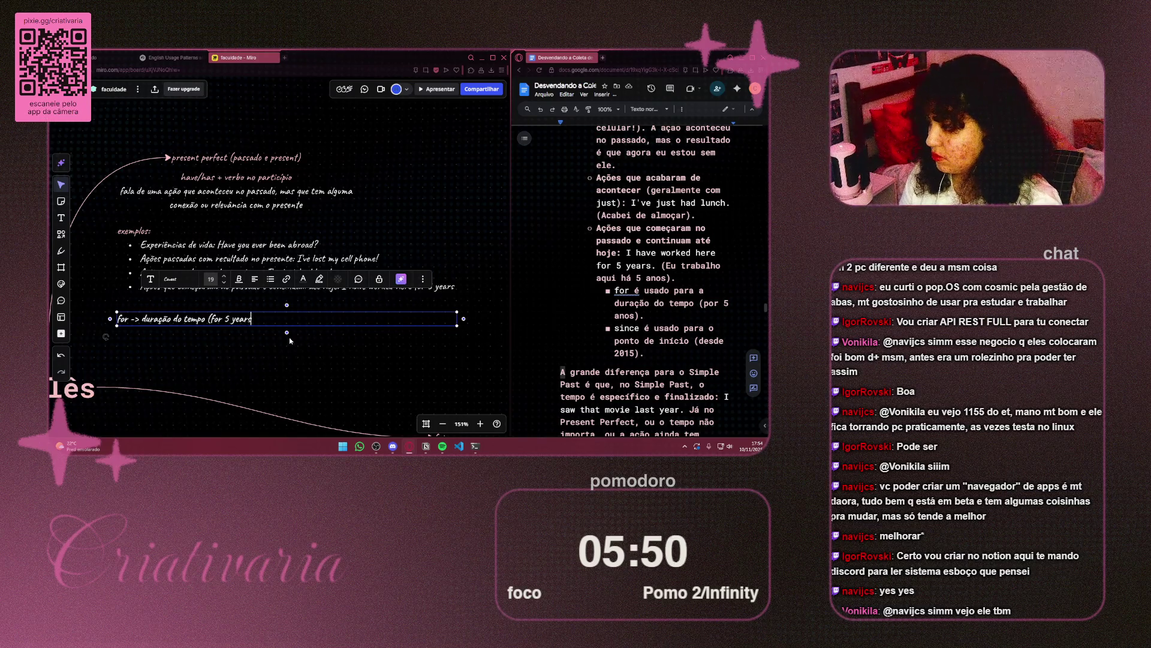
text())
key(Return)
Step: Add the line "since -> ponto de início (since 2015)" and finish editing the note
text(sin)
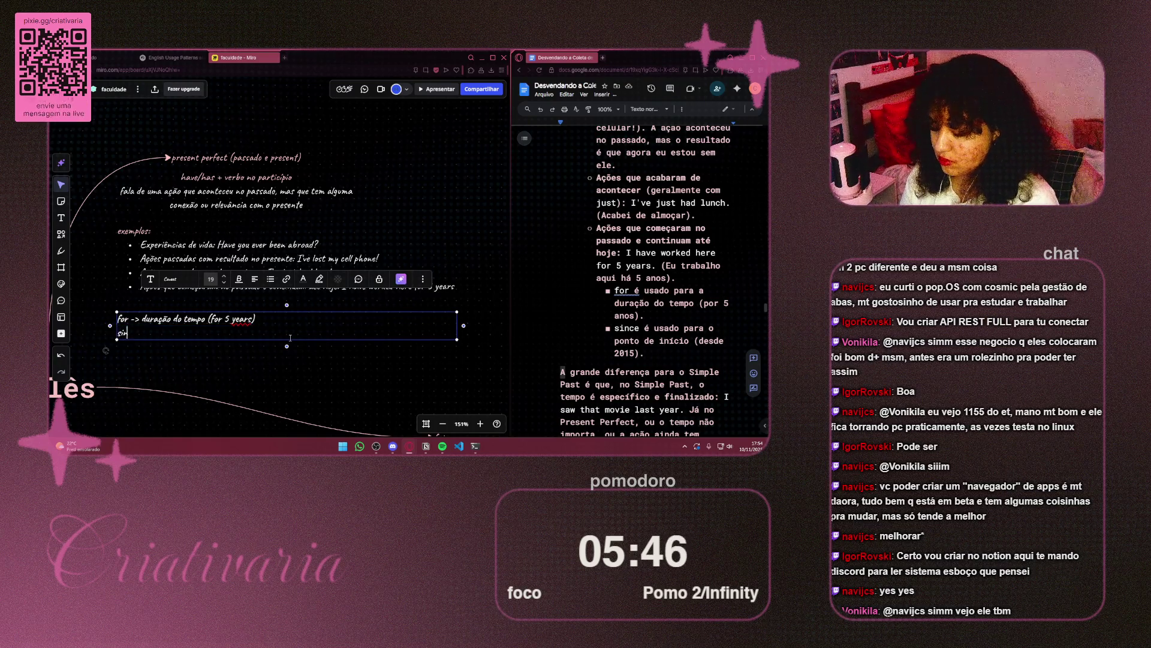
text(ce ->)
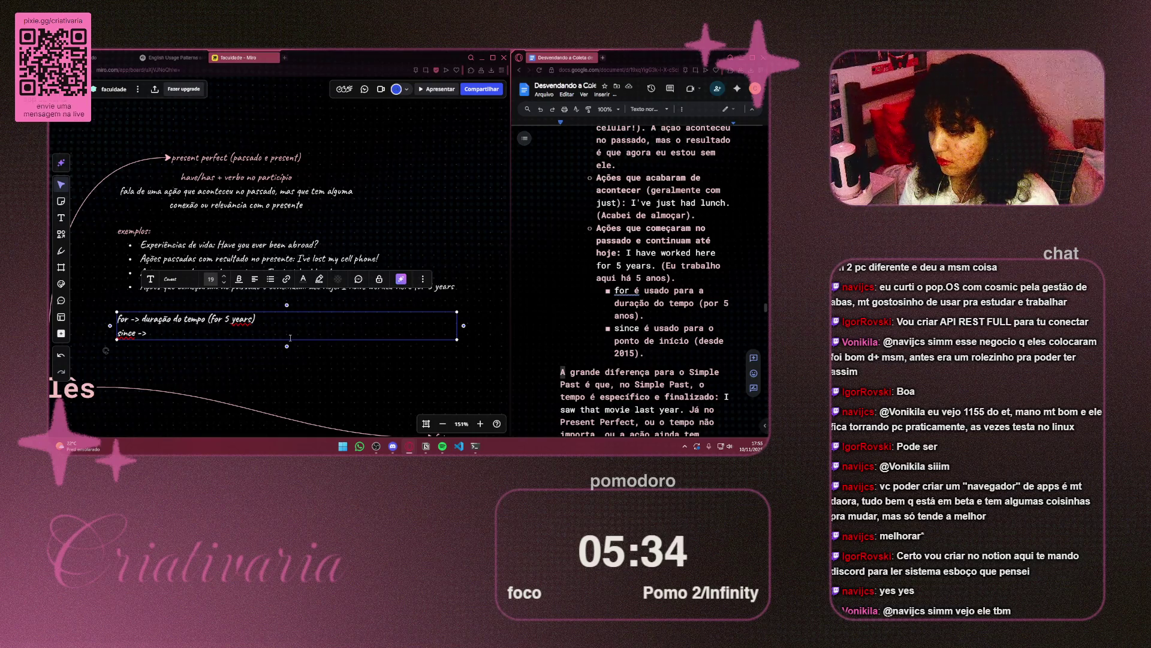
text(po)
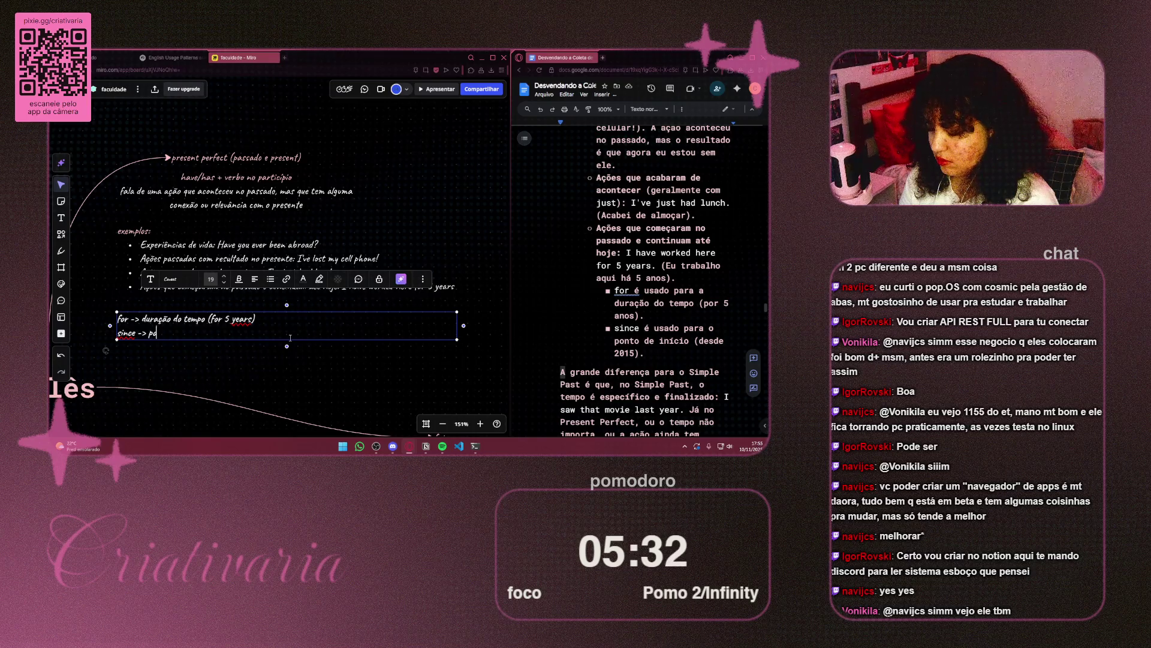
text(nto de in)
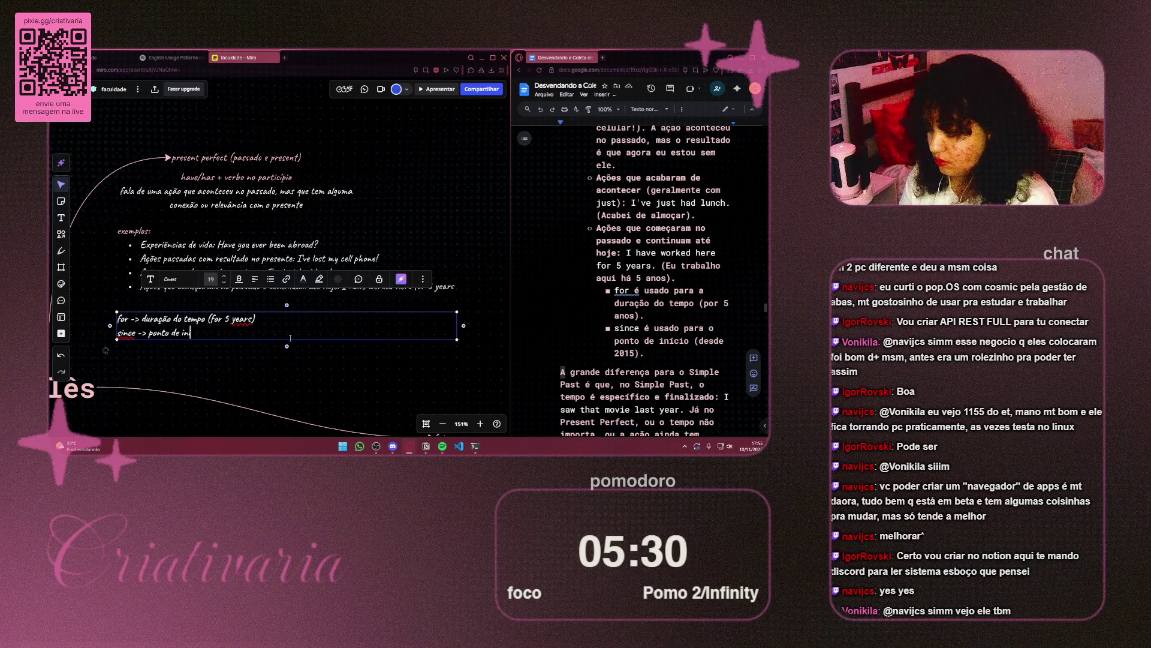
text(icio ()
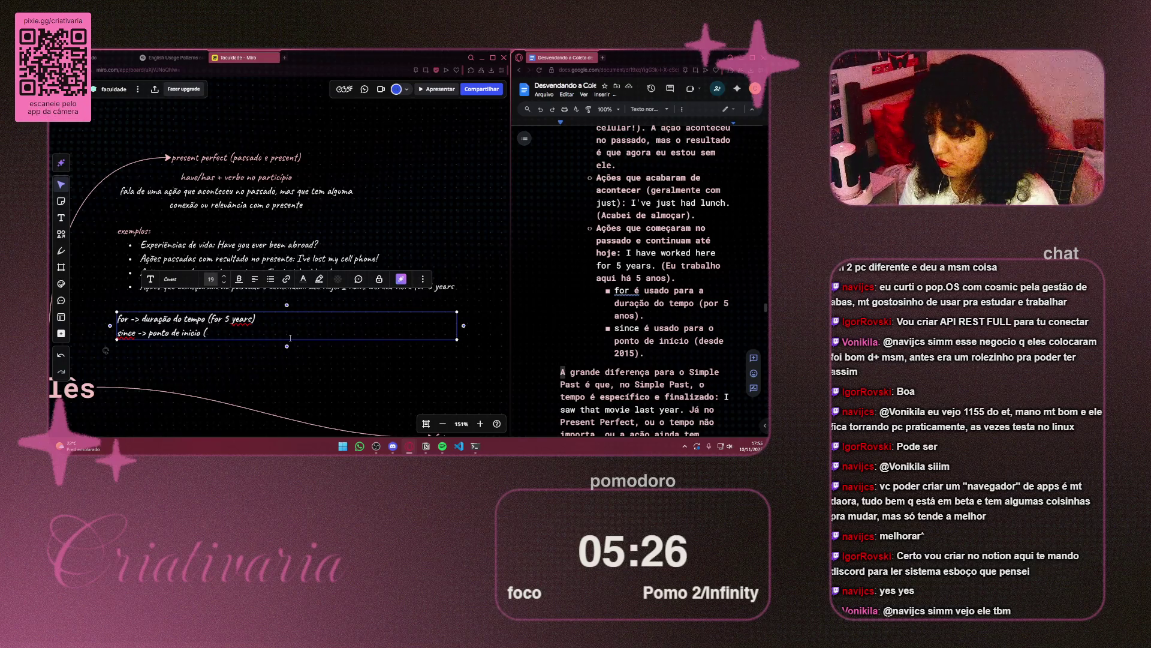
text(since)
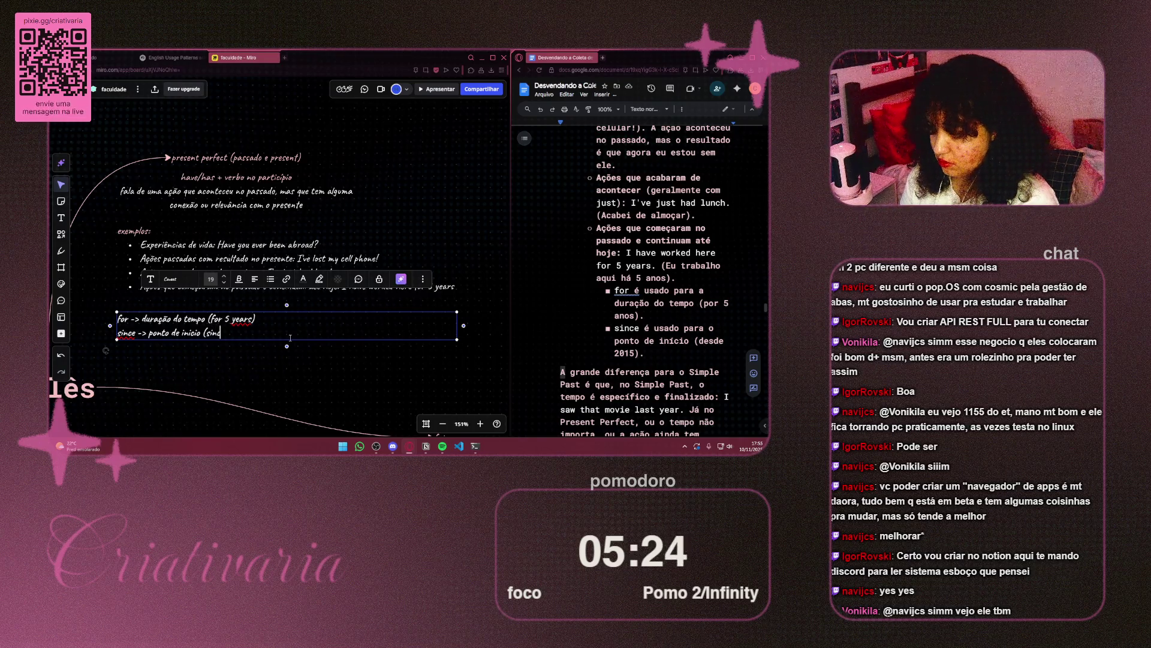
text( 2)
key(BackSpace)
key(BackSpace)
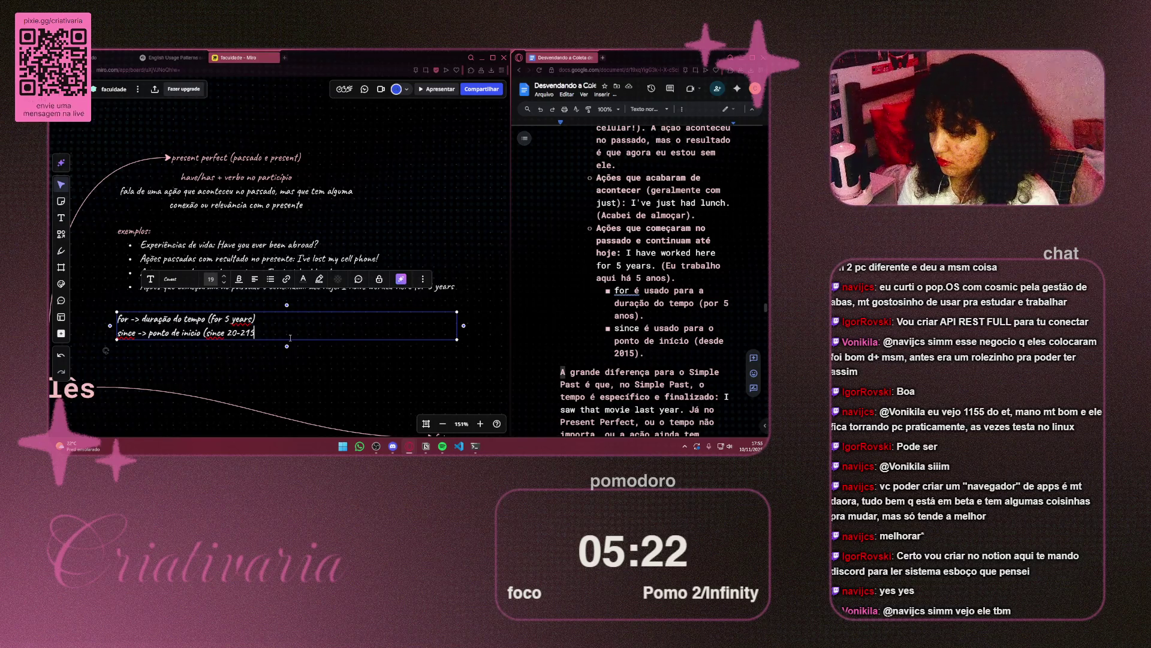
text(15)
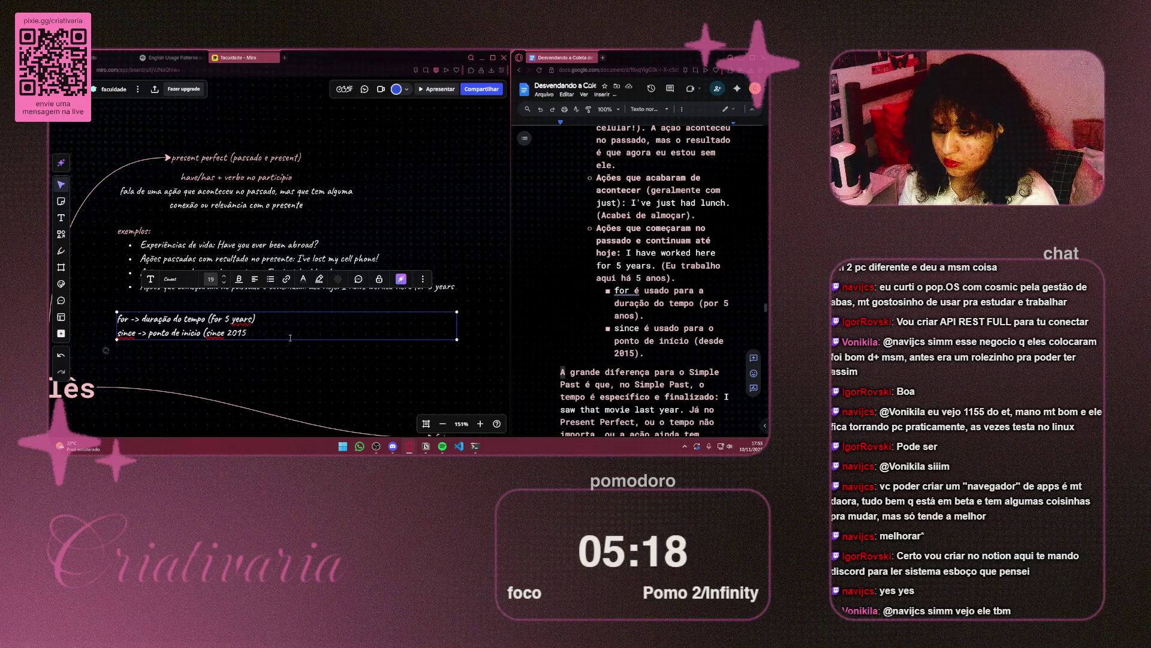
text())
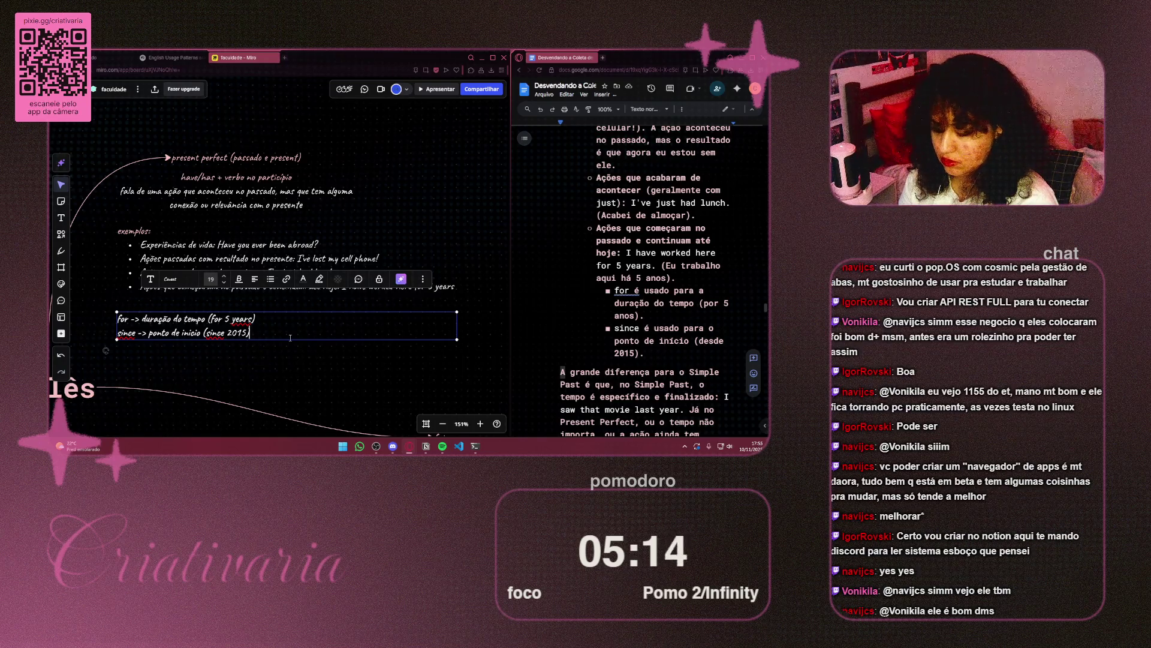
key(Escape)
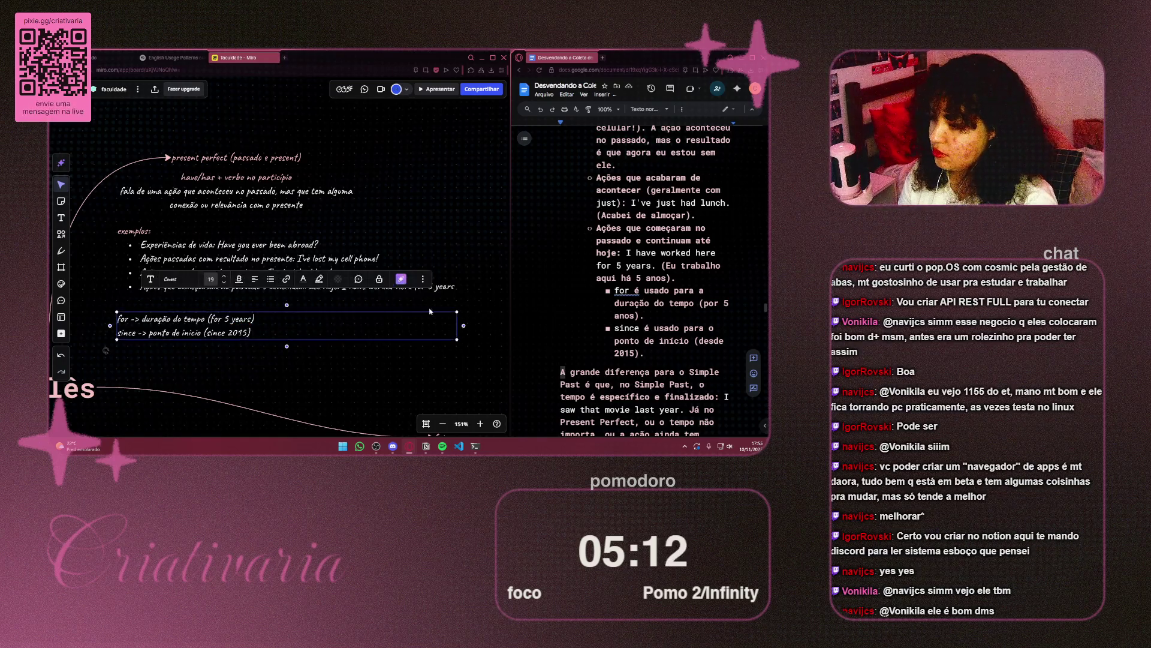
Step: Narrow the for/since note to fit its text and zoom out over the mind map
mouse_move(463, 325)
mouse_down()
mouse_move(239, 324)
mouse_move(289, 324)
mouse_move(267, 322)
mouse_up()
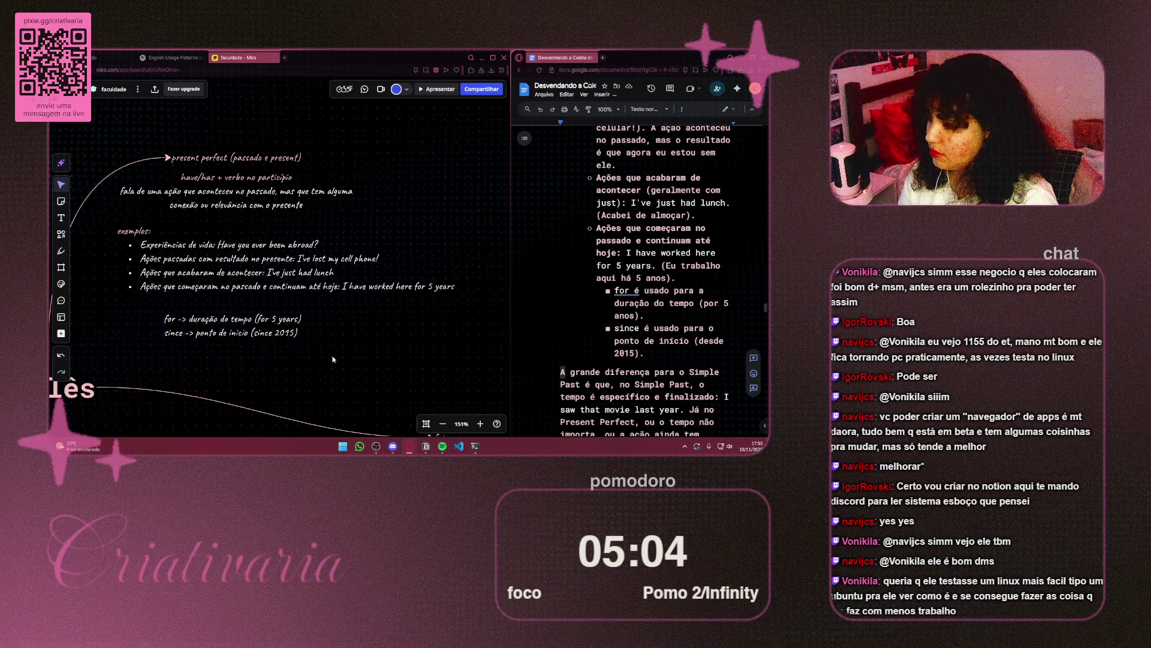
scroll(348, 352, down, 5)
drag(368, 350, 260, 298)
scroll(658, 348, down, 5)
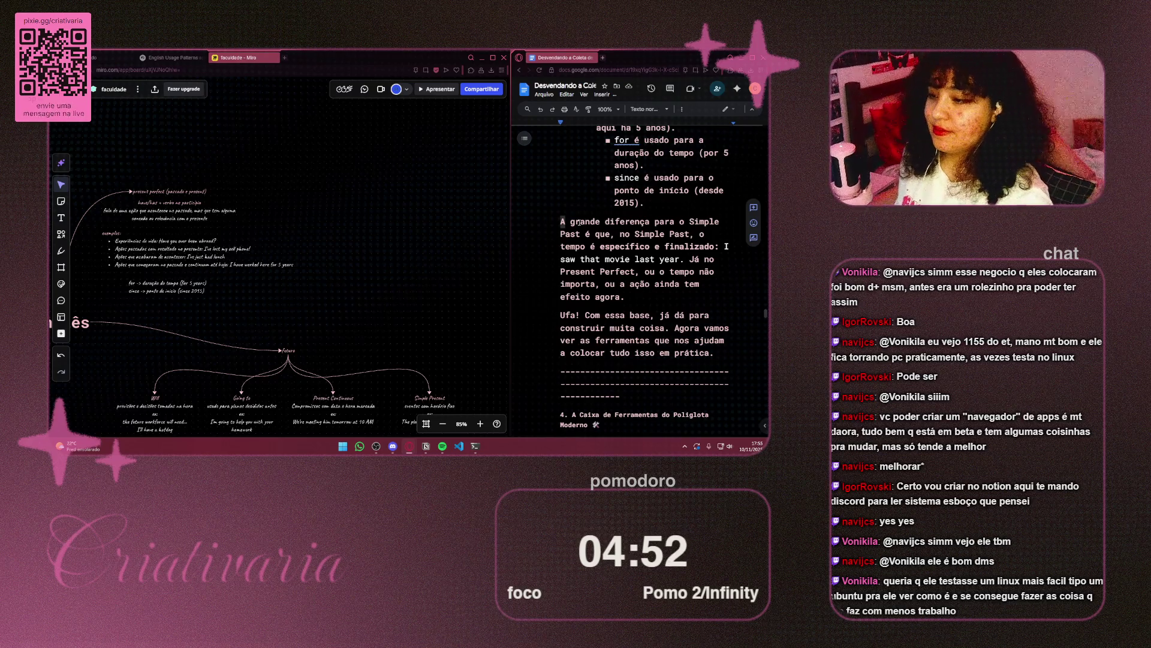
scroll(637, 267, down, 1)
scroll(637, 266, down, 3)
scroll(637, 266, up, 3)
scroll(650, 277, up, 2)
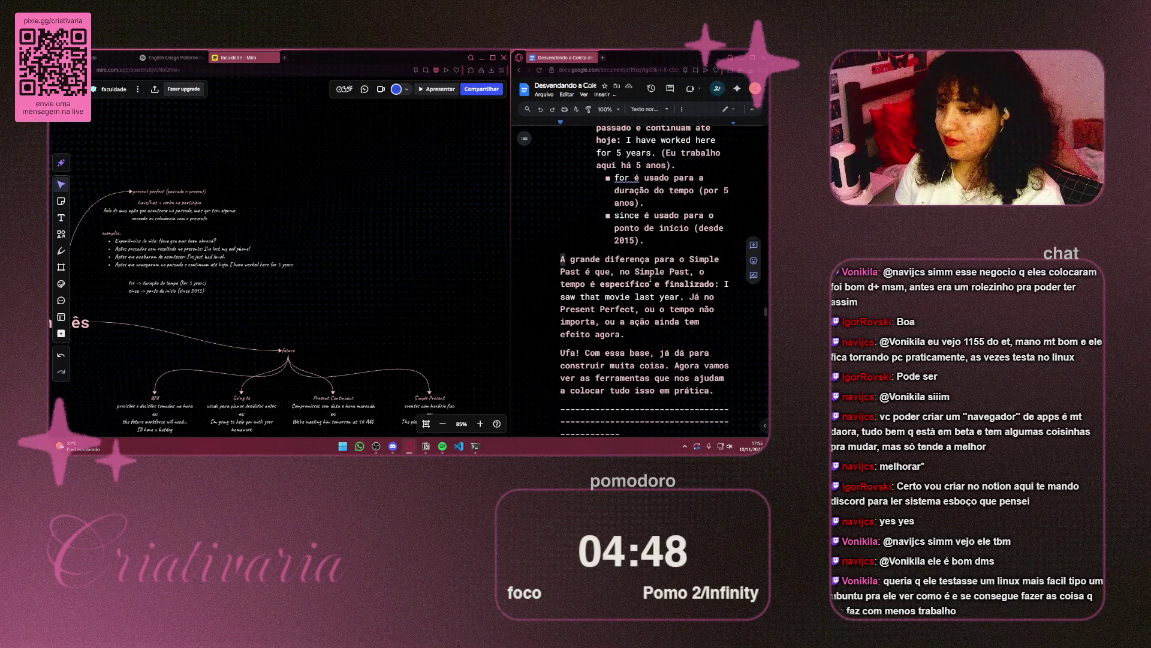
scroll(322, 234, up, 5)
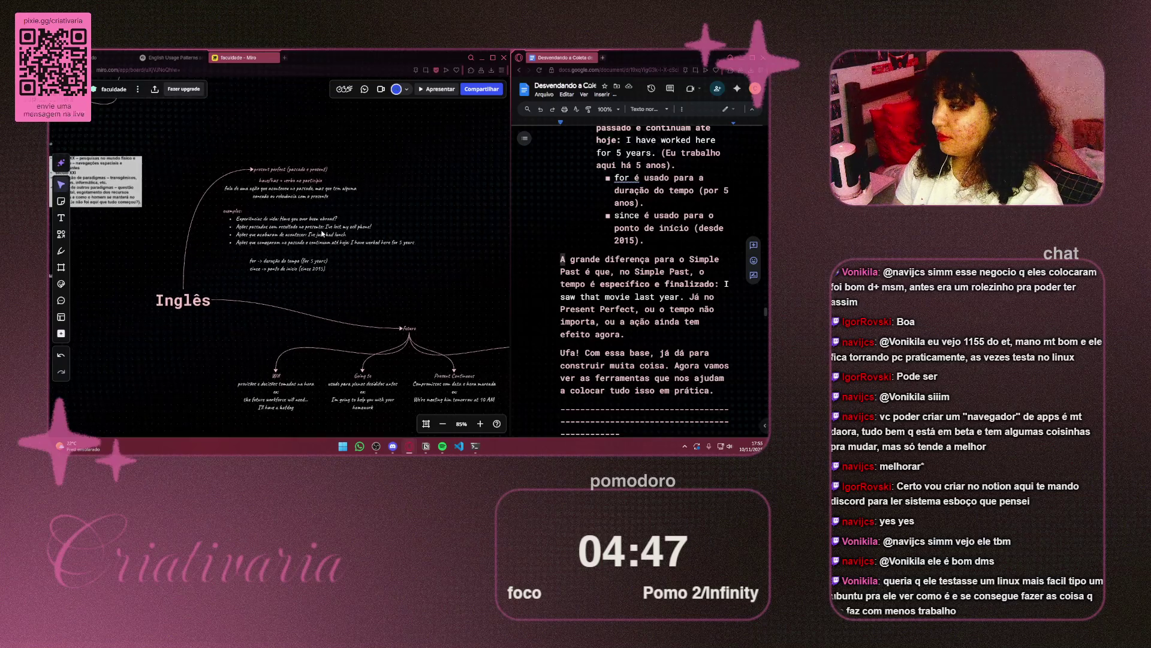
scroll(322, 234, down, 3)
drag(322, 234, 259, 106)
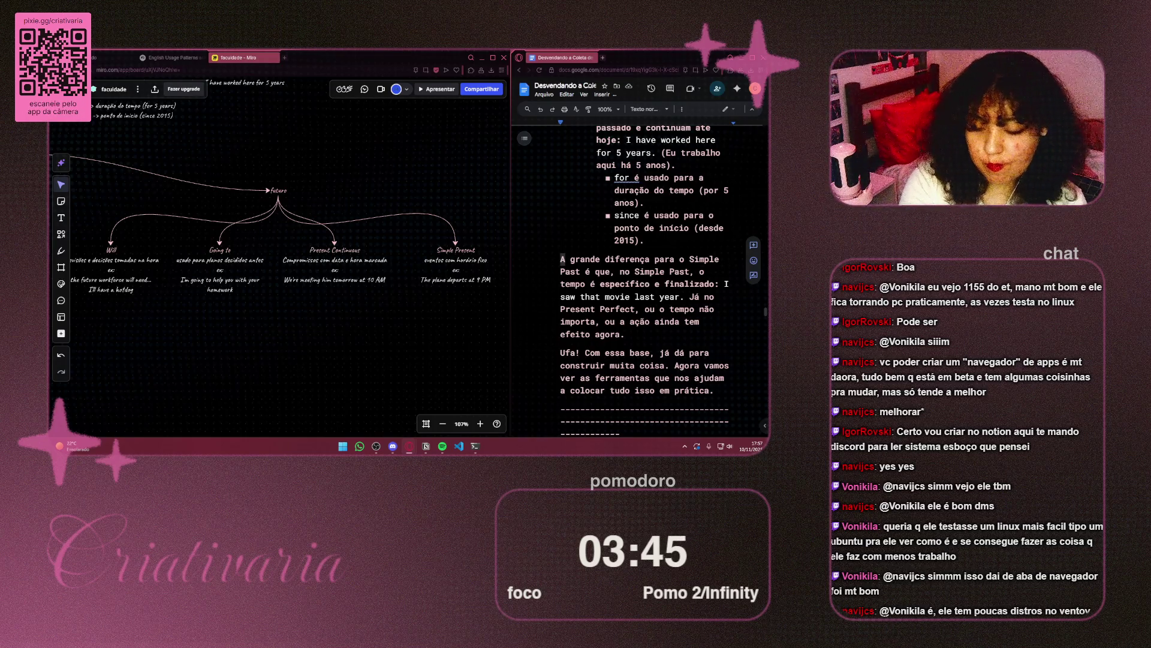
scroll(313, 298, up, 5)
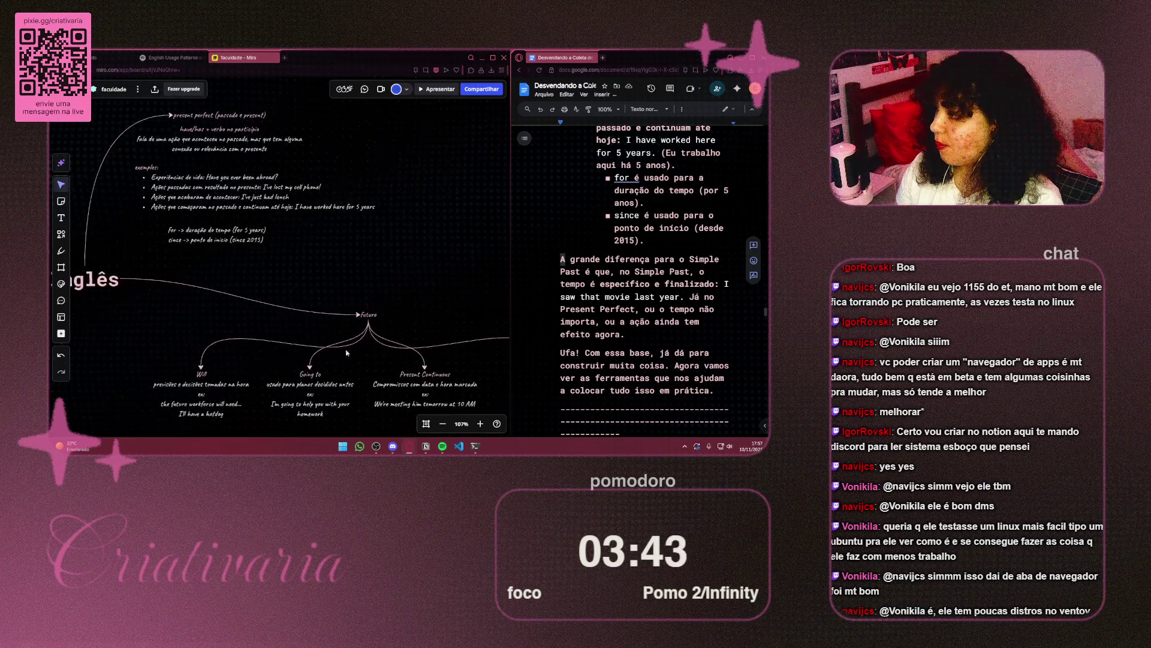
scroll(313, 299, up, 3)
Step: Duplicate the for/since note and place the copy just below it for editing
click(236, 255)
drag(210, 268, 210, 318)
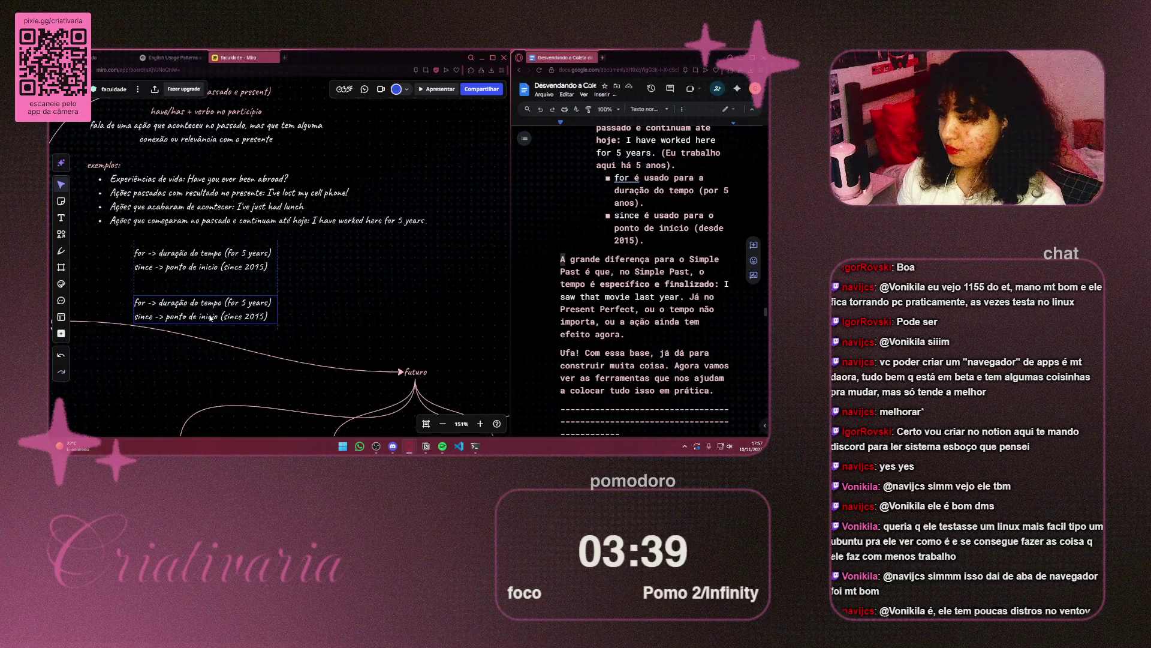
double_click(209, 316)
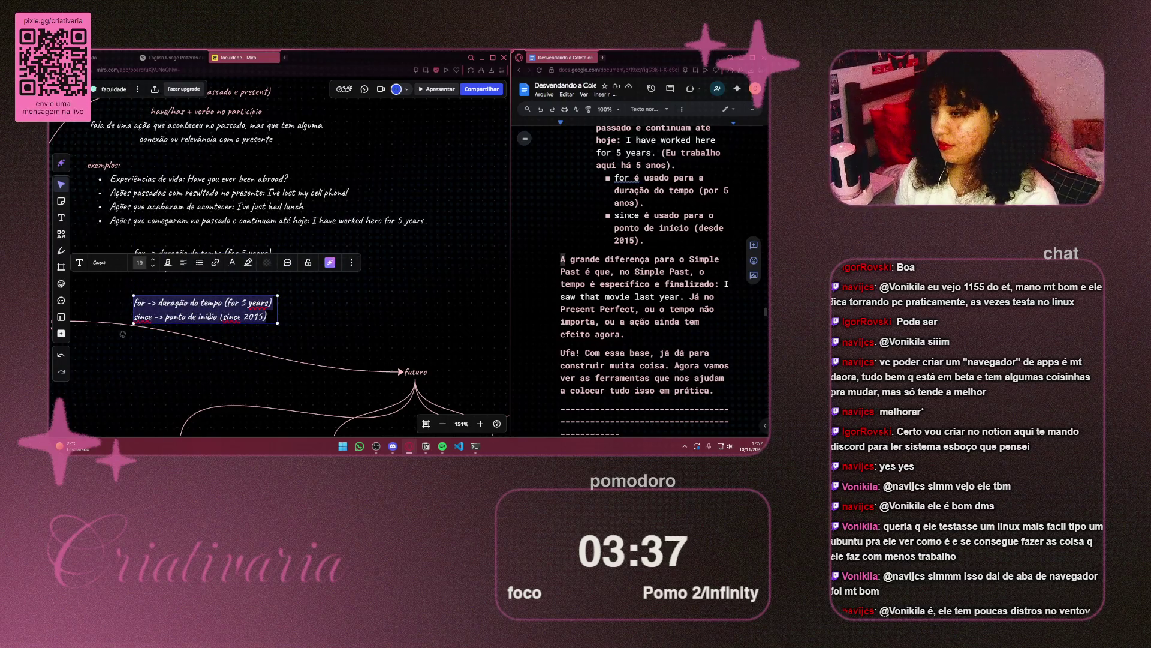
Step: Replace the copy's text with 'SIMPLE PAST o tempo especificado' and a second line ending 'finalizado'
key(BackSpace)
text(S)
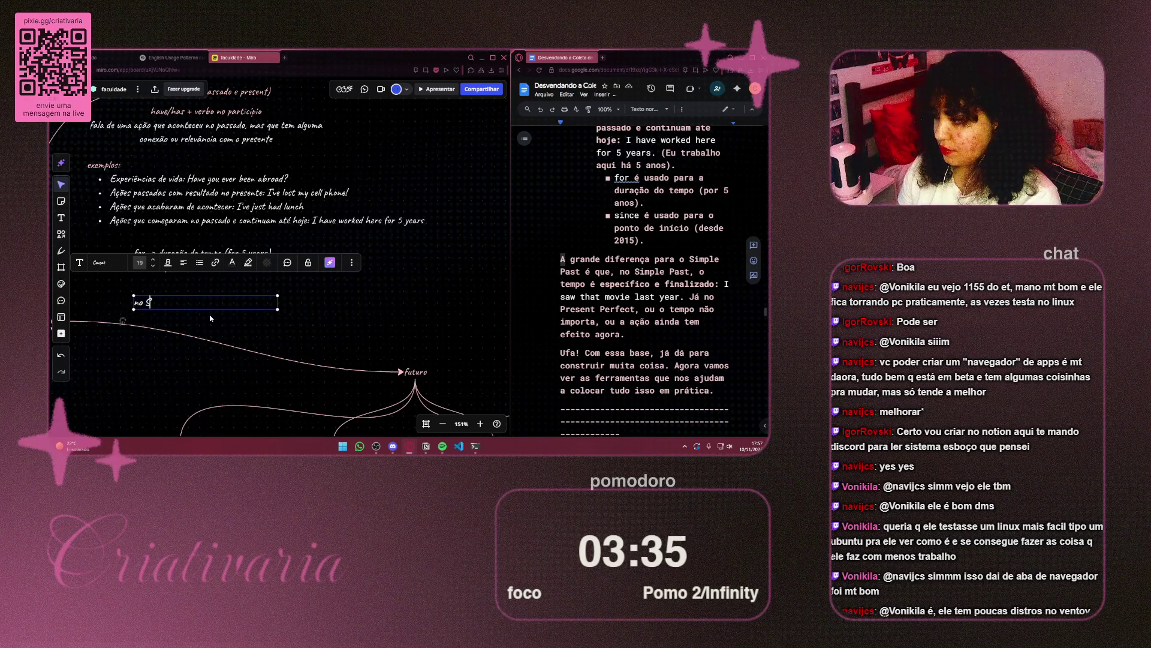
text(IMPLE PASS)
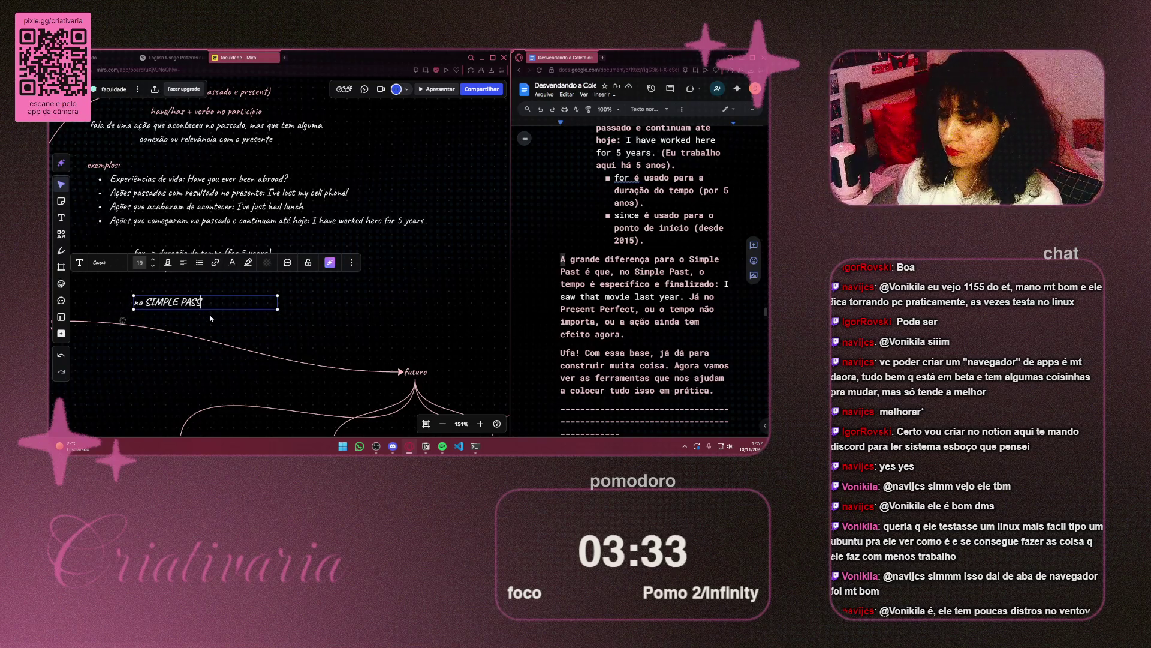
key(BackSpace)
text(T)
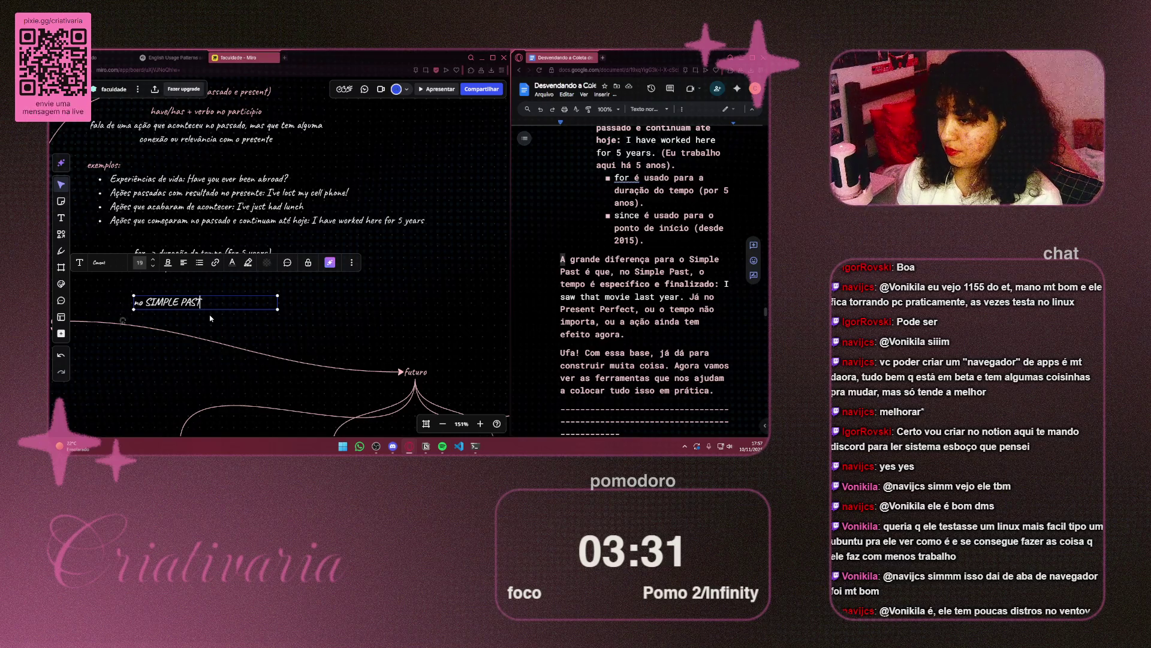
text( o te)
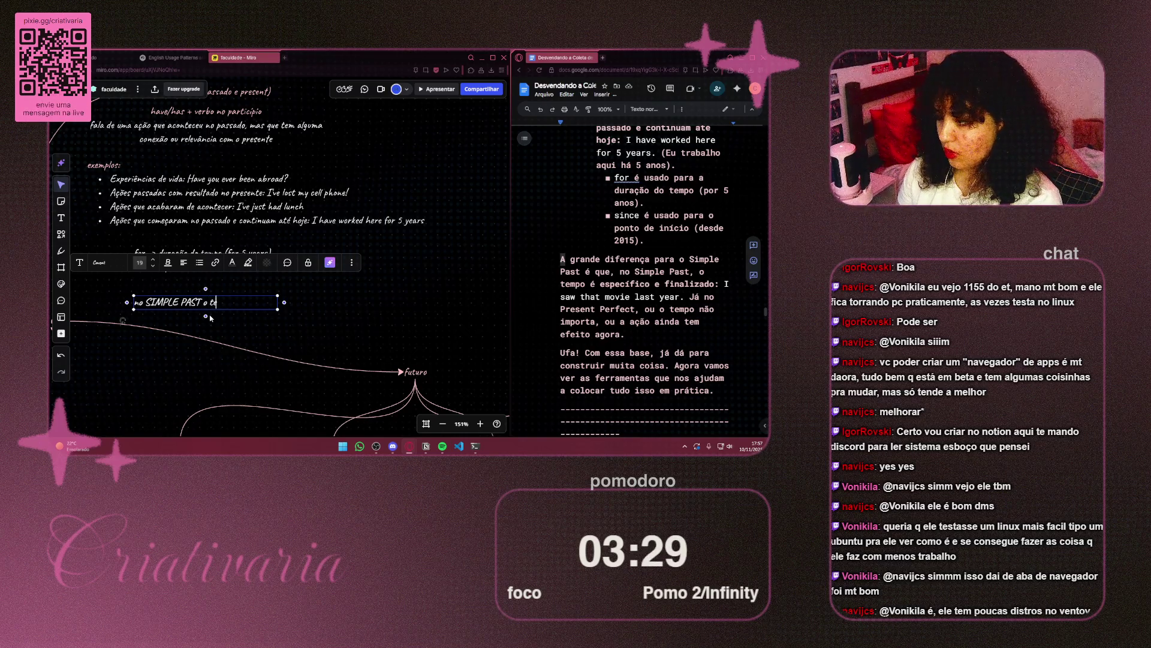
text(mpo já)
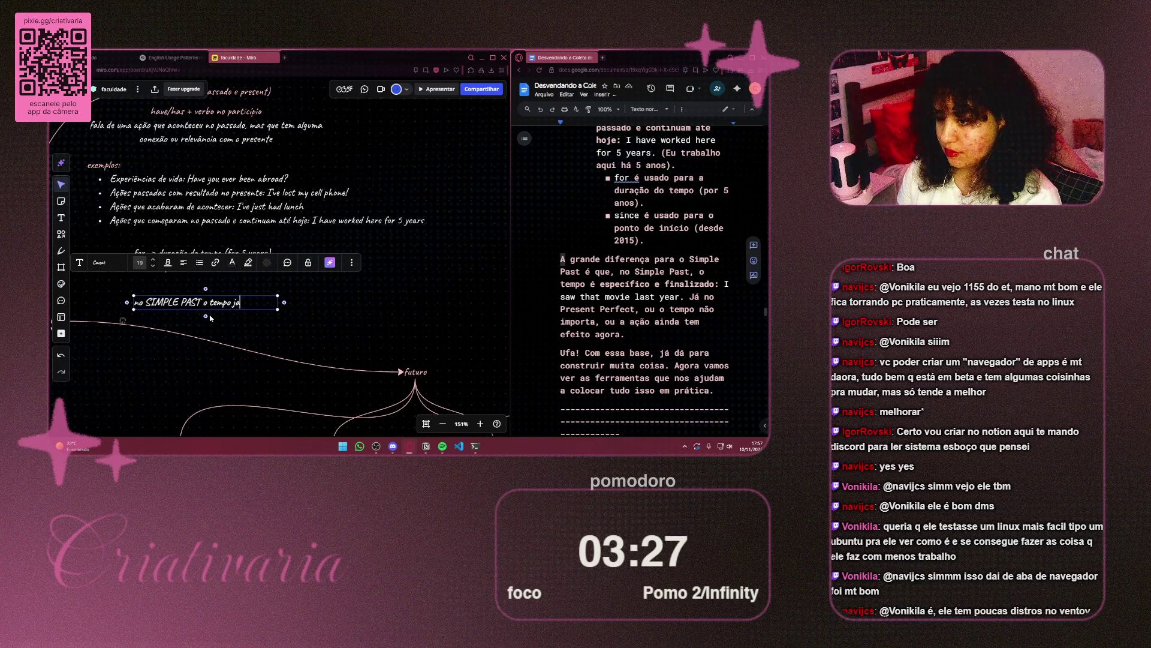
key(BackSpace)
key(BackSpace)
text(espe)
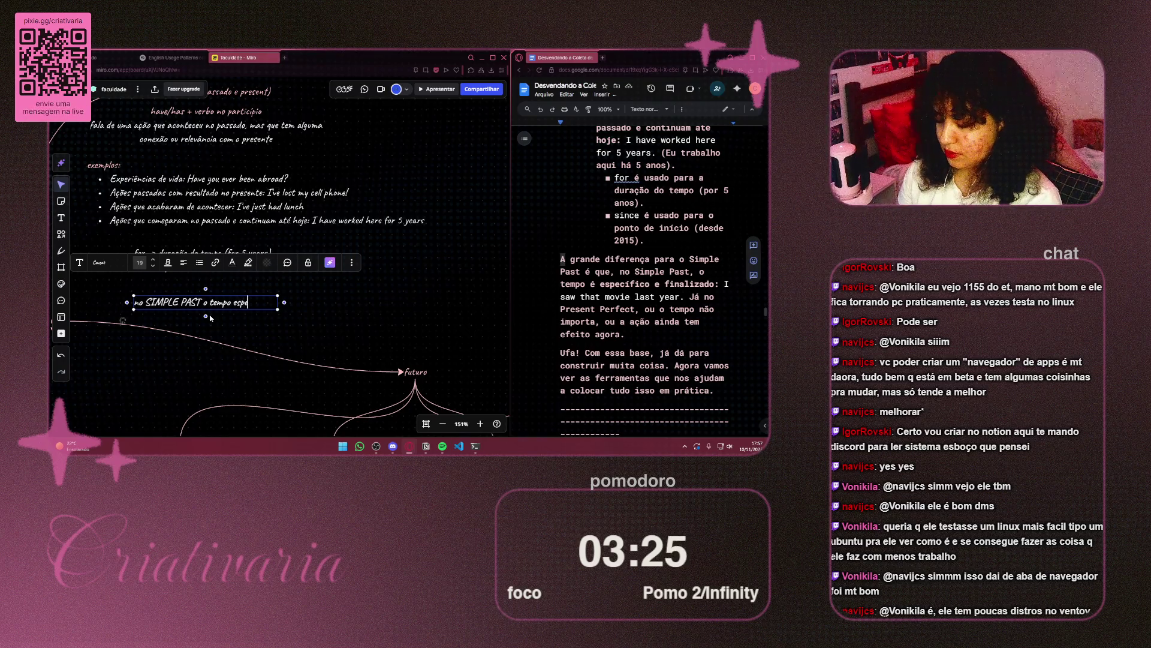
text(cificado)
key(Return)
text(ina)
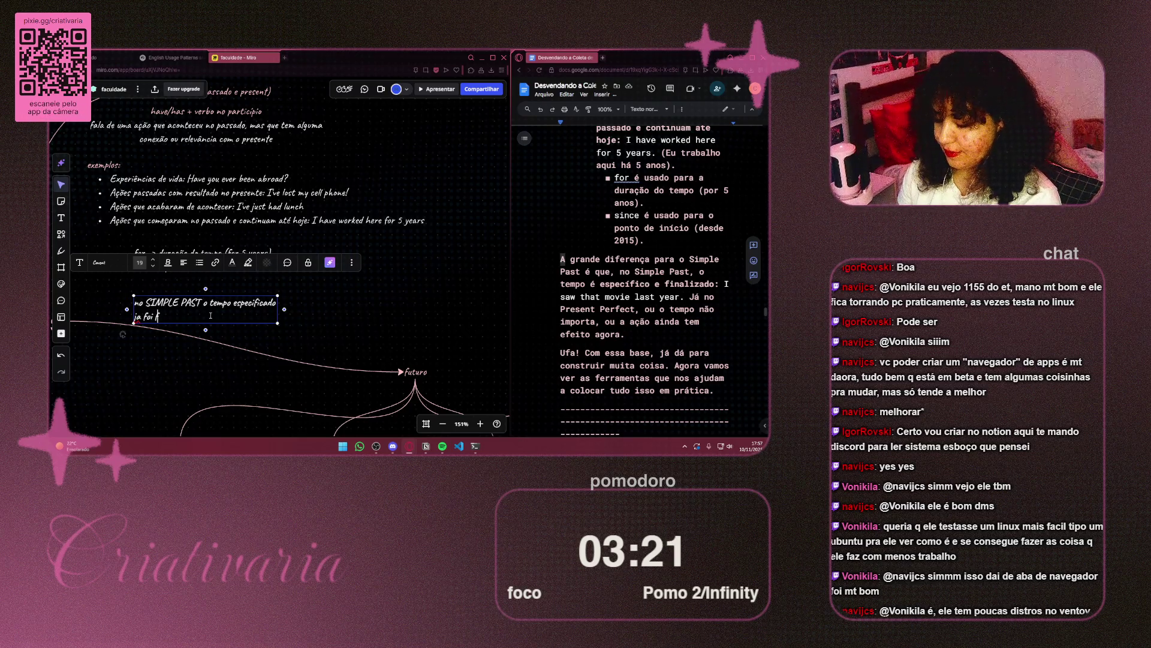
text(liz)
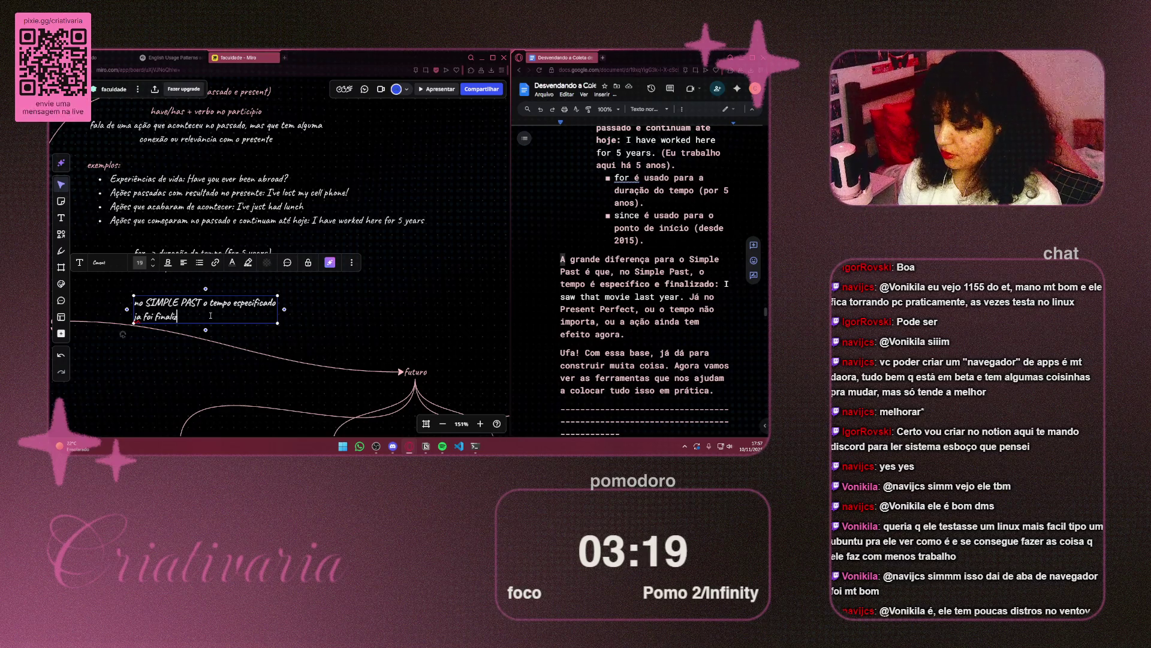
Step: Insert 'já' before 'foi' and begin the example '(I saw that movie last year'
key(ctrl+Left)
key(ctrl+Left)
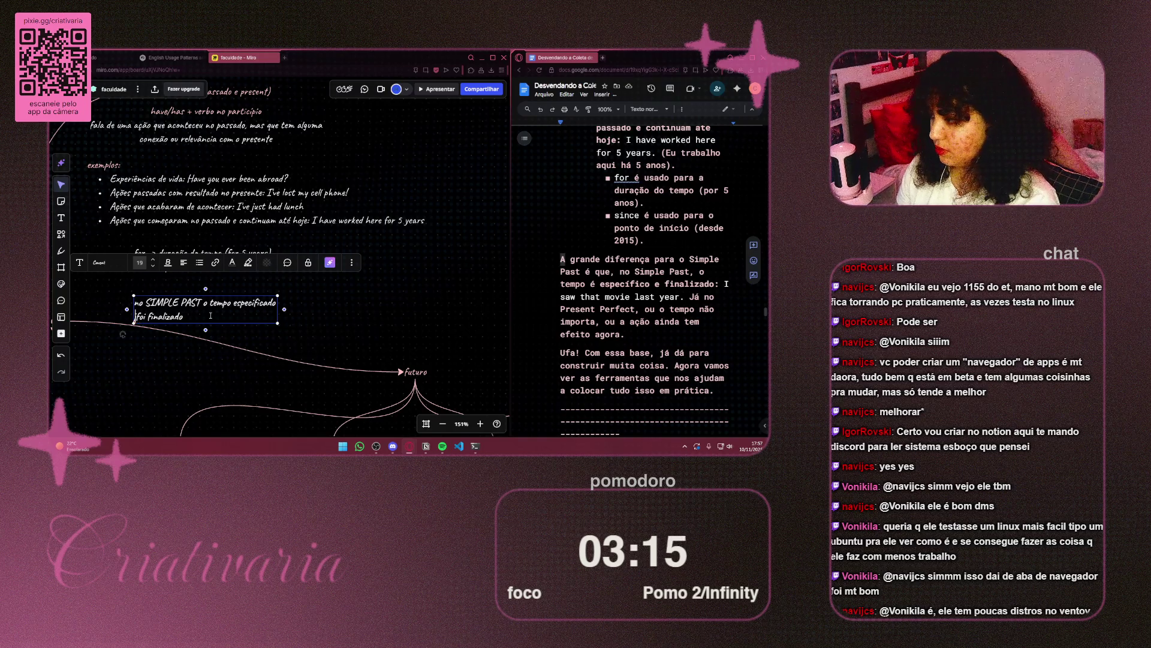
text(já)
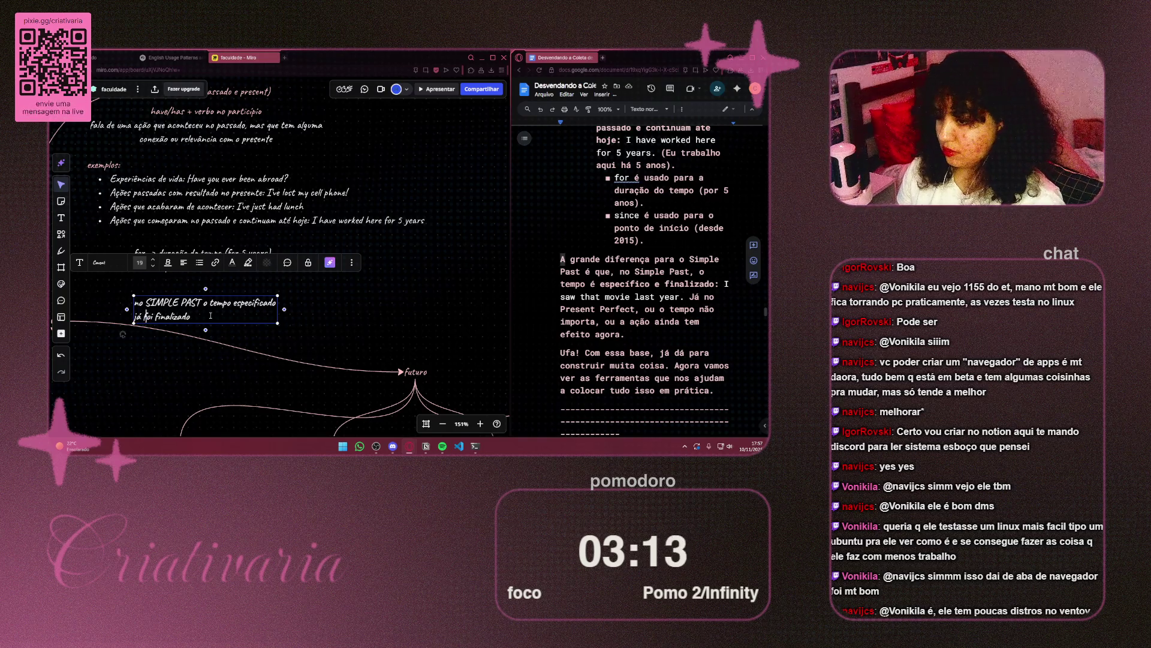
key(End)
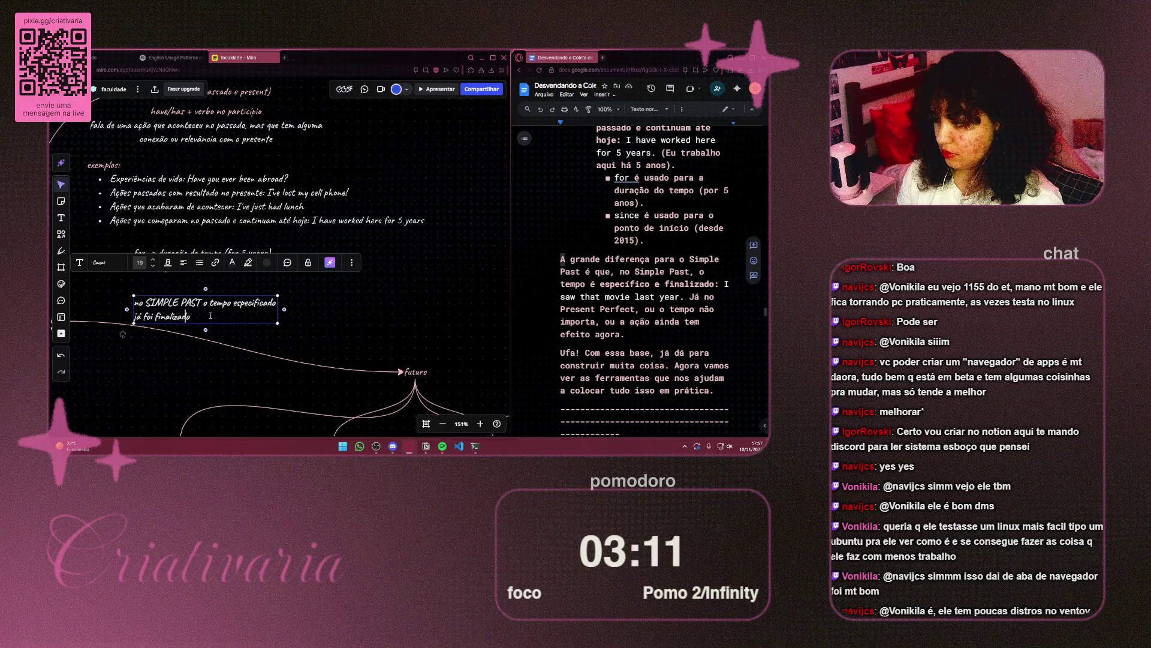
text(: ex)
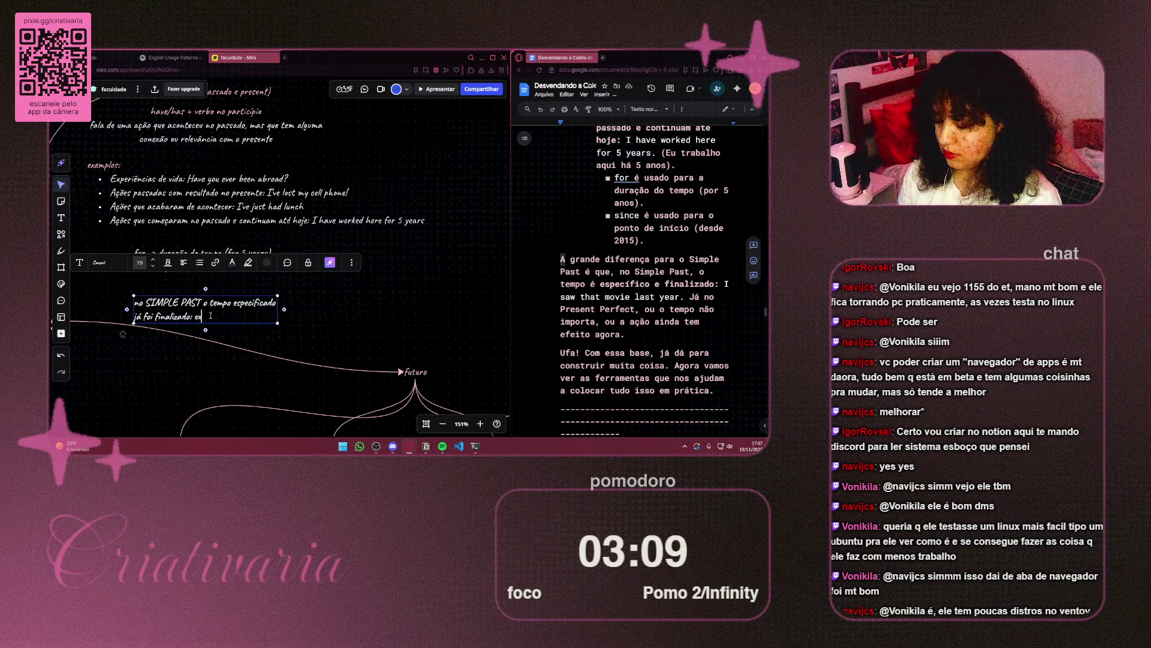
key(BackSpace)
key(BackSpace)
key(BackSpace)
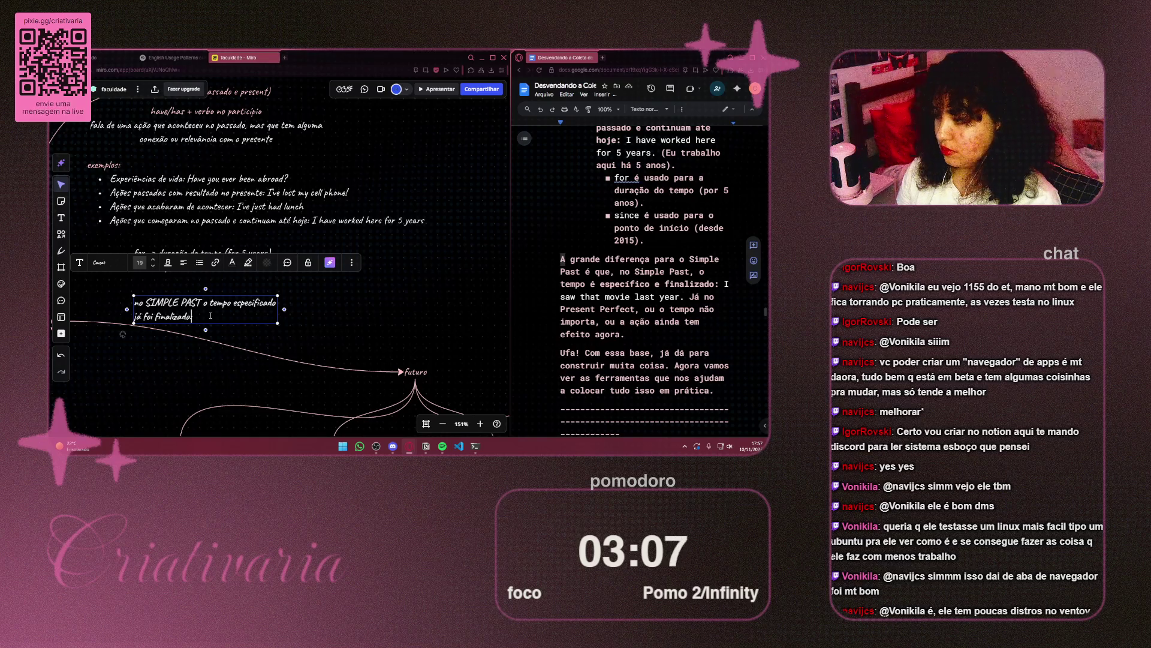
text((I saw)
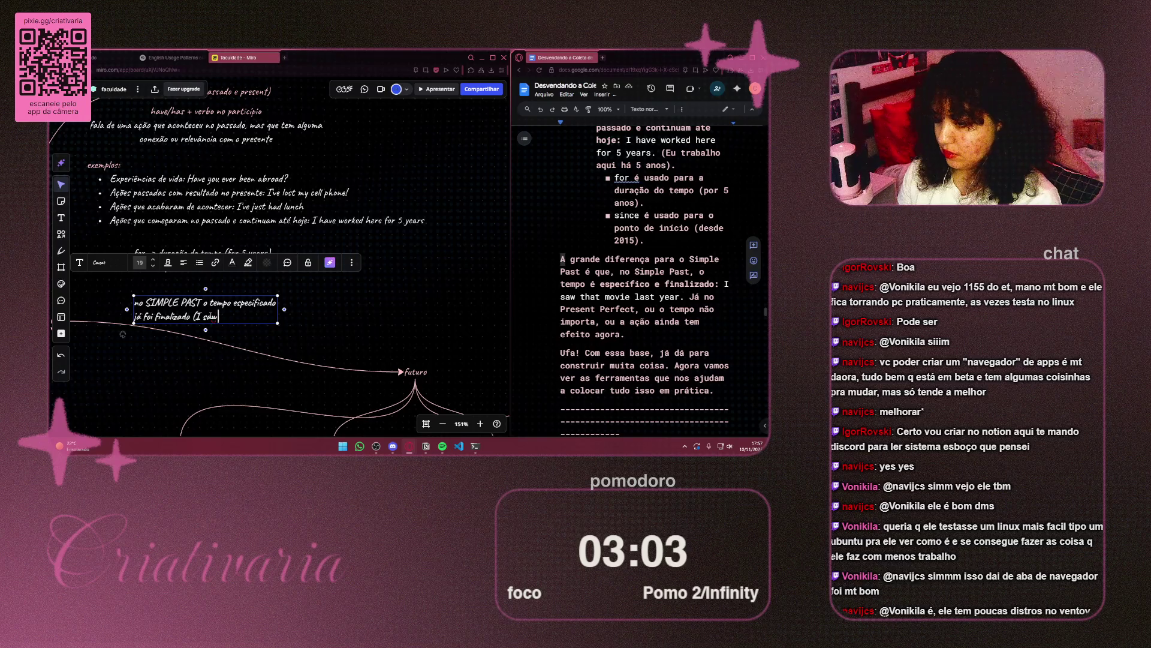
text( that m)
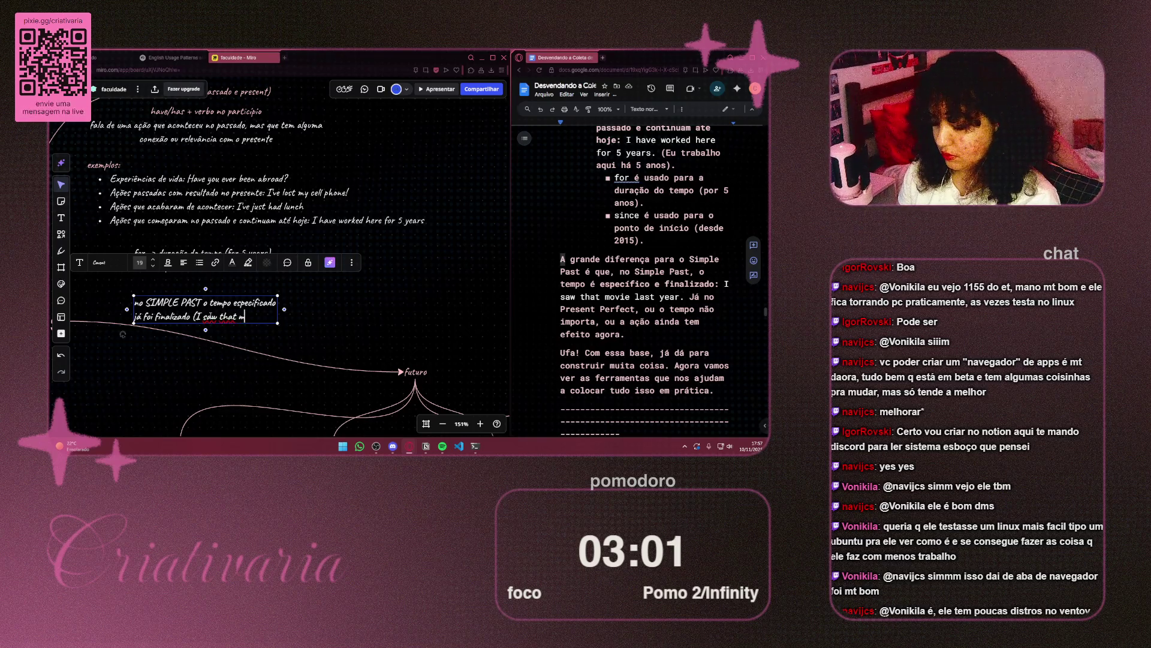
text(ovie last year)
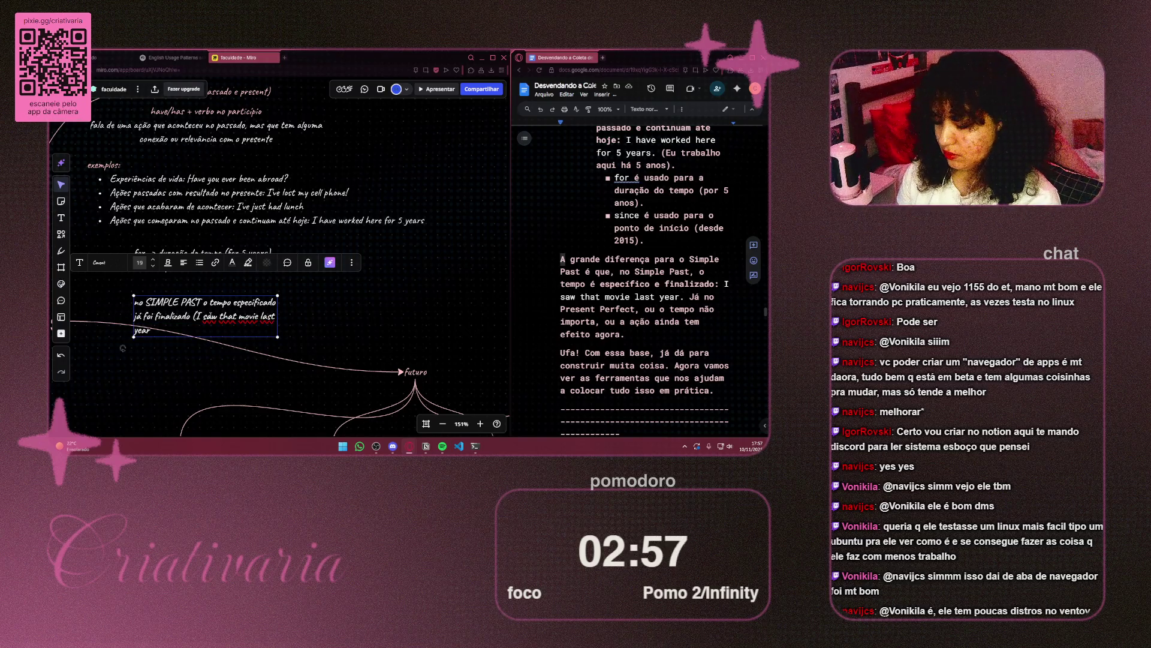
Step: Widen the Simple Past note onto two lines and align it with the 'exemplos:' guide
scroll(122, 348, down, 3)
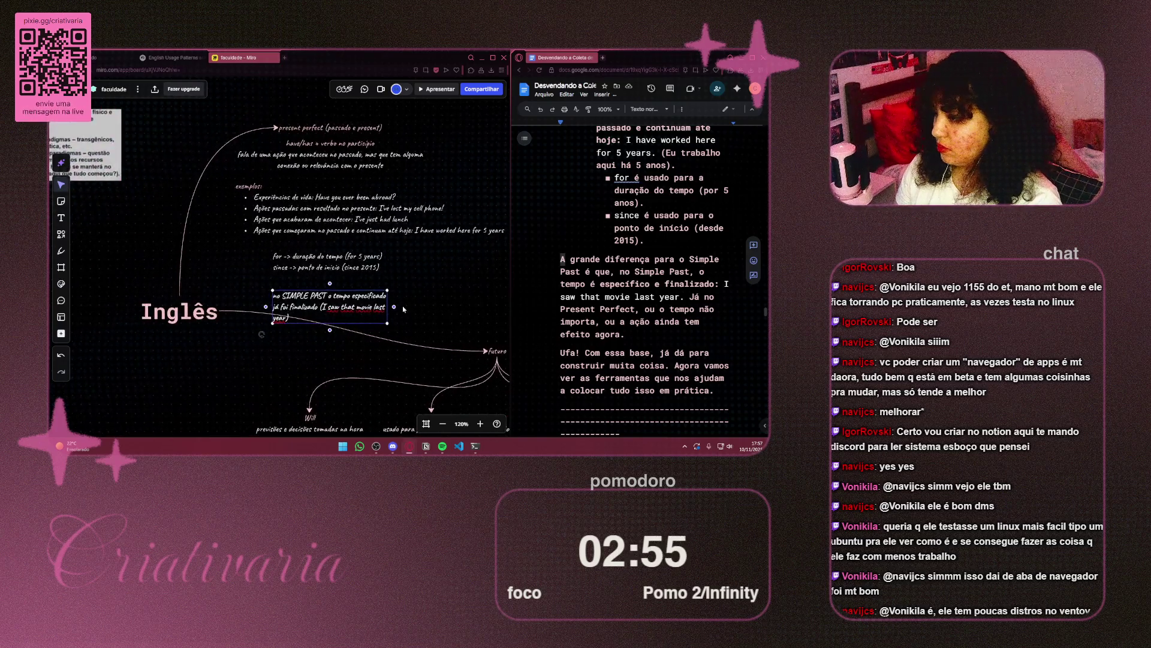
mouse_move(393, 306)
mouse_down()
mouse_move(456, 304)
mouse_move(439, 304)
mouse_up()
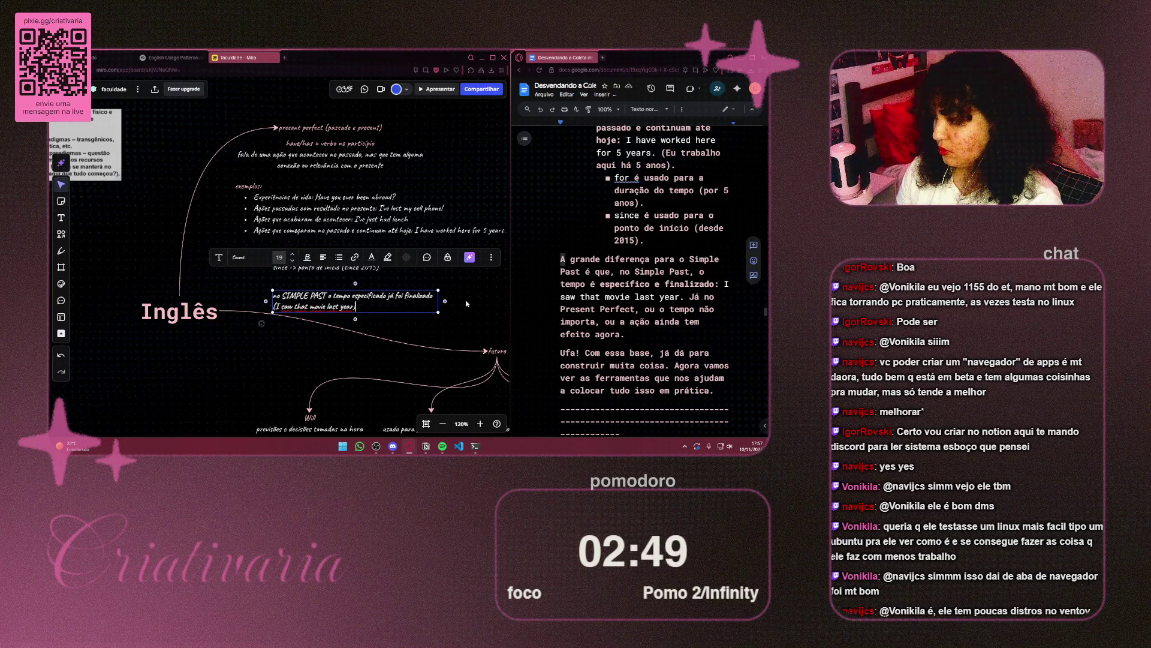
key(Escape)
drag(327, 301, 324, 298)
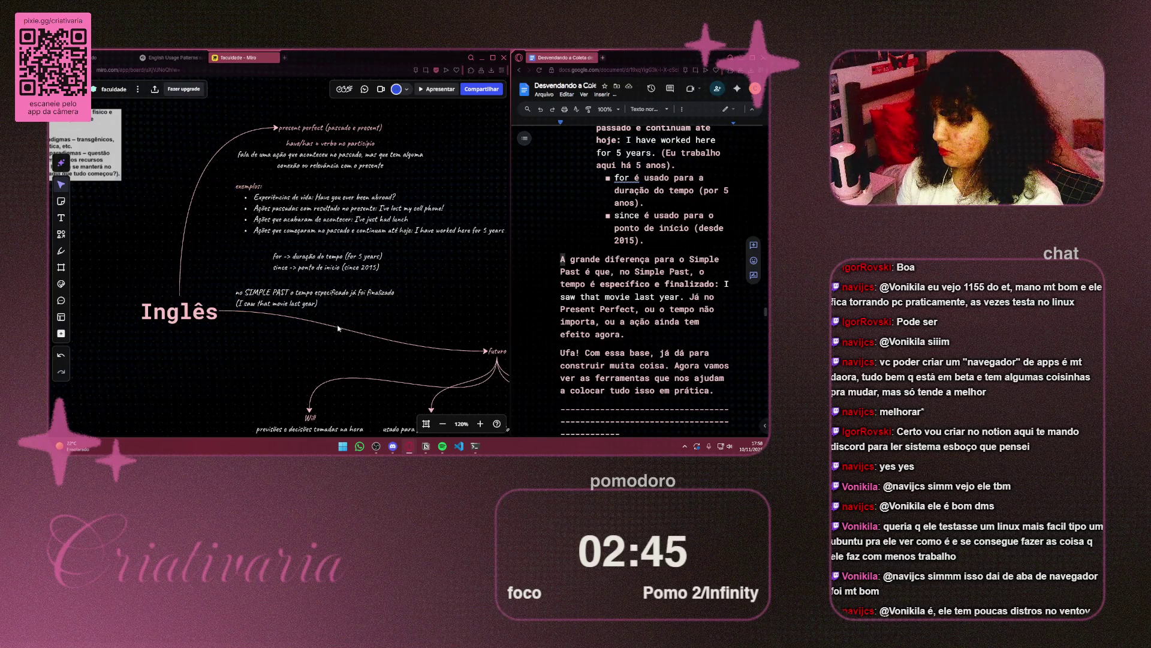
Step: Bring the Inglês title and future branches into view and reselect the Simple Past note
scroll(270, 341, right, 5)
scroll(270, 342, up, 2)
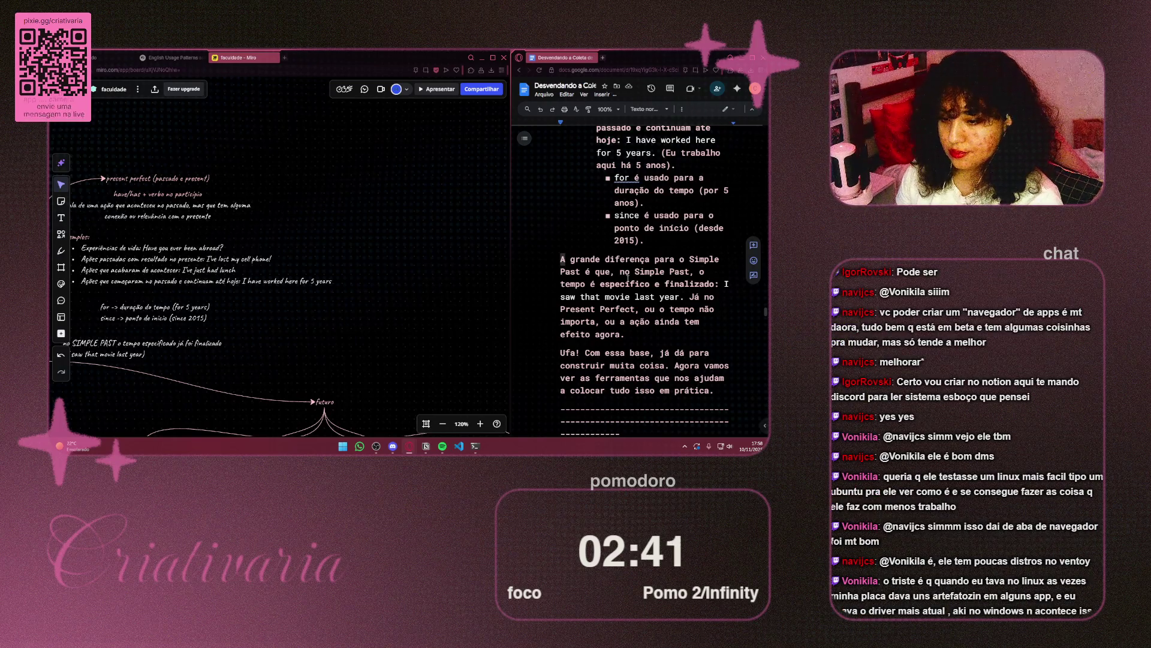
mouse_move(299, 327)
mouse_down()
mouse_move(388, 302)
mouse_move(399, 282)
mouse_up()
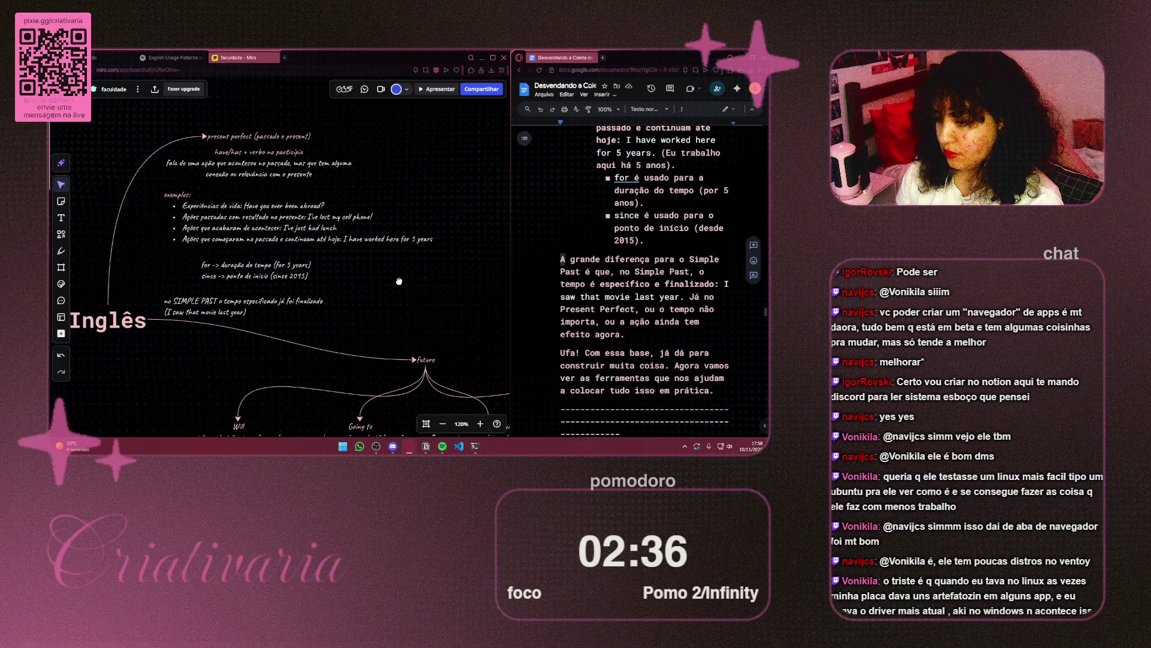
key(Tab)
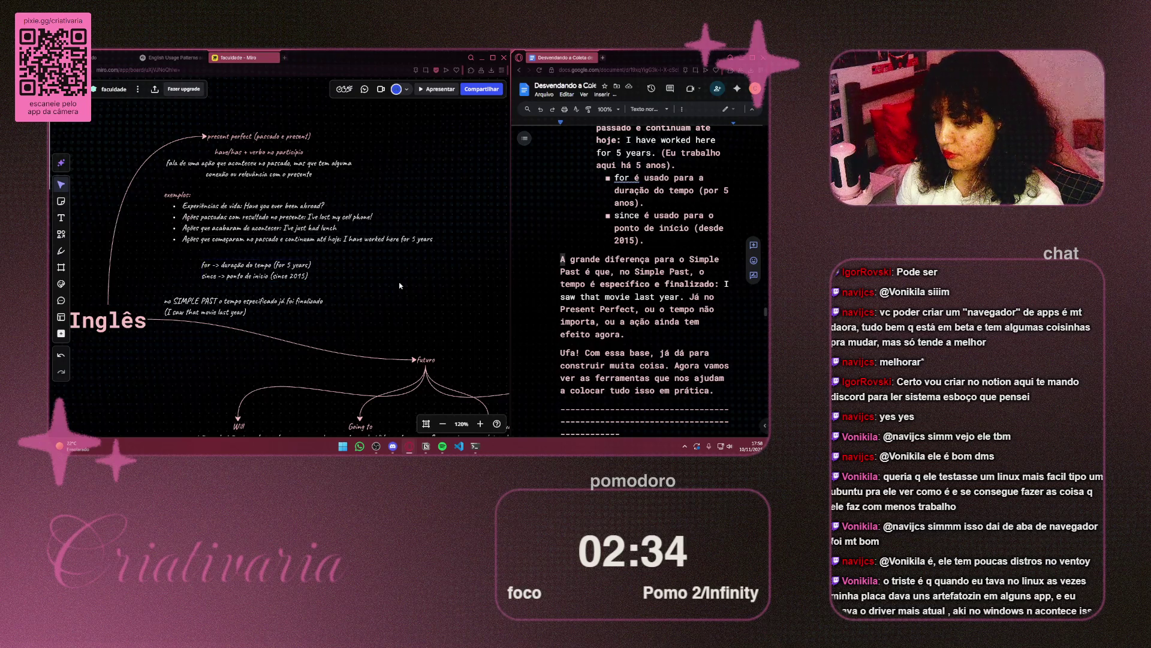
click(263, 310)
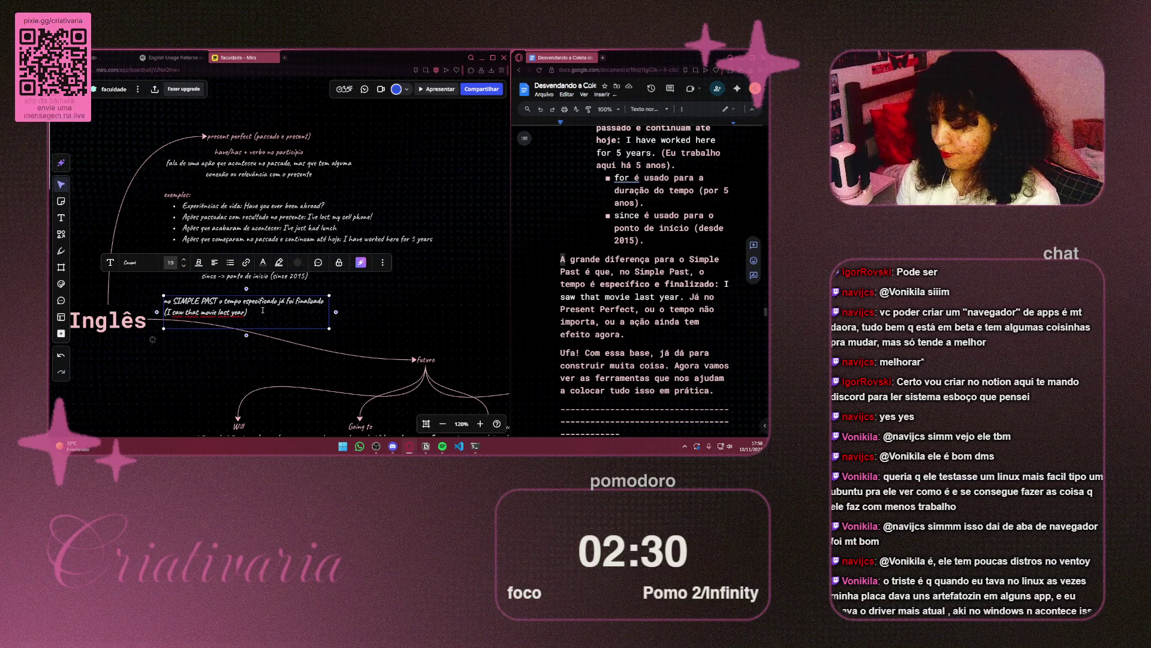
Step: Add 'enquanto no PRESENT PERFECT o tempo não importa ou ação ainda tem efeito agora' to the note
text(enquan)
text(ant)
text(o n)
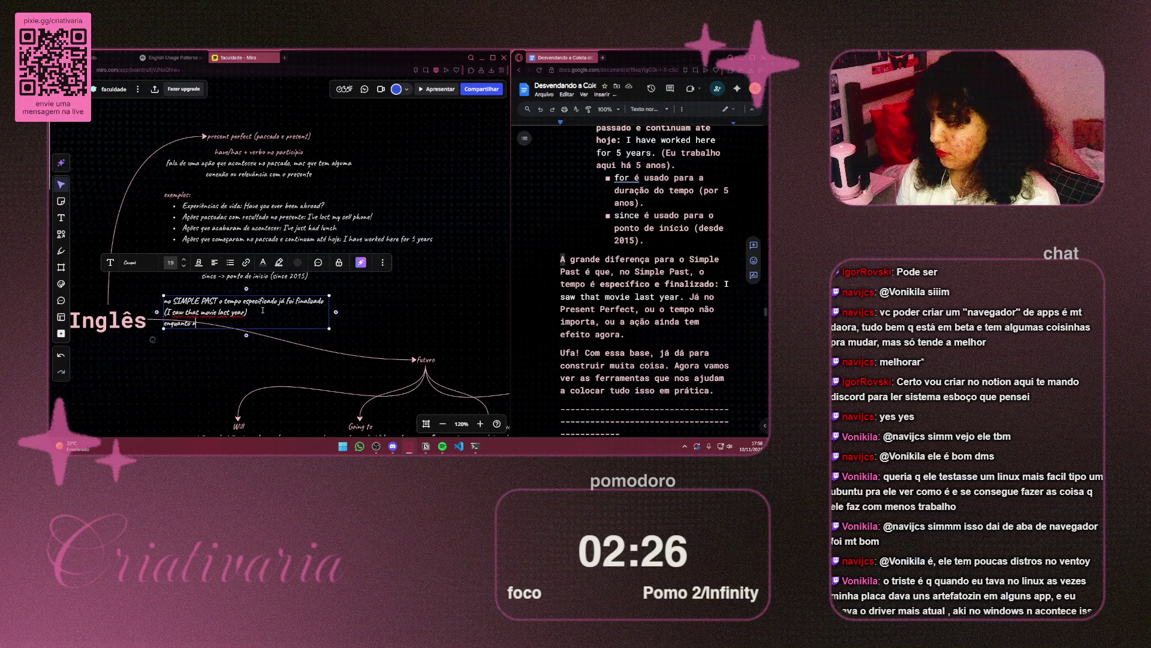
text(E)
text(T PERFEC)
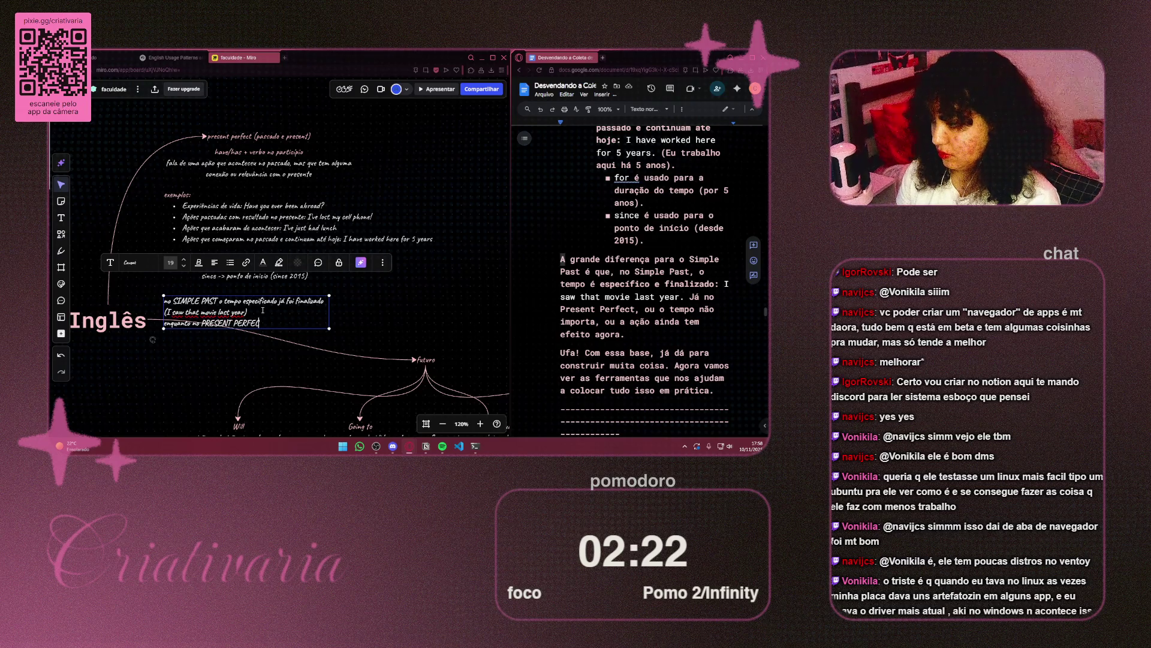
text(T)
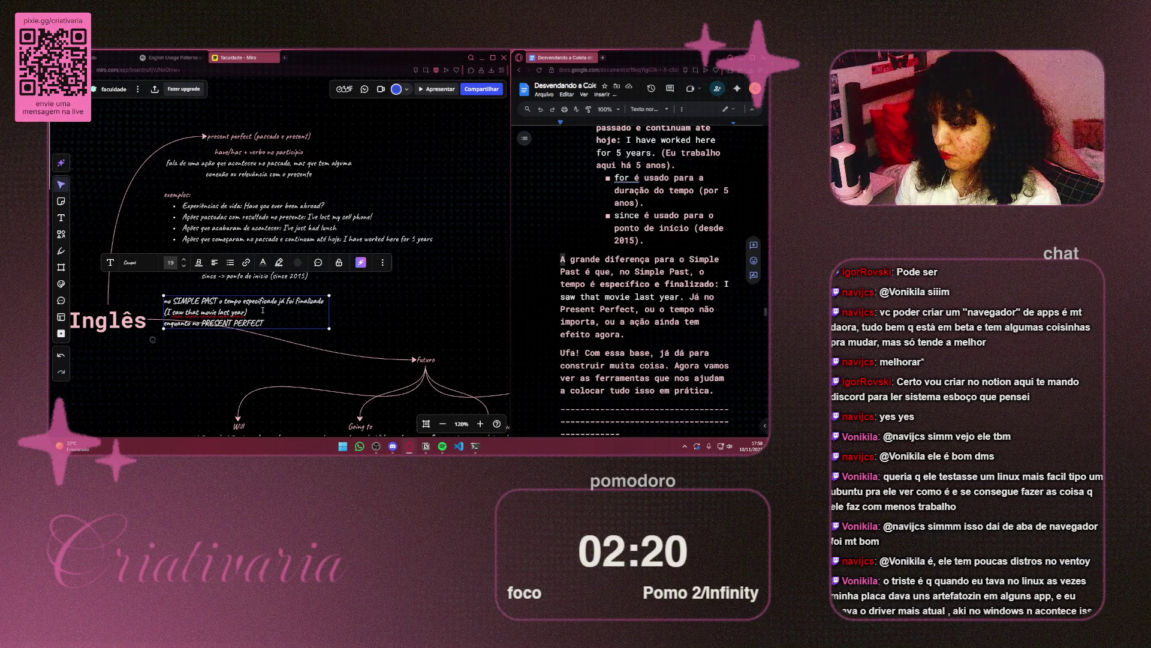
key(Escape)
text(ou o tempo n)
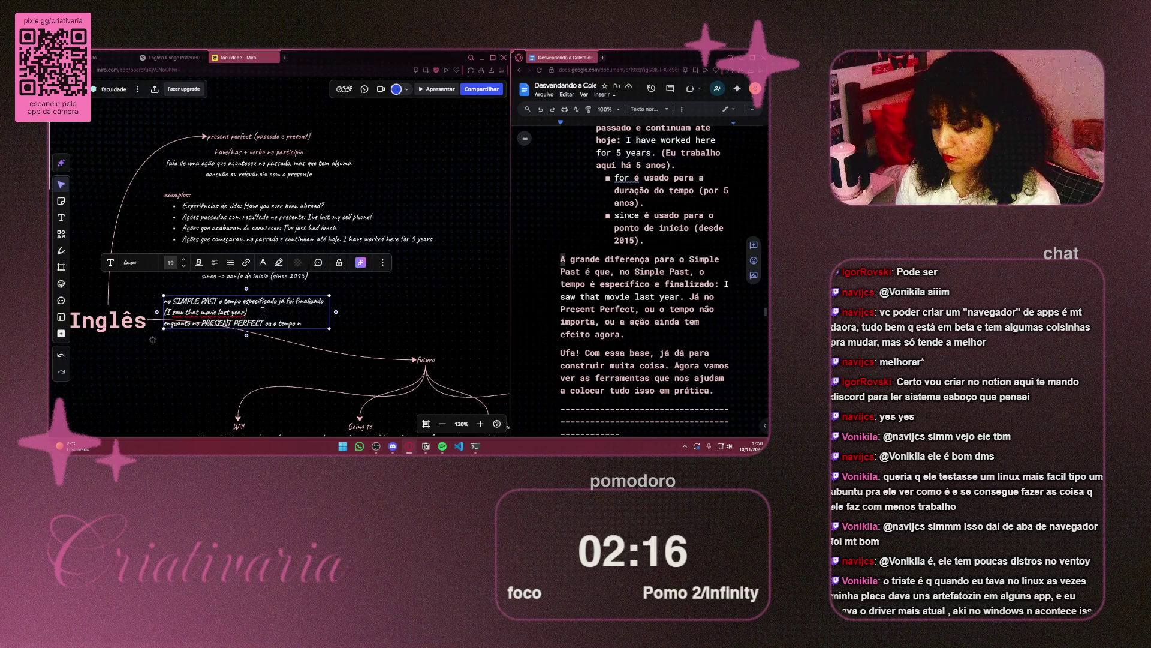
text(ão importa ou ainda te)
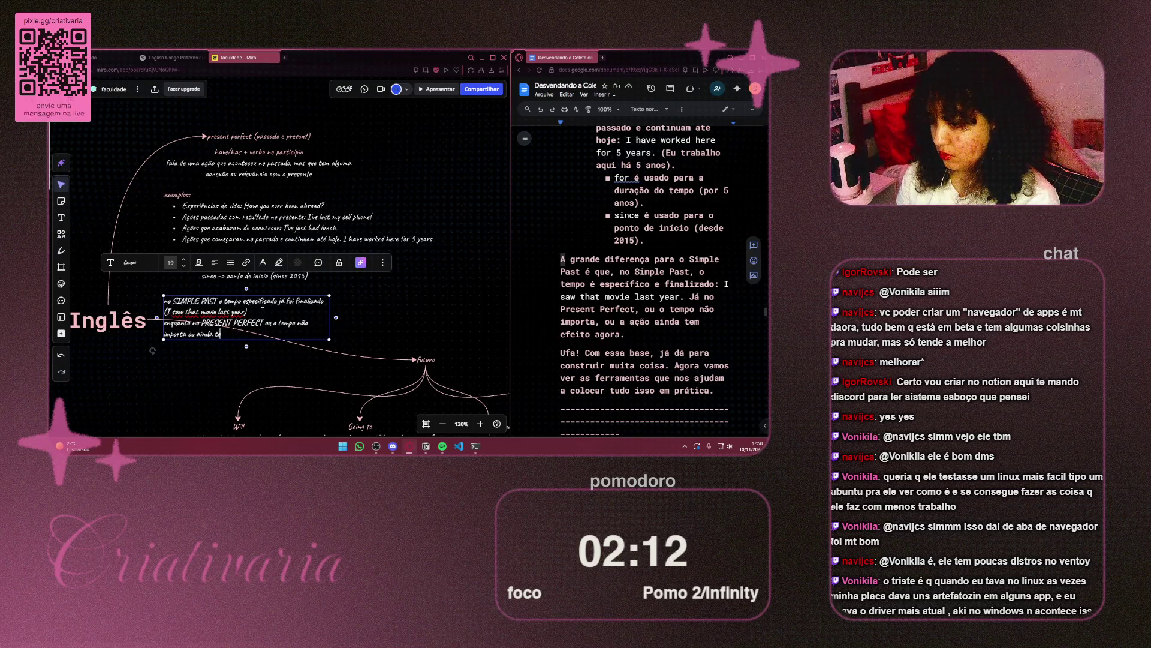
key(BackSpace)
key(BackSpace)
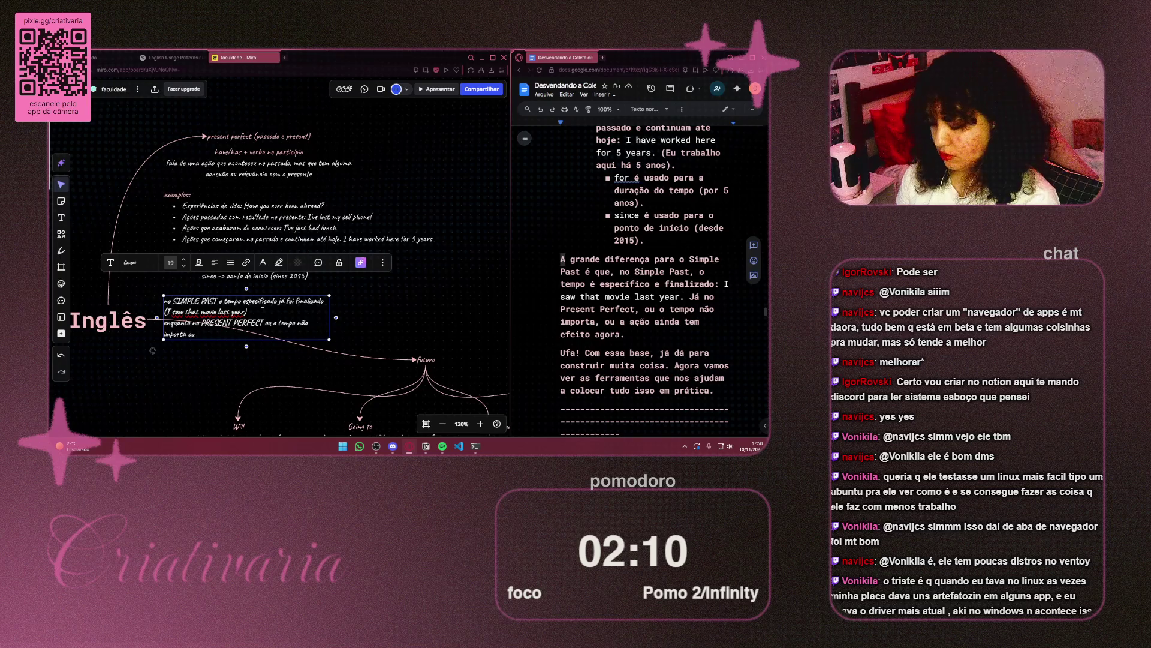
text( ação ain)
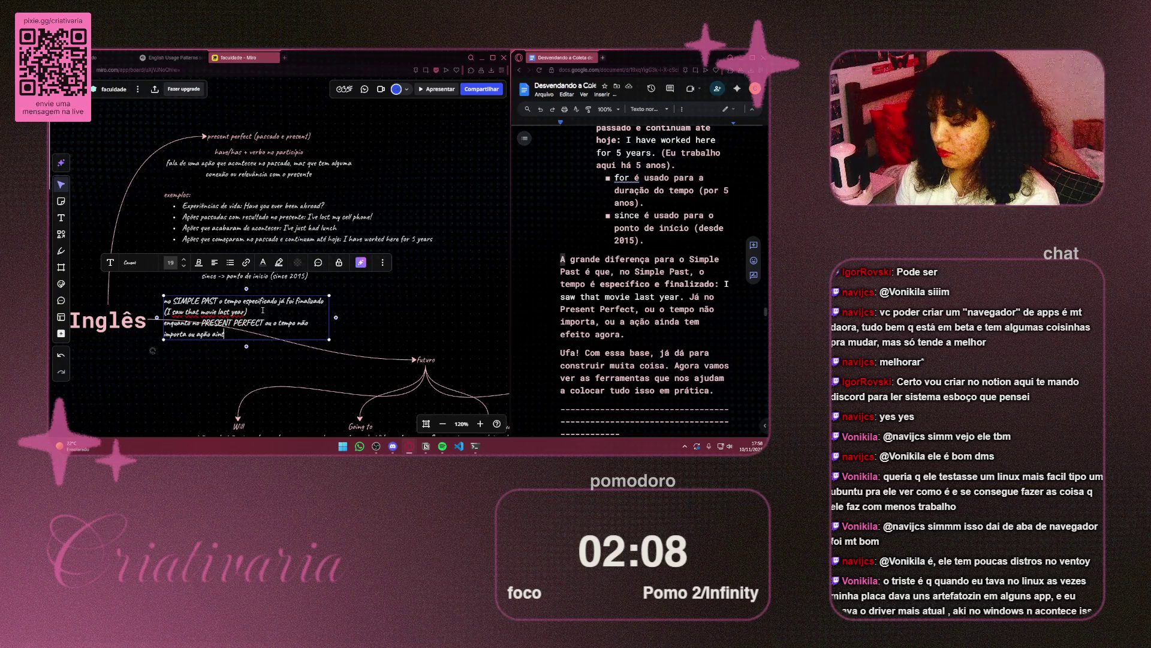
text(da tem e)
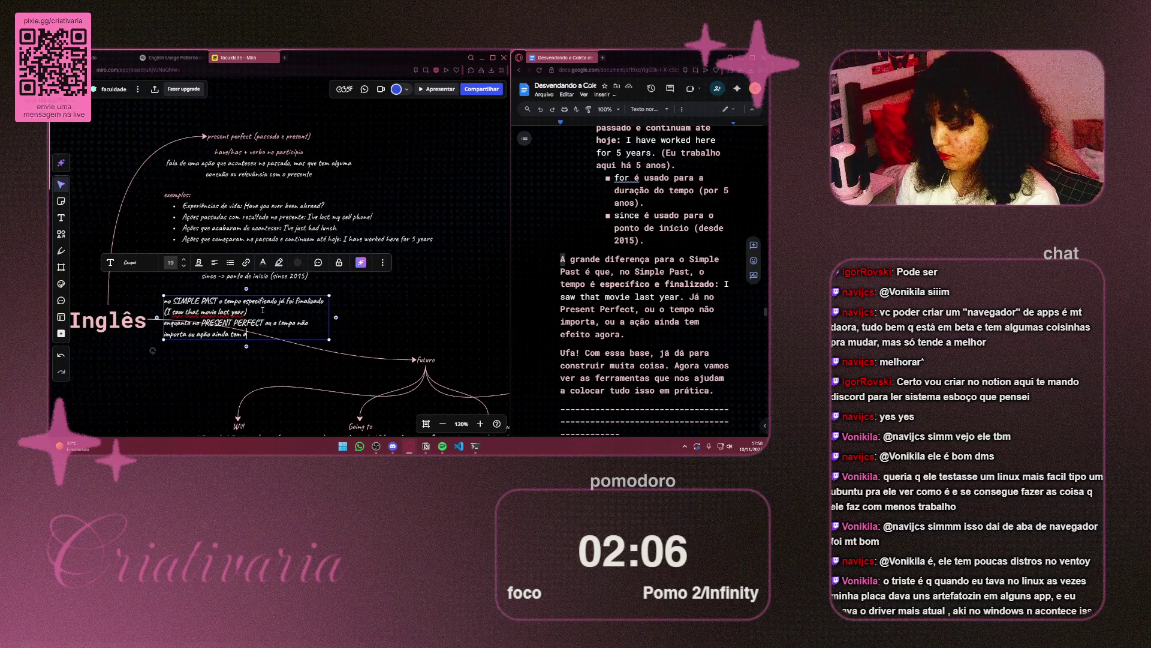
text(feito agora)
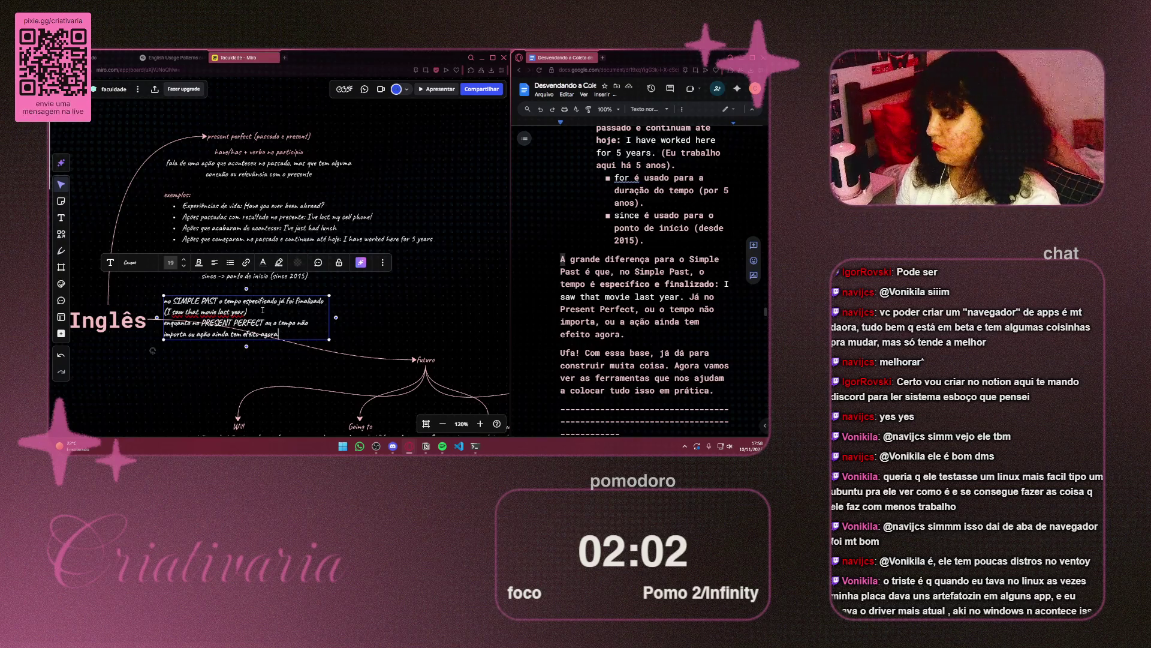
key(Escape)
Step: Move the Simple Past contrast note beside the for/since note, just above the futuro branch
mouse_move(214, 317)
mouse_down()
mouse_move(485, 235)
mouse_move(485, 201)
mouse_up()
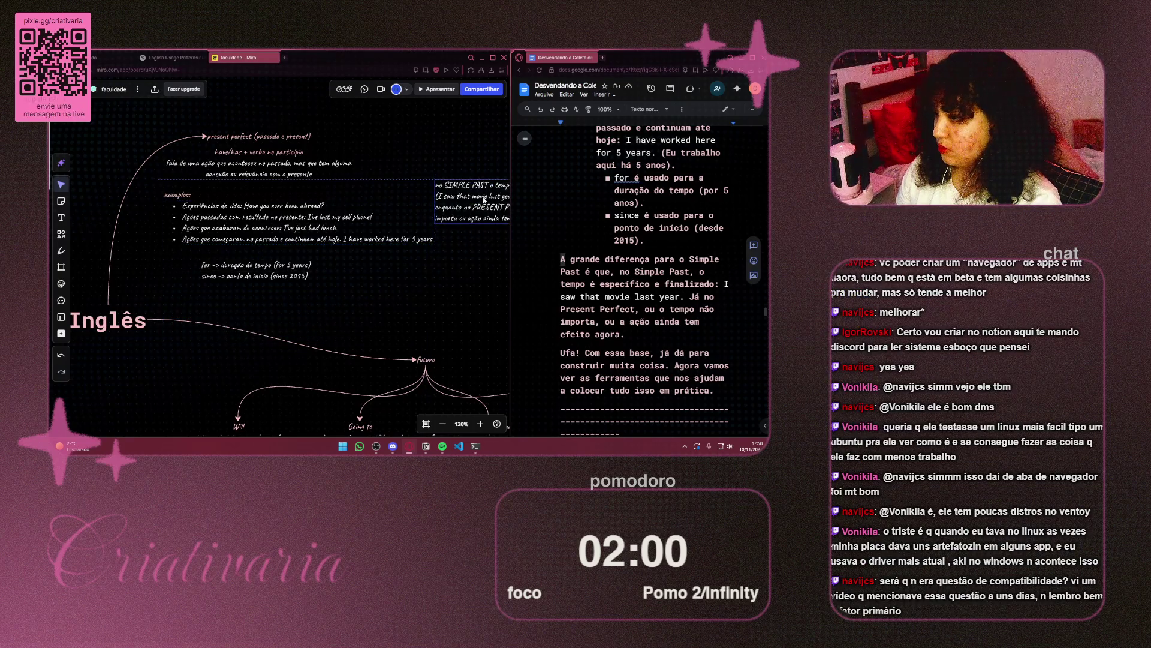
scroll(359, 156, right, 5)
scroll(330, 132, down, 2)
drag(331, 133, 238, 232)
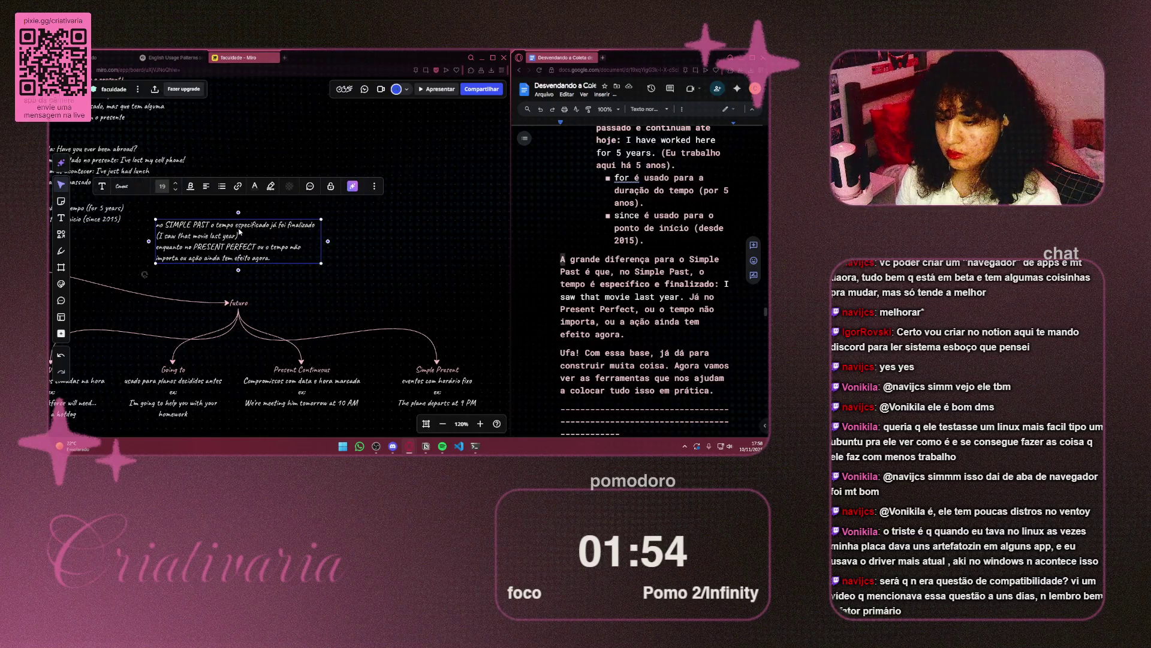
key(Escape)
scroll(632, 317, down, 2)
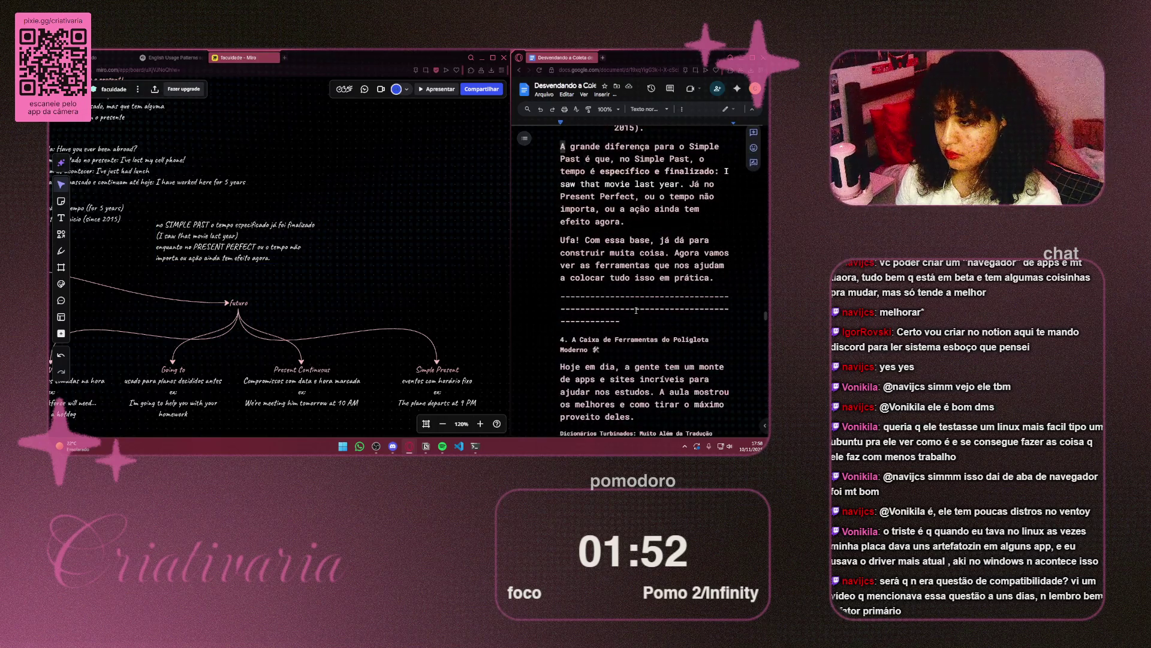
Step: Scroll through the Google Docs study notes from the dictionaries section toward the end
scroll(633, 317, down, 1)
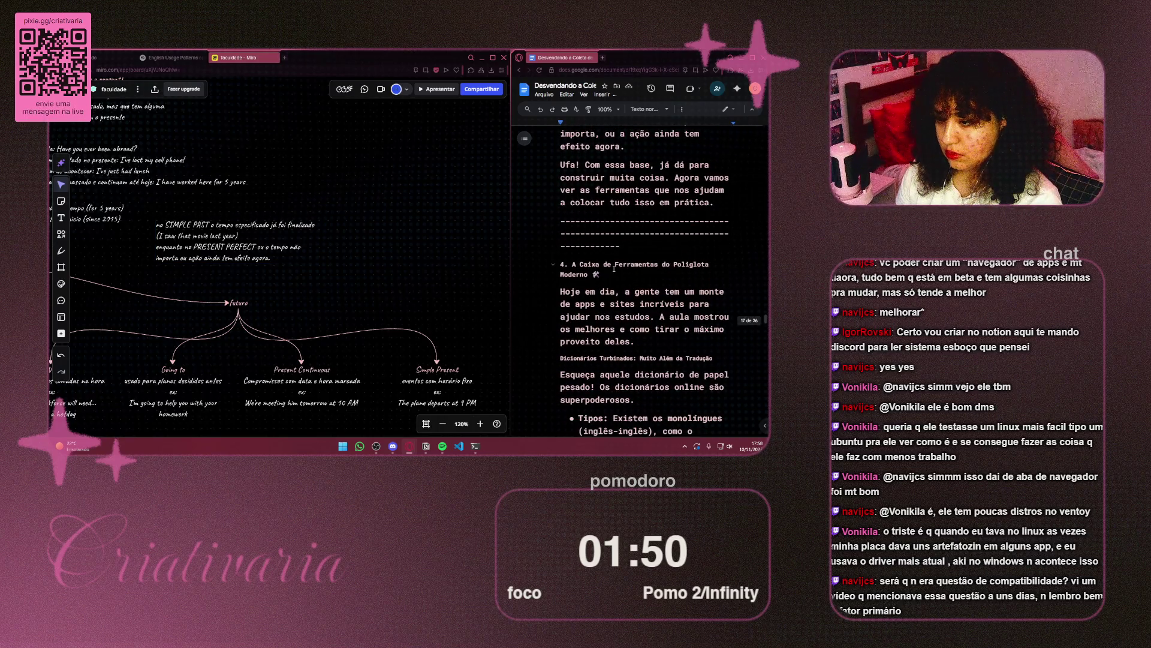
scroll(649, 266, down, 2)
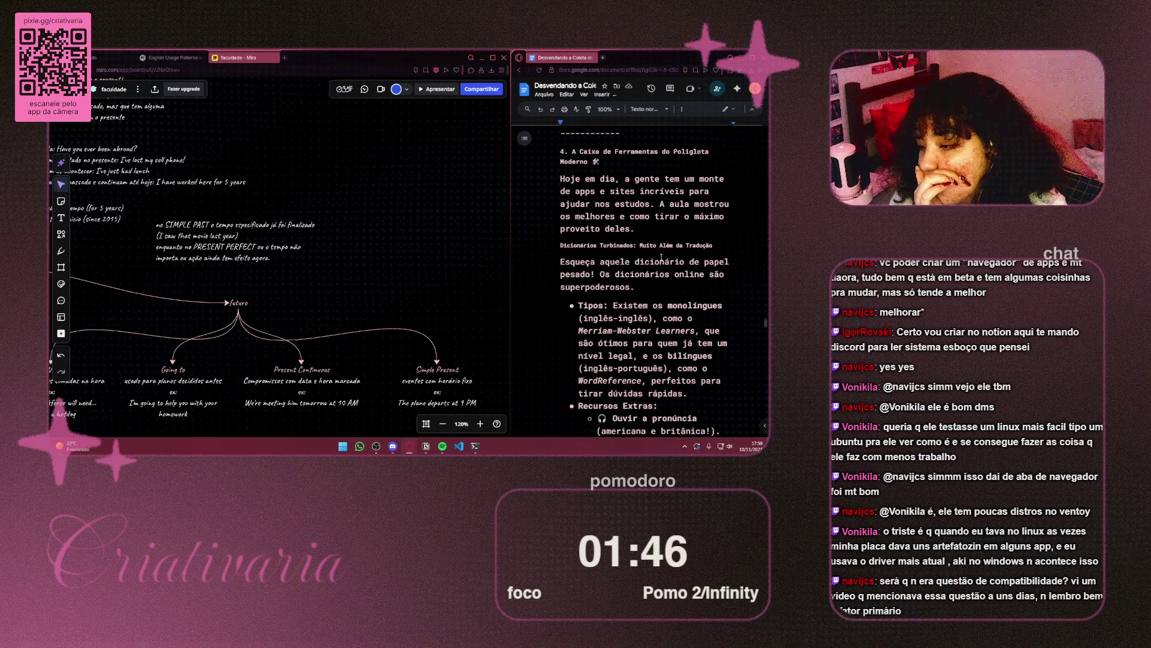
scroll(661, 257, down, 1)
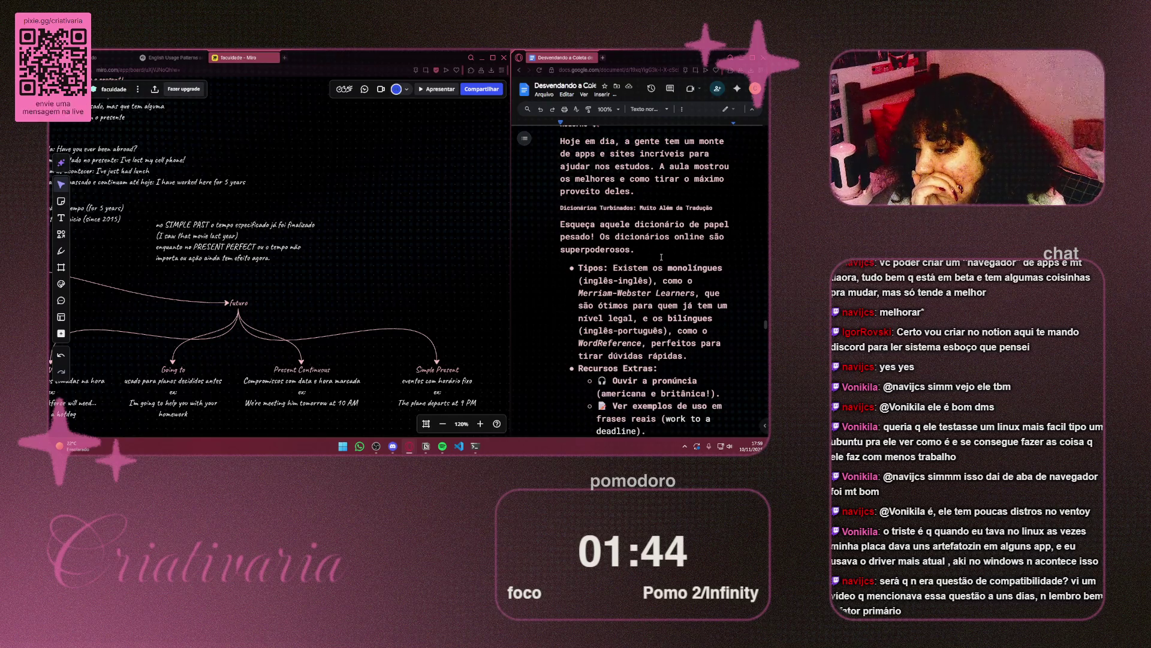
scroll(661, 258, down, 2)
scroll(662, 257, down, 2)
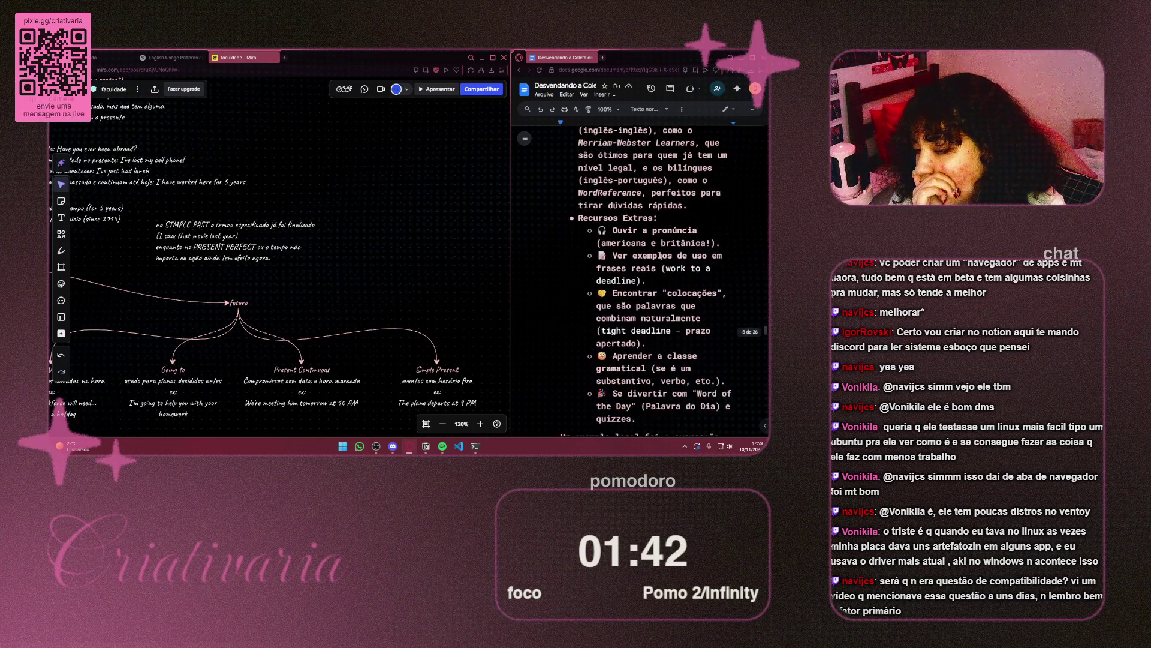
scroll(661, 258, down, 2)
scroll(662, 257, down, 2)
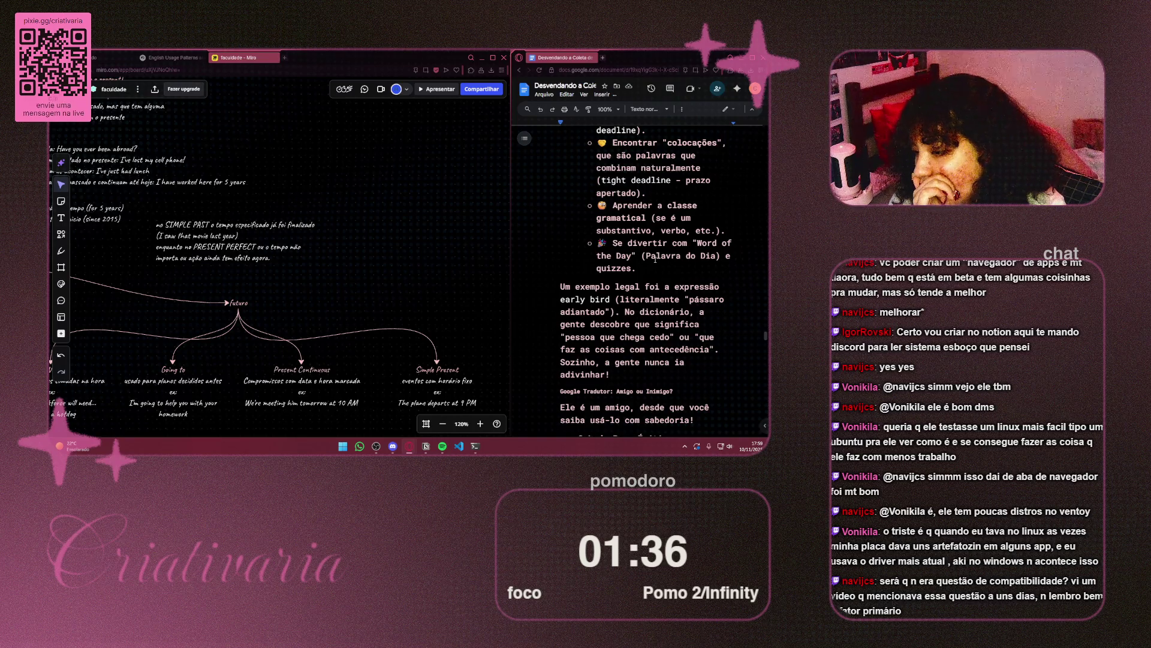
scroll(655, 259, down, 3)
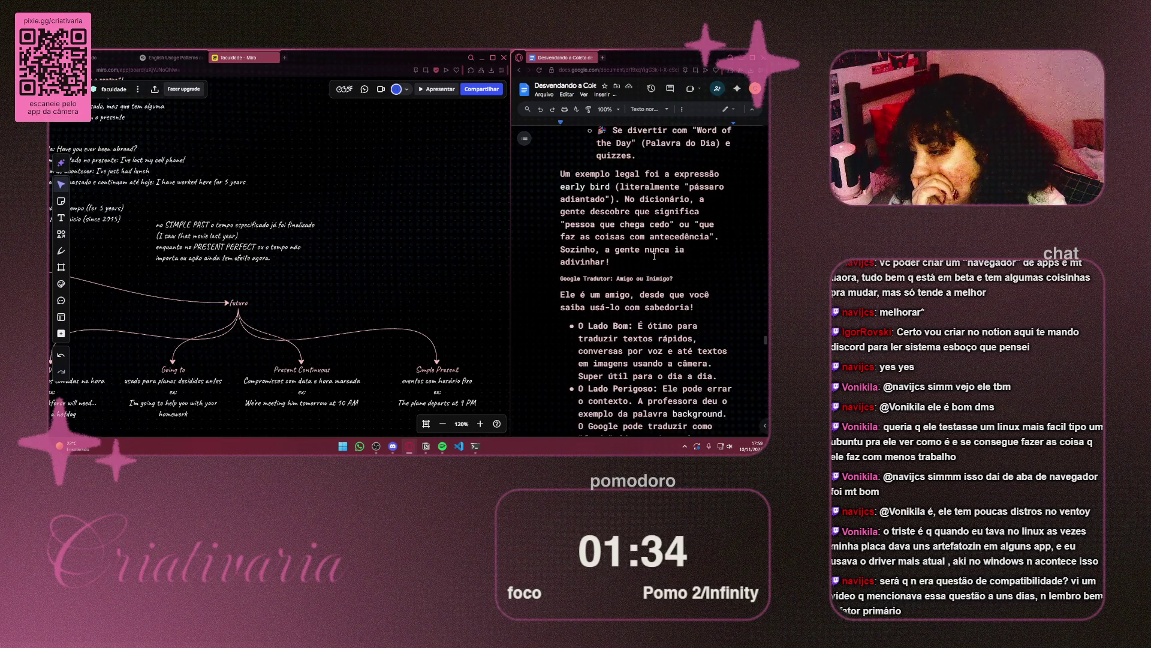
scroll(655, 257, down, 2)
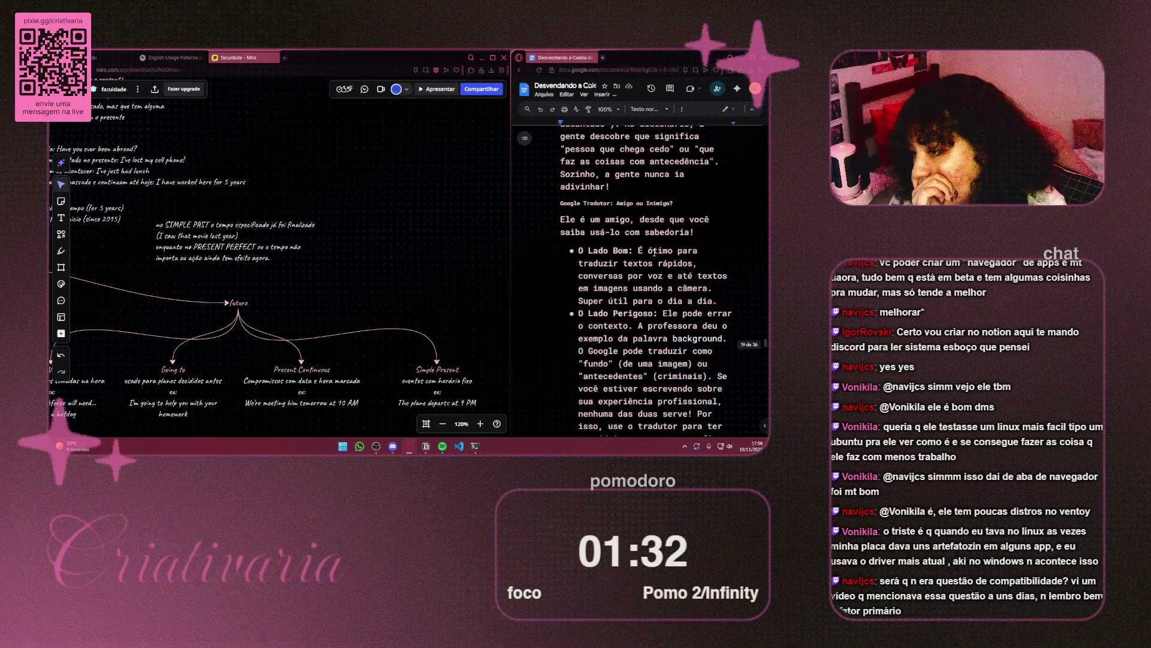
scroll(655, 252, down, 2)
scroll(653, 253, down, 2)
scroll(652, 253, down, 2)
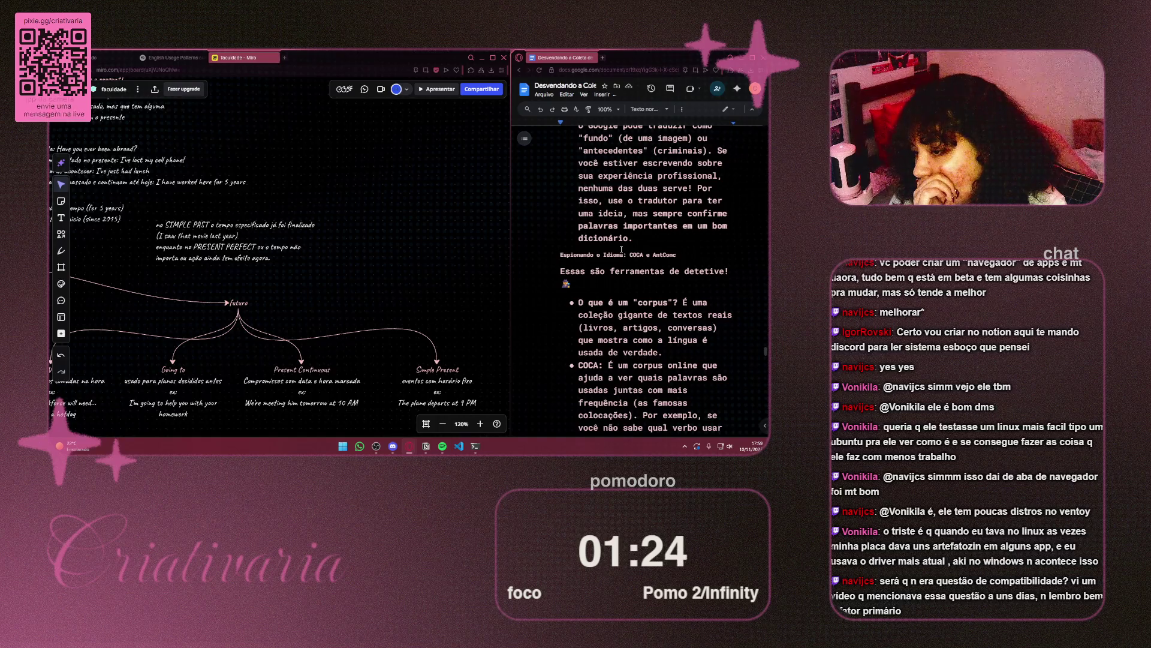
scroll(624, 247, down, 2)
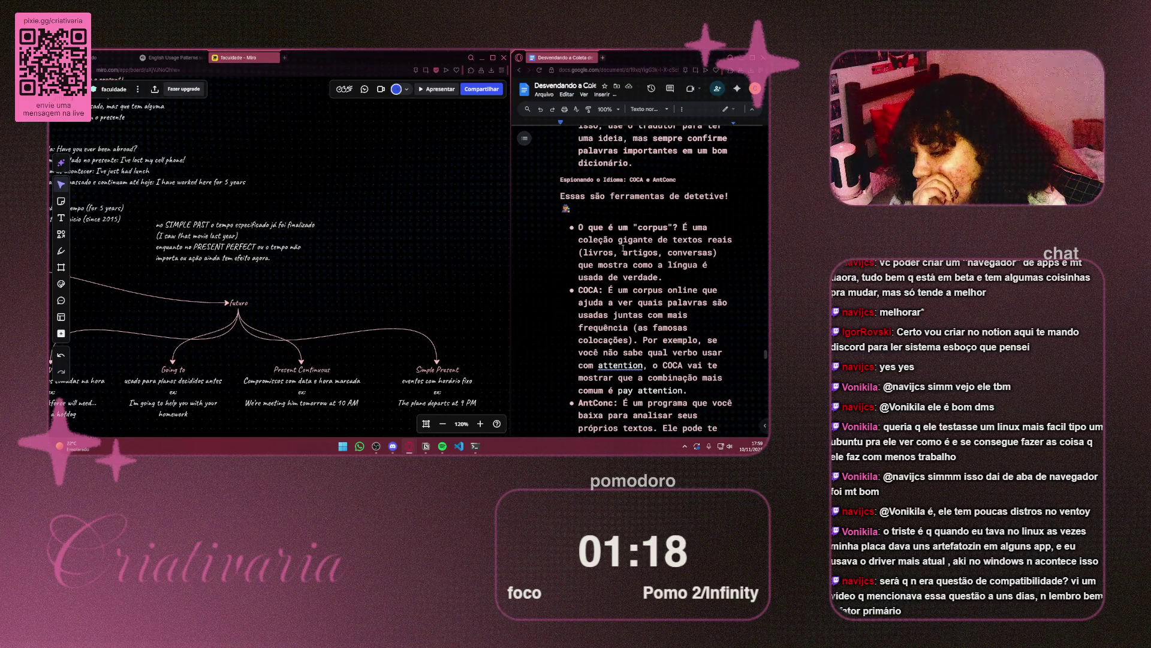
scroll(622, 256, down, 5)
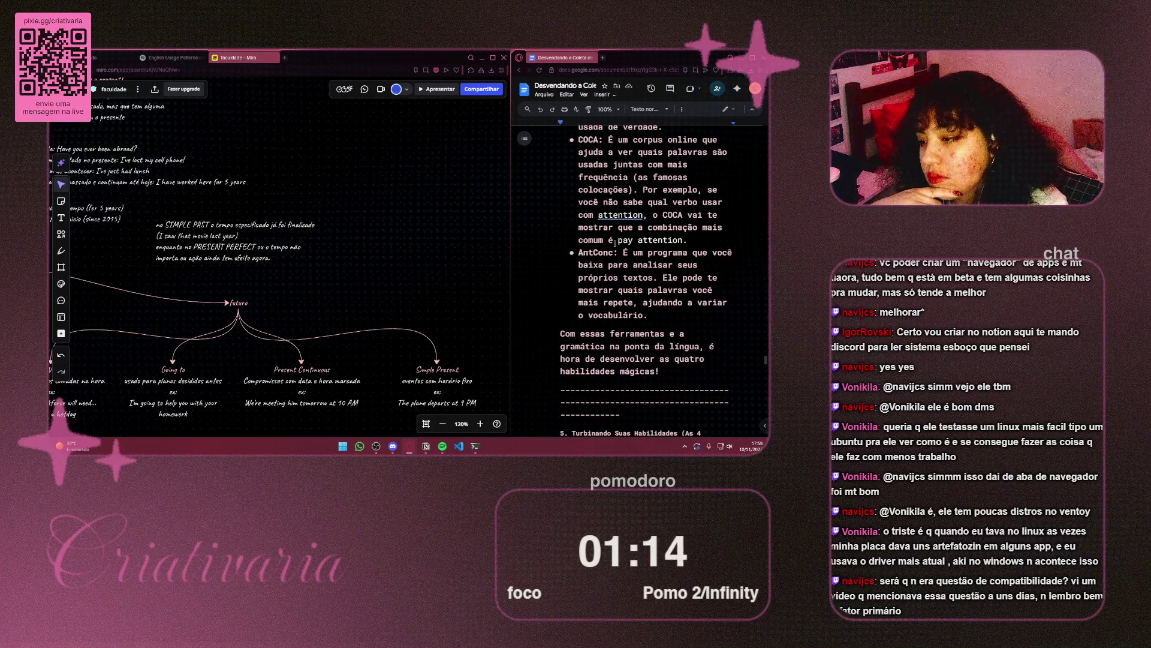
scroll(614, 242, down, 4)
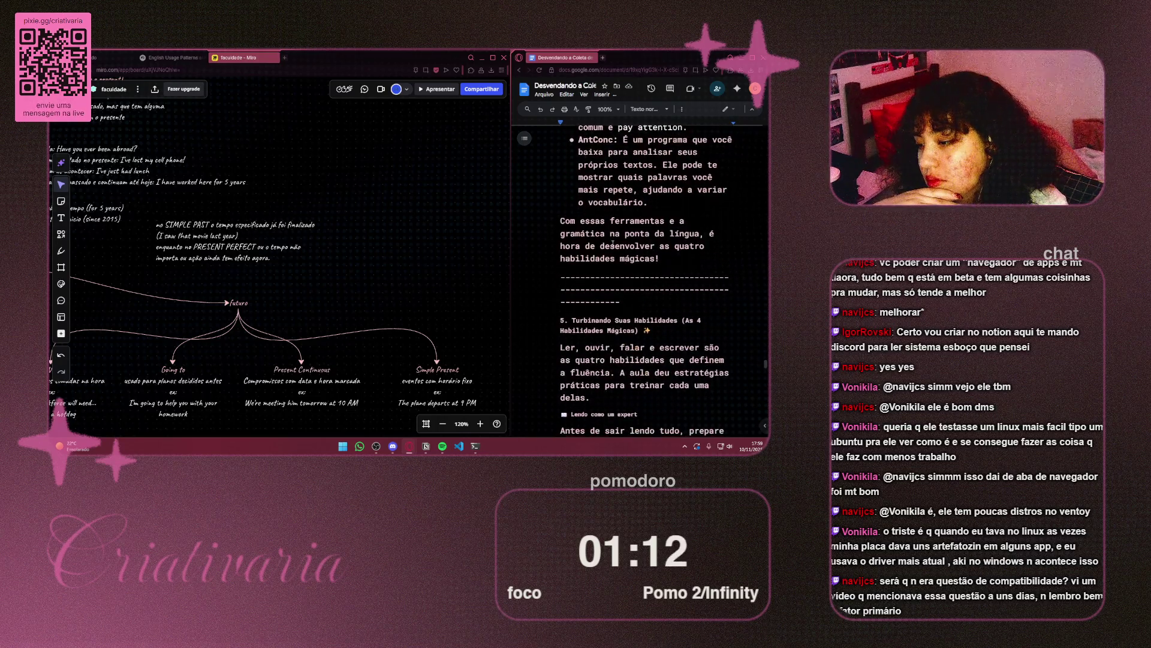
scroll(613, 242, down, 4)
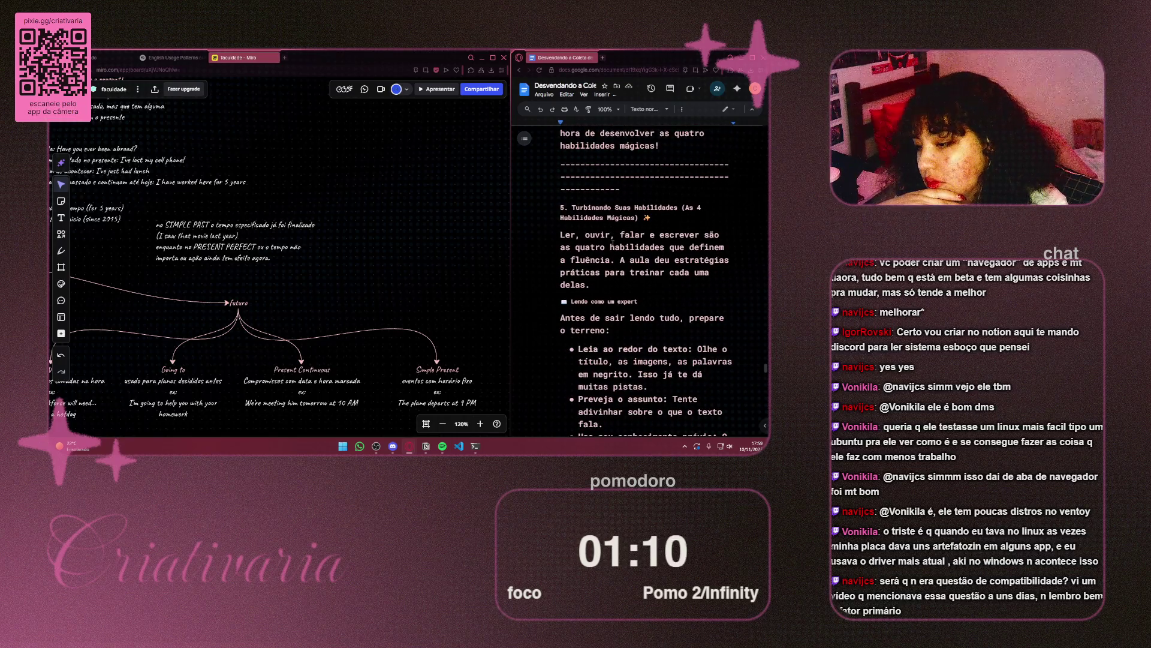
scroll(612, 245, down, 8)
scroll(613, 243, down, 5)
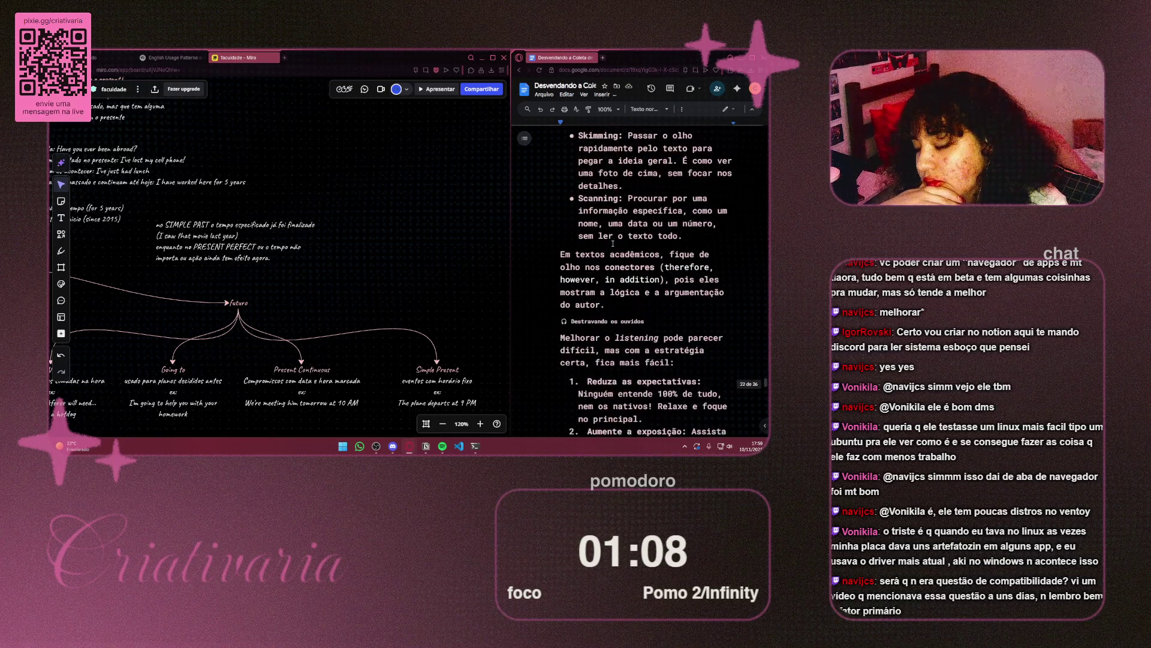
scroll(613, 243, down, 10)
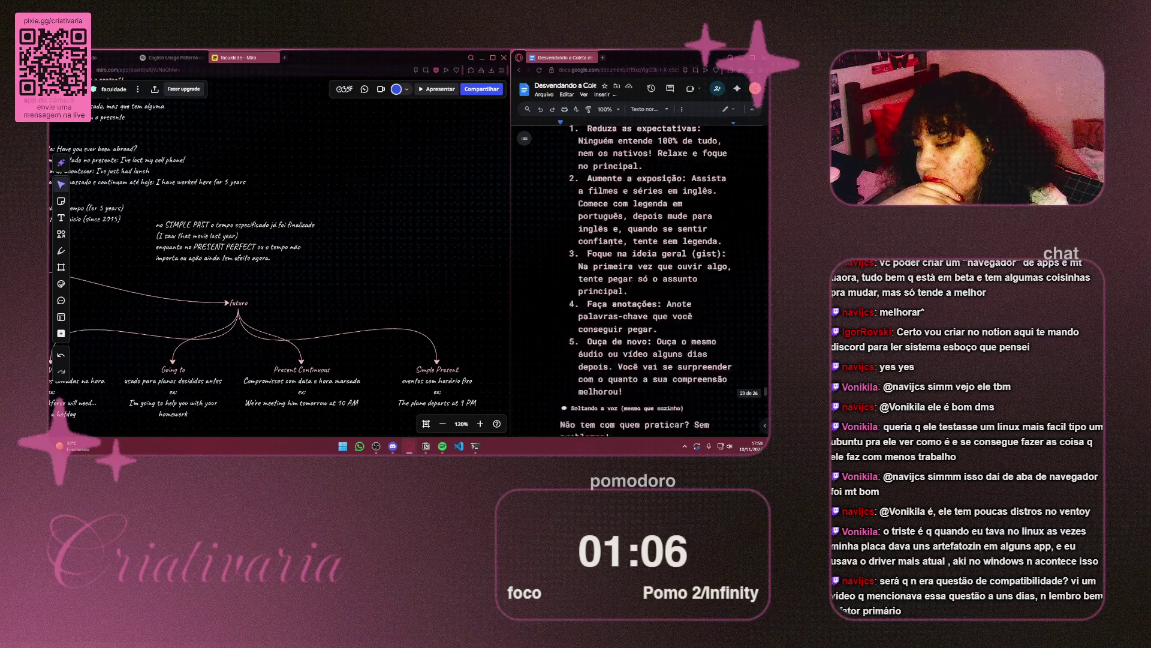
scroll(612, 243, down, 10)
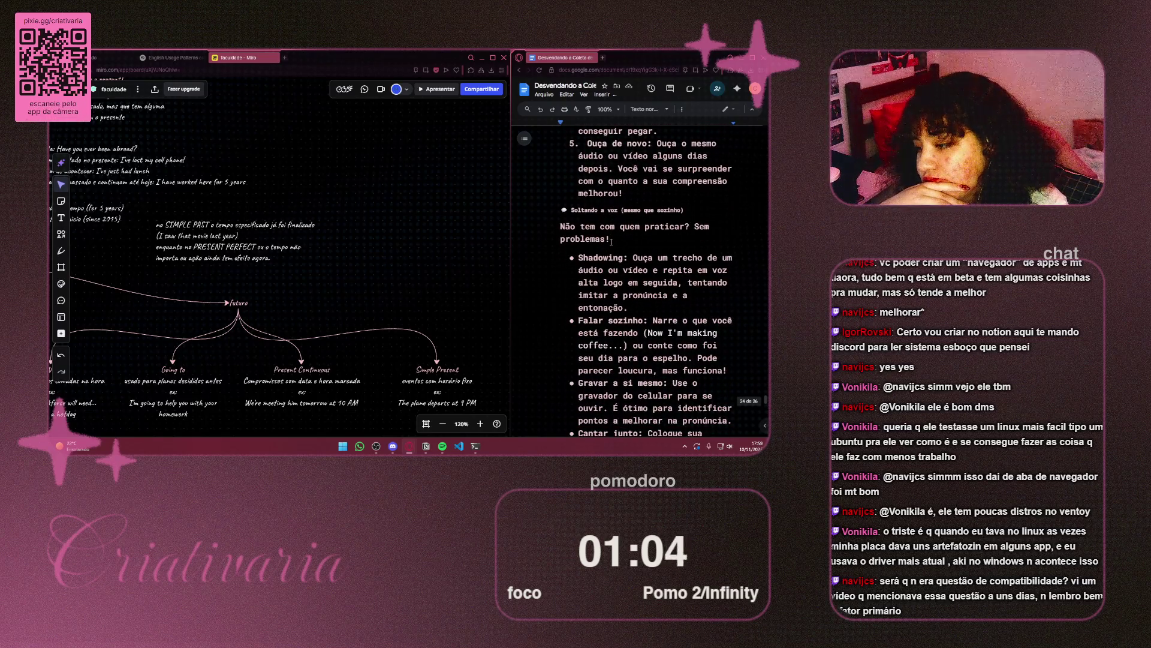
scroll(611, 243, down, 2)
scroll(611, 243, up, 3)
Step: Briefly highlight the Falar sozinho bullet, then read on to the closing paragraph
mouse_move(578, 208)
mouse_down()
mouse_move(733, 208)
mouse_move(717, 220)
mouse_up()
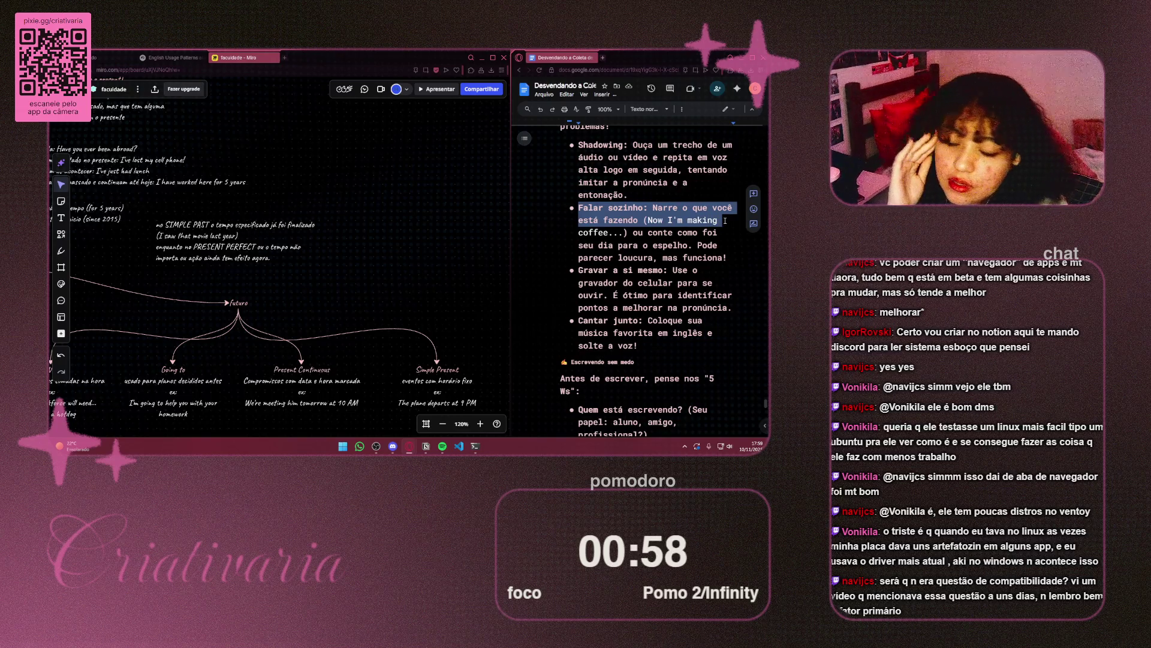
click(725, 221)
scroll(718, 222, down, 12)
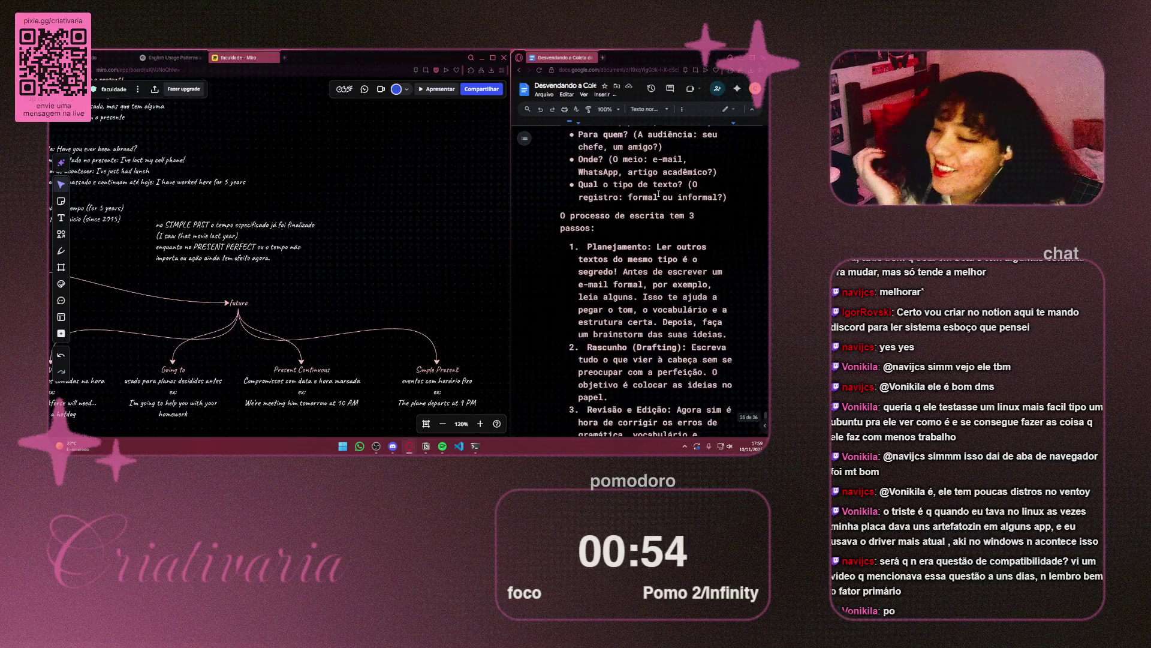
scroll(658, 193, down, 3)
scroll(656, 201, up, 2)
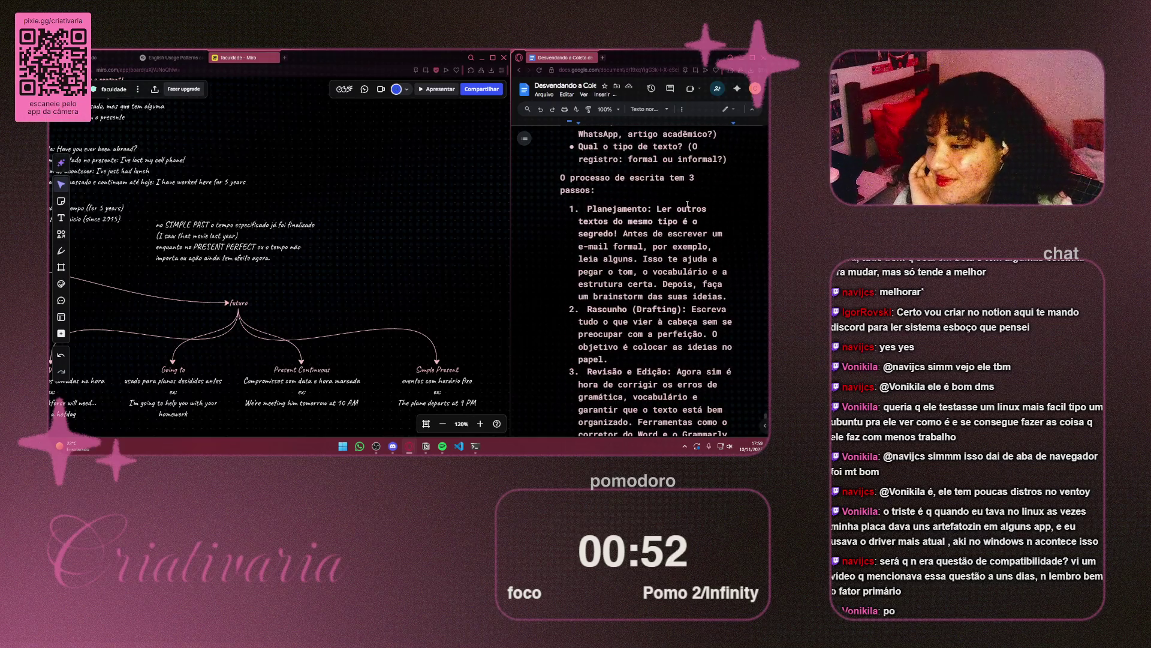
scroll(687, 204, down, 10)
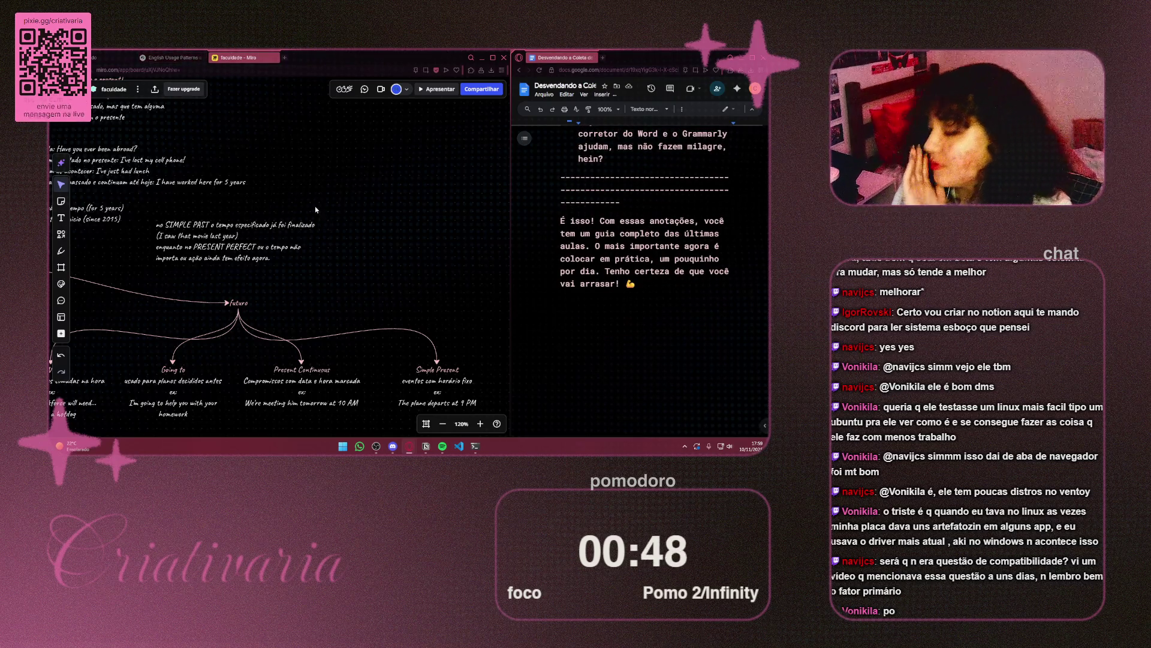
scroll(316, 209, down, 6)
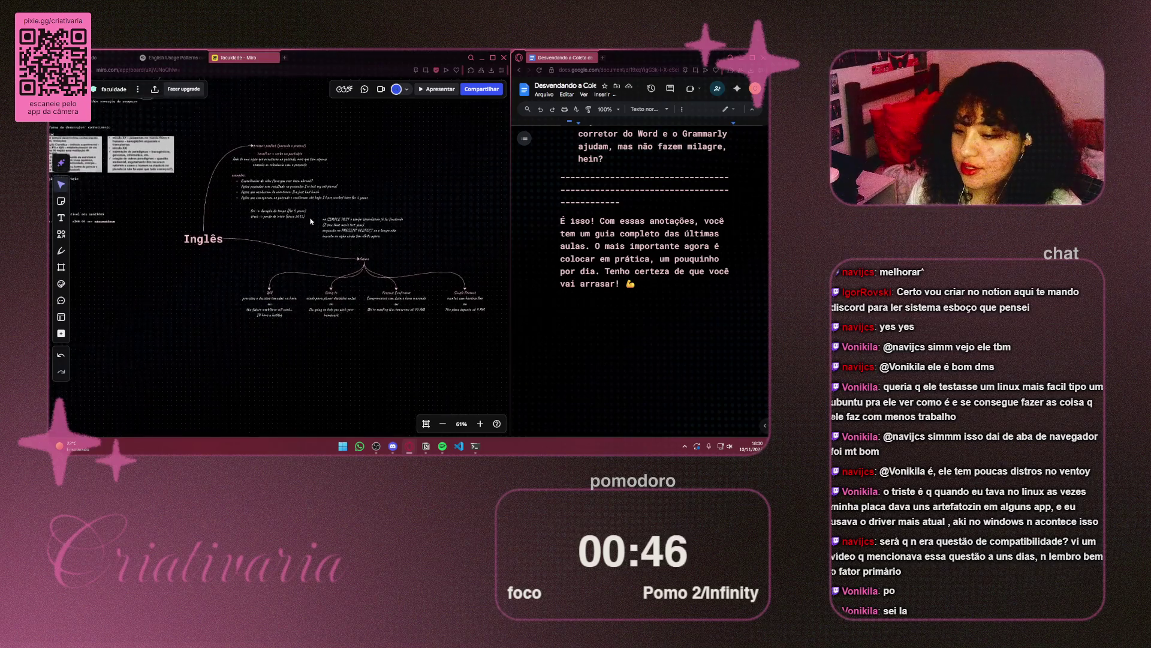
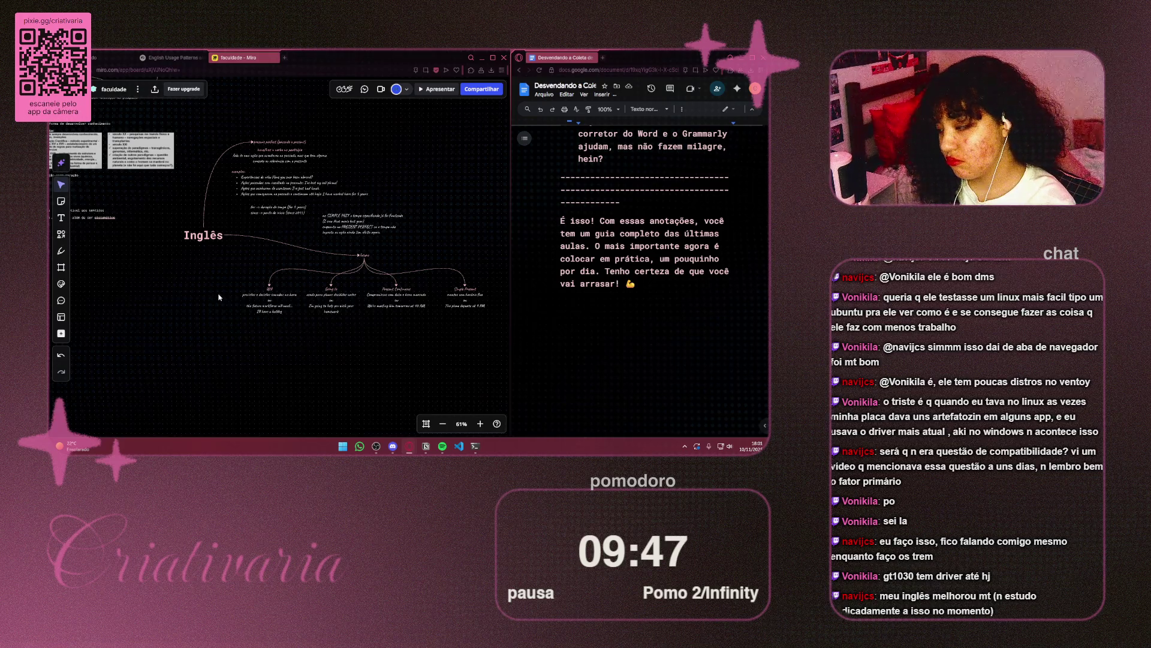
Step: Switch to the Univesp course site tab and merge the Google Docs tab into the other window
scroll(180, 180, left, 2)
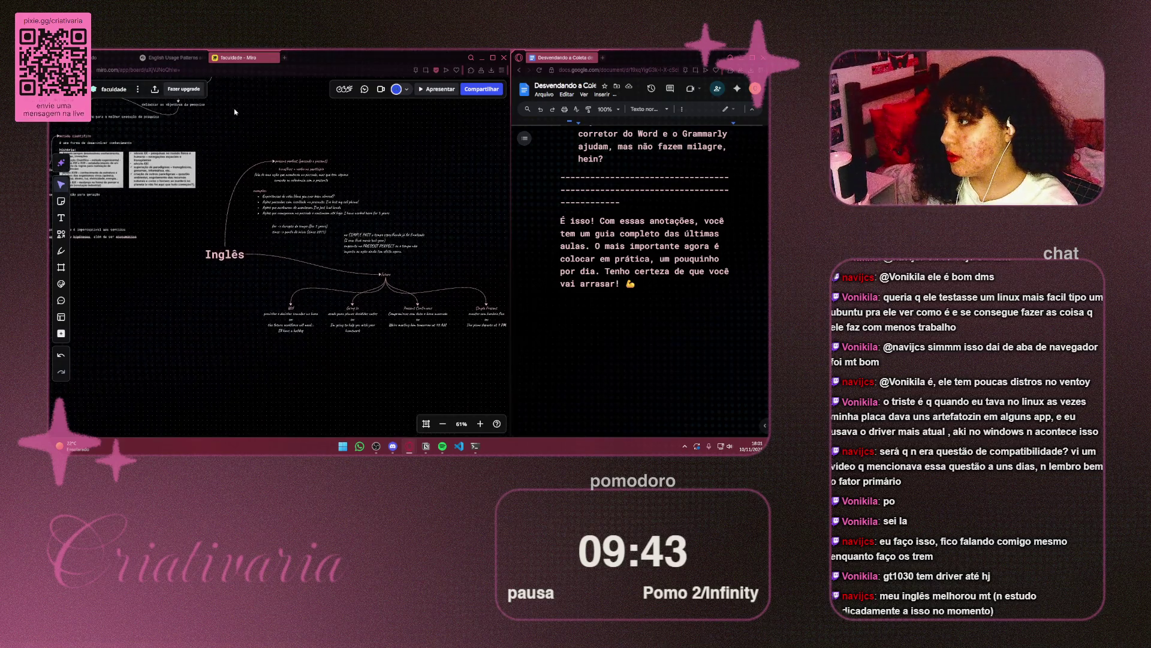
click(105, 57)
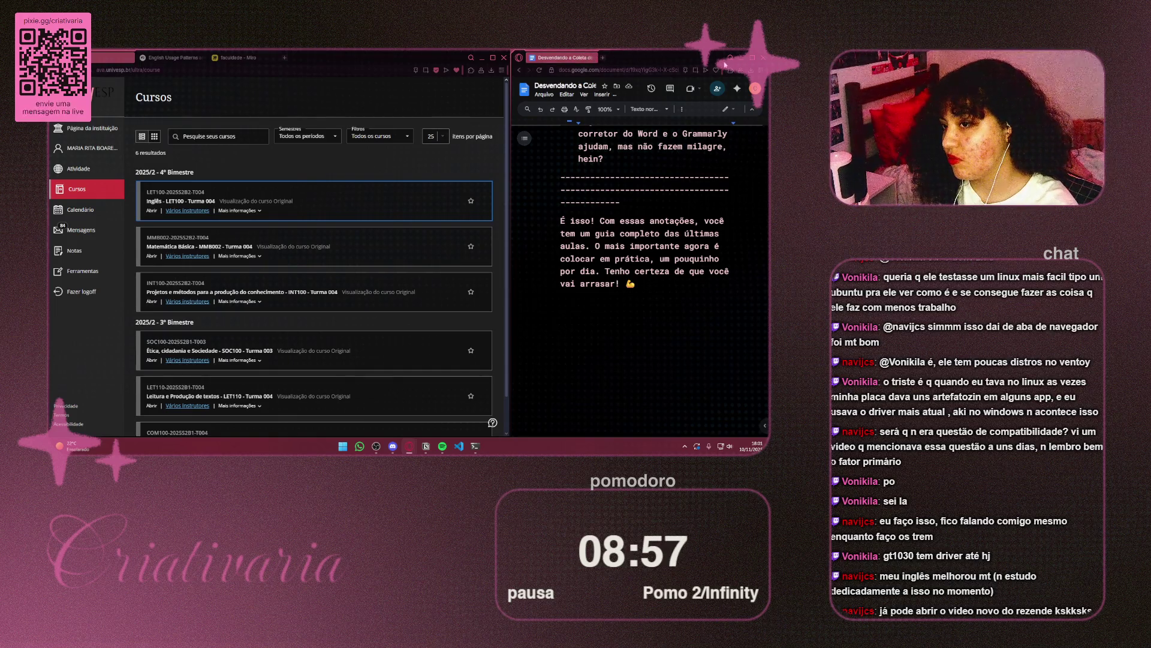
mouse_move(557, 58)
mouse_down()
mouse_move(252, 58)
mouse_move(314, 58)
mouse_up()
Step: Maximize the browser, launch The Farmer Was Replaced via Start search 'th', and return to Miro
click(493, 58)
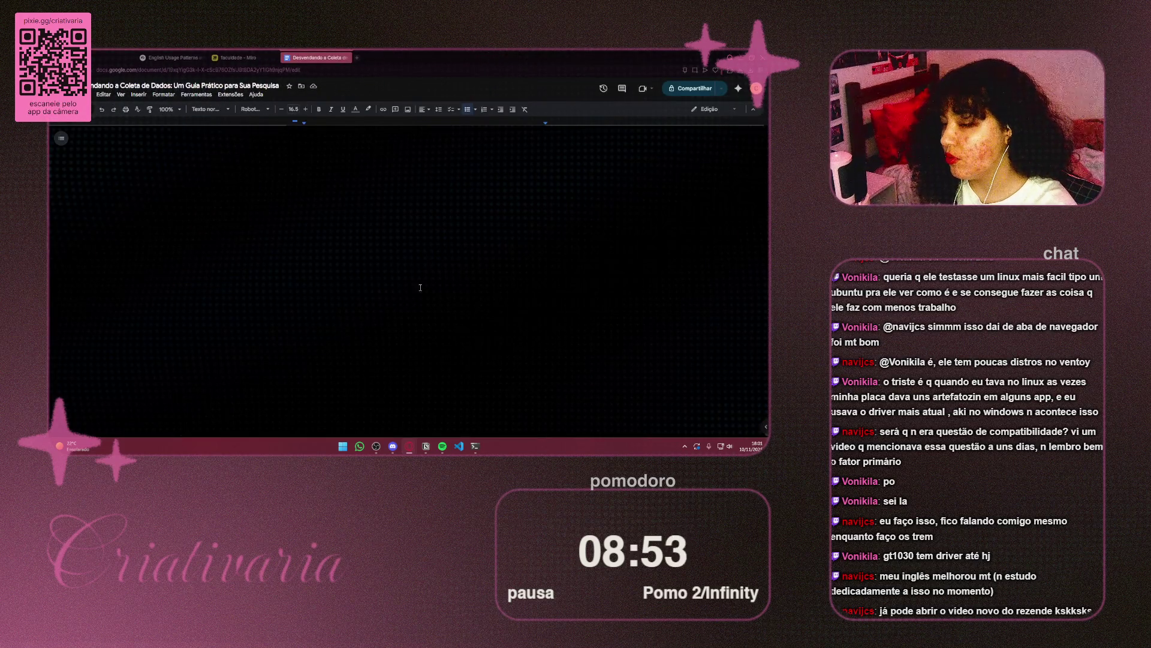
click(343, 447)
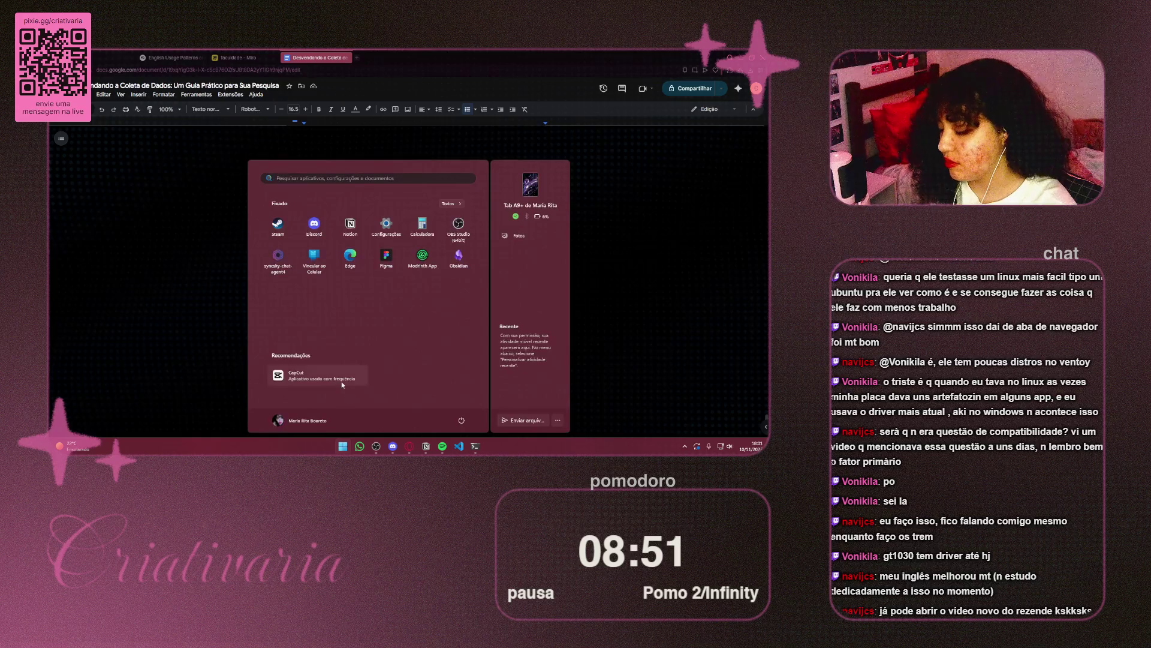
text(the)
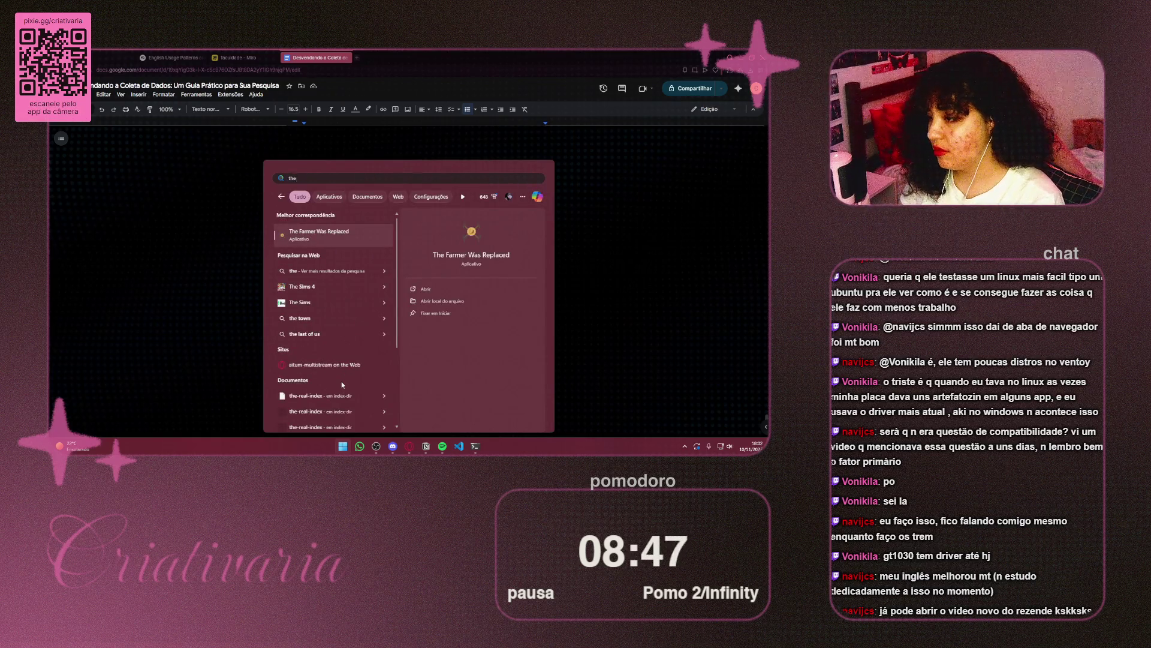
key(Return)
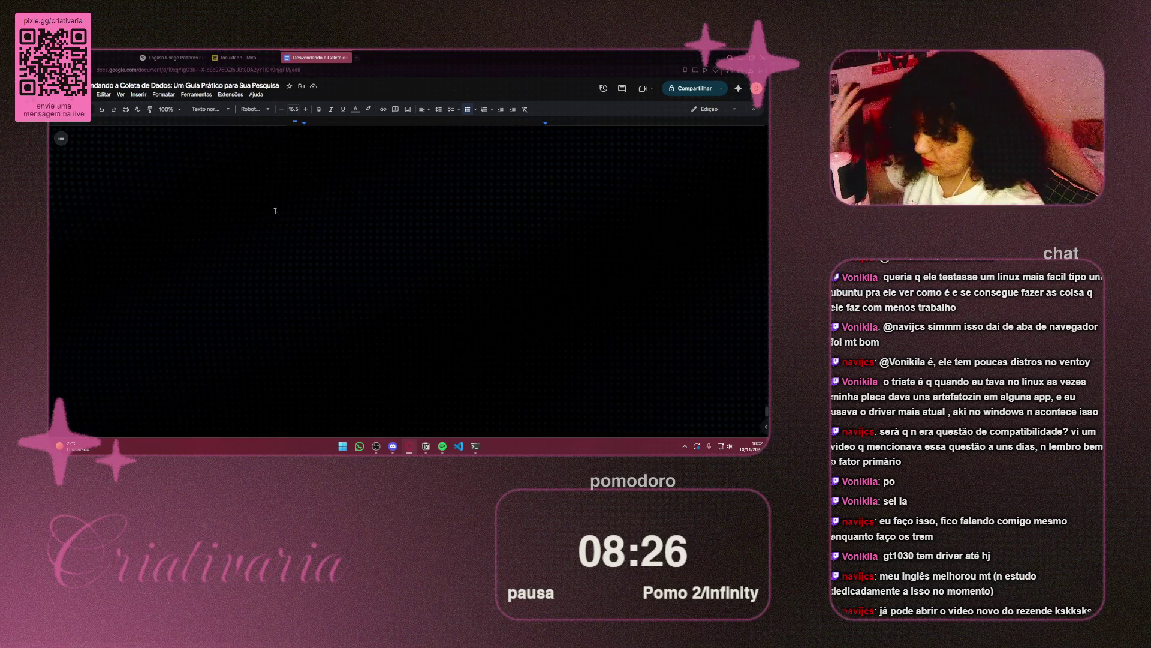
click(242, 58)
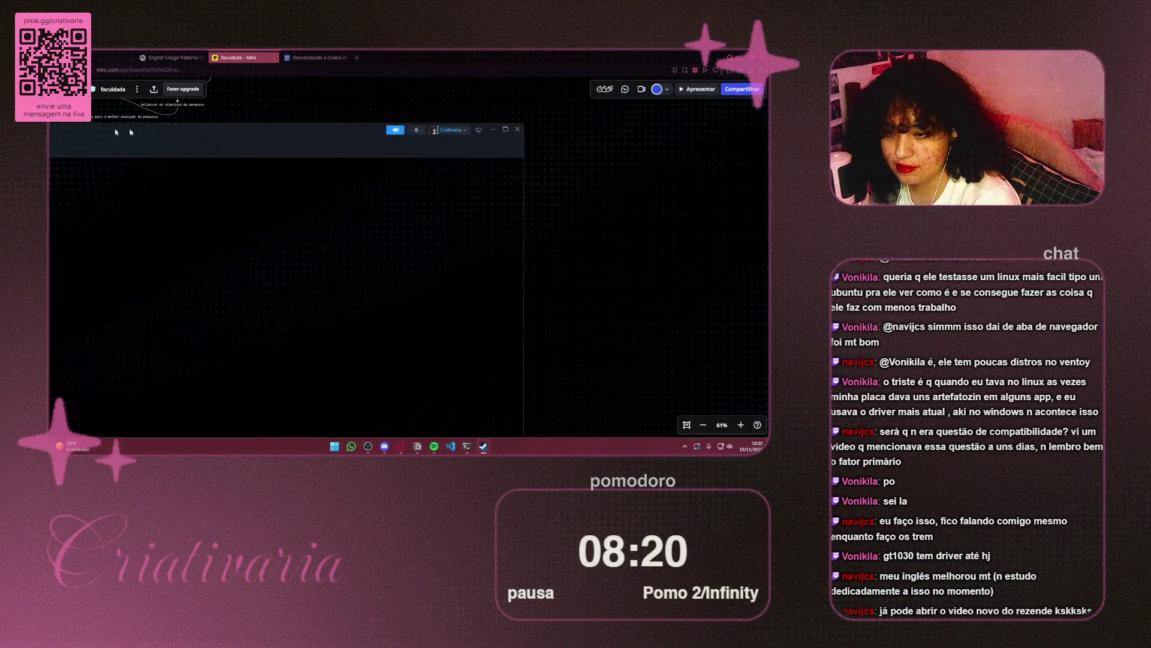
Step: Move the Steam window left and open the Tiny Pasture store page
mouse_move(421, 80)
mouse_down()
mouse_move(384, 78)
mouse_move(361, 94)
mouse_up()
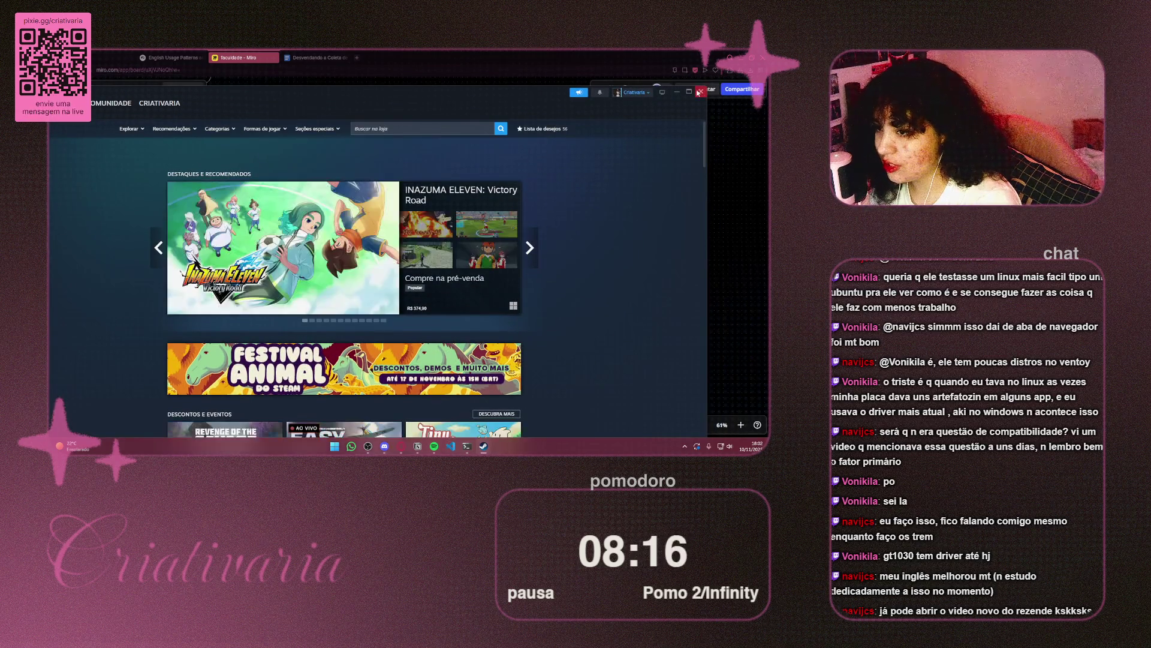
scroll(684, 202, down, 3)
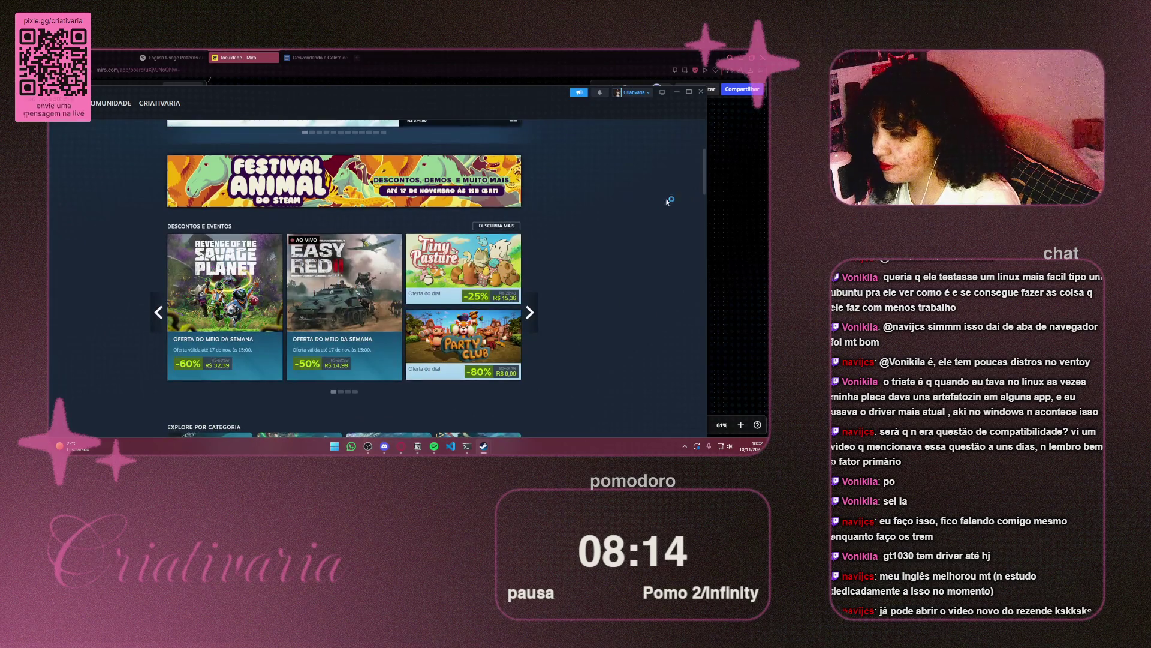
scroll(602, 205, down, 1)
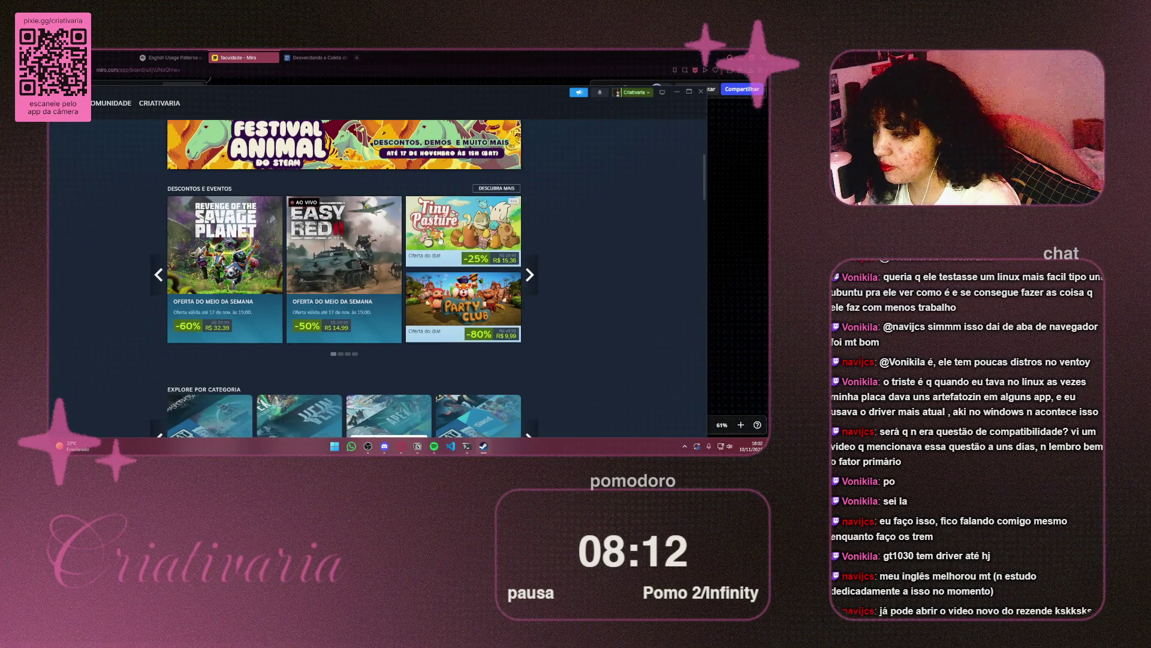
mouse_move(446, 238)
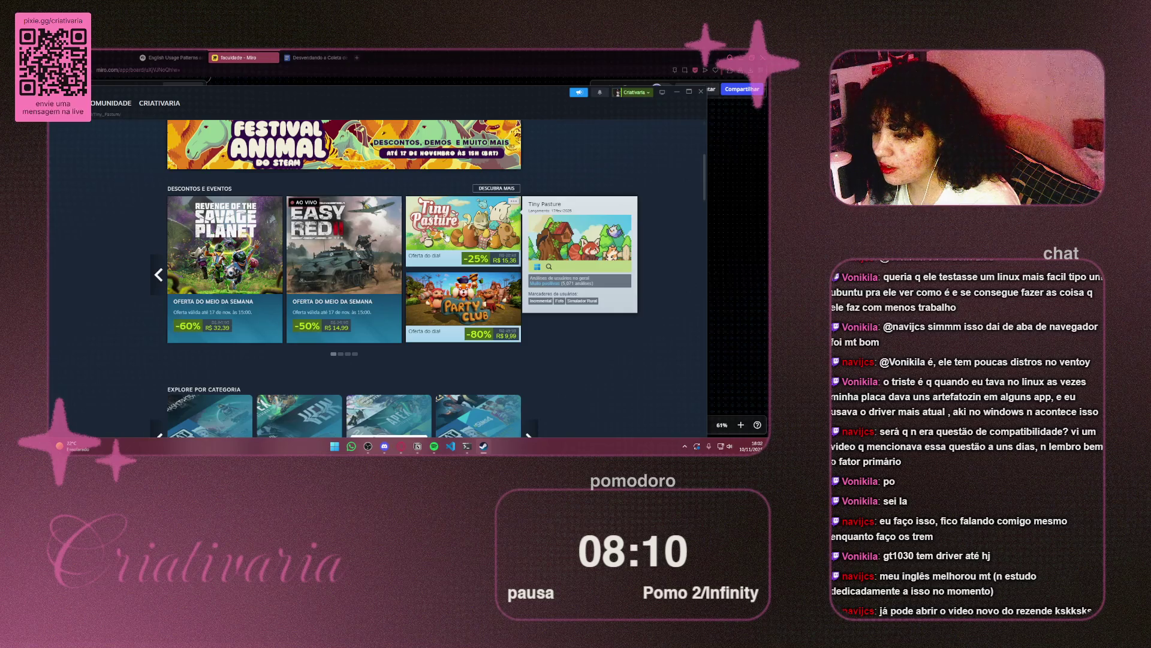
click(446, 238)
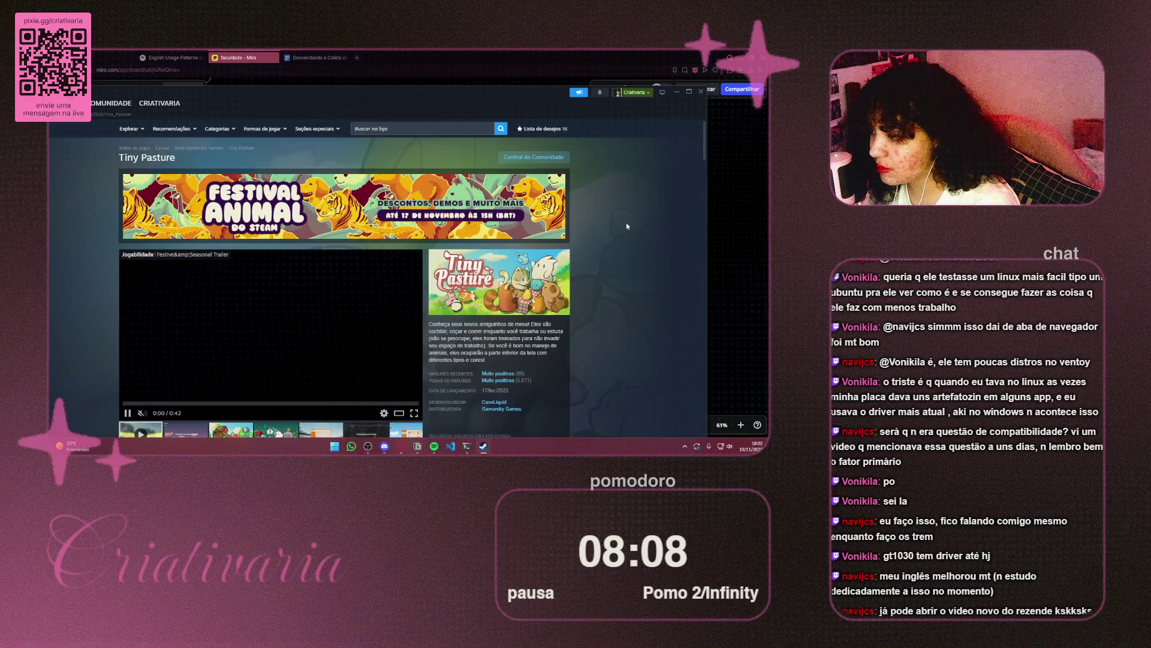
Step: Browse the Tiny Pasture screenshots, including the code-editor one, then bring Steam back to front
scroll(623, 226, down, 3)
scroll(563, 253, up, 1)
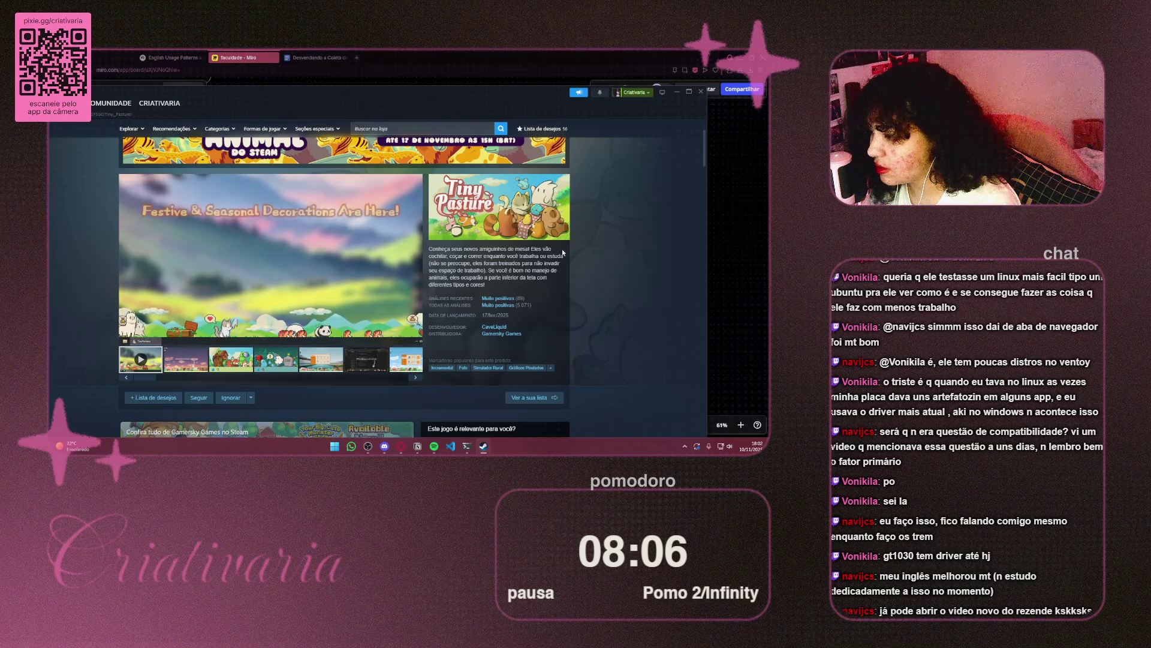
click(243, 364)
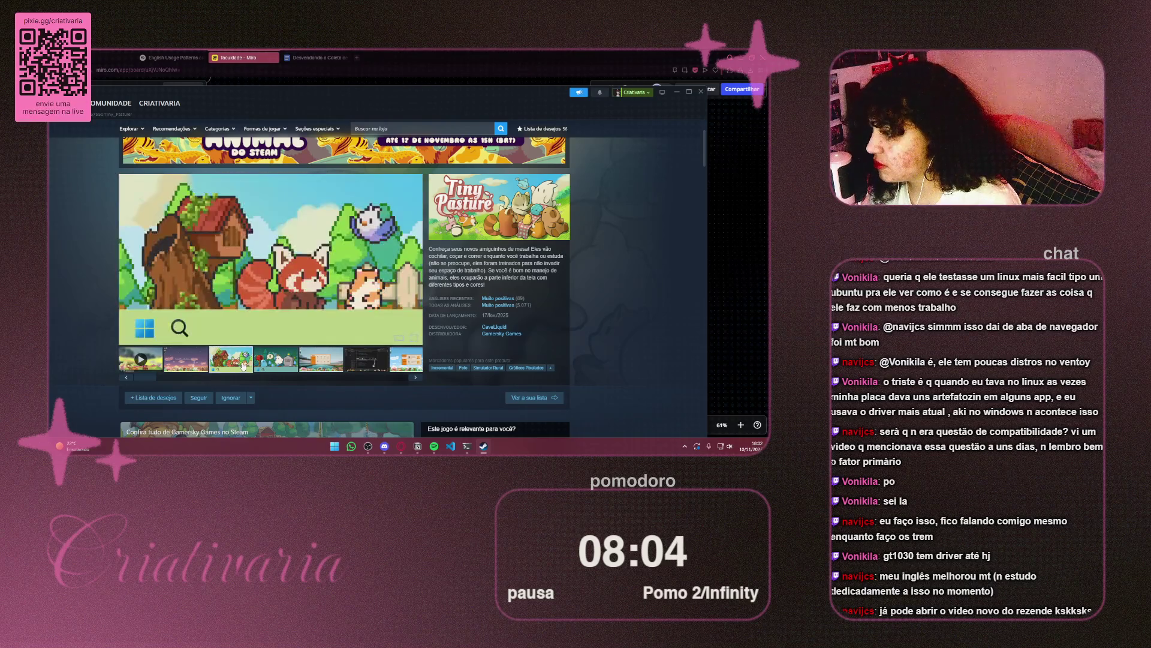
click(277, 364)
click(330, 363)
click(381, 364)
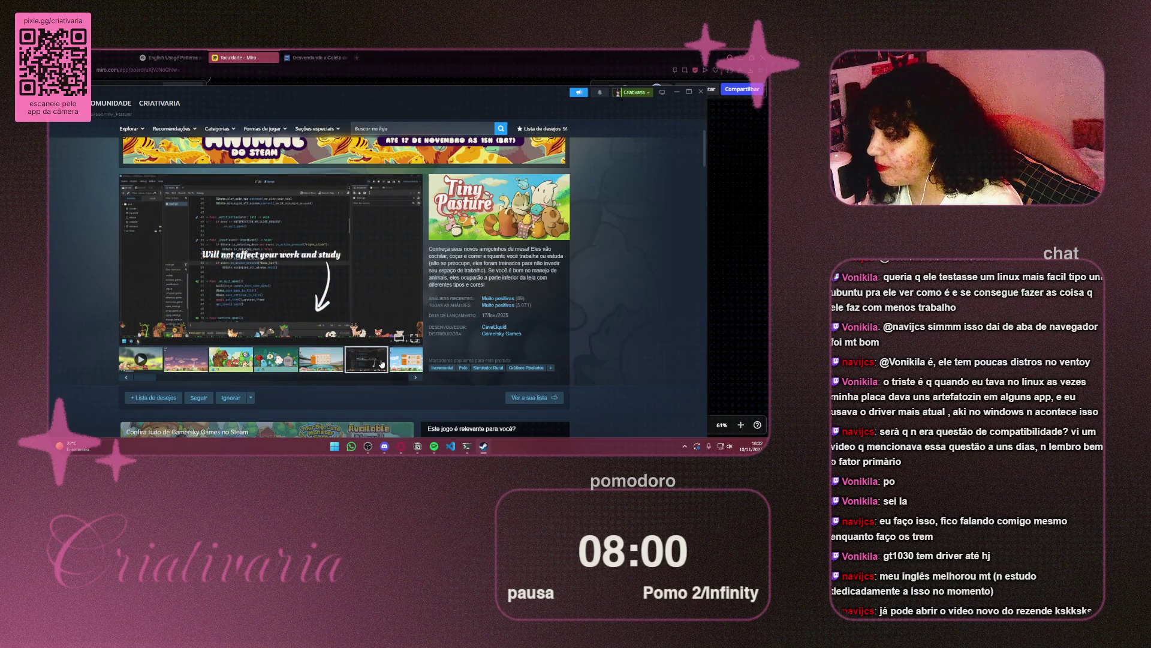
click(409, 358)
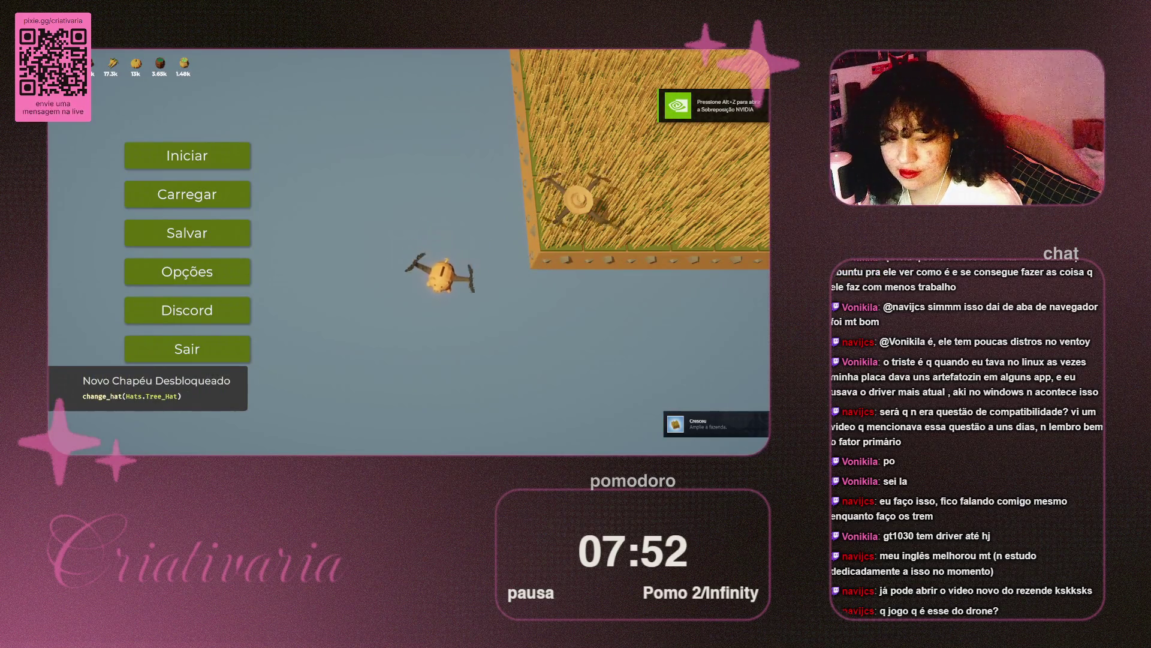
key(alt+Tab)
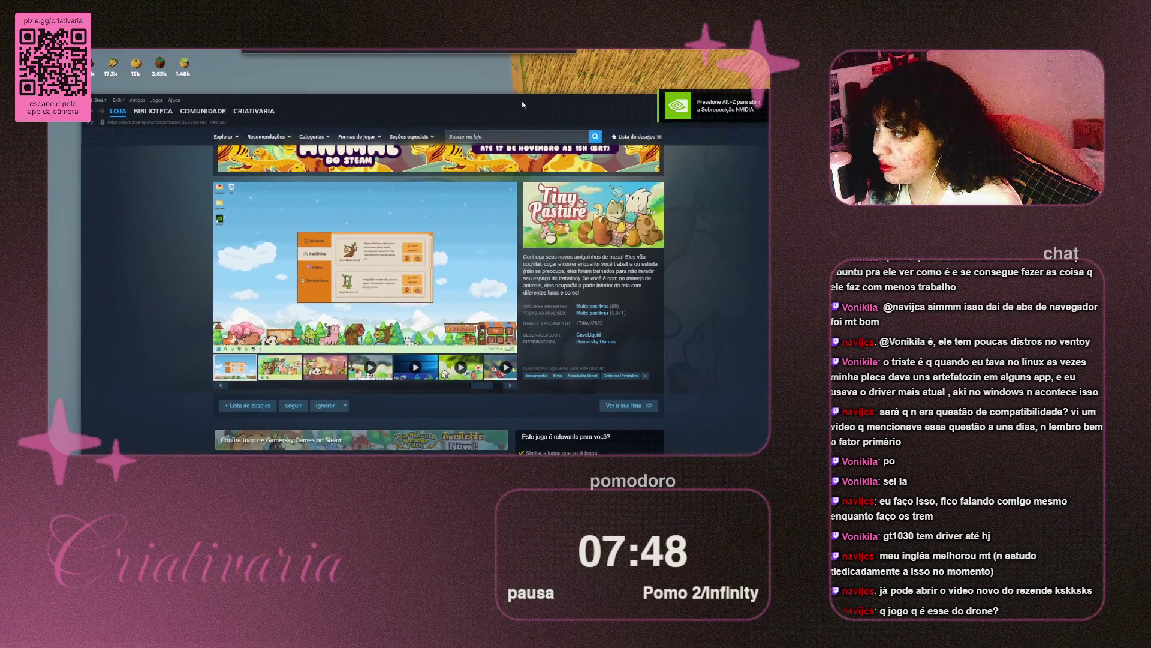
Step: Return to the Steam store front, page through recommended games, then close Steam
scroll(680, 263, down, 4)
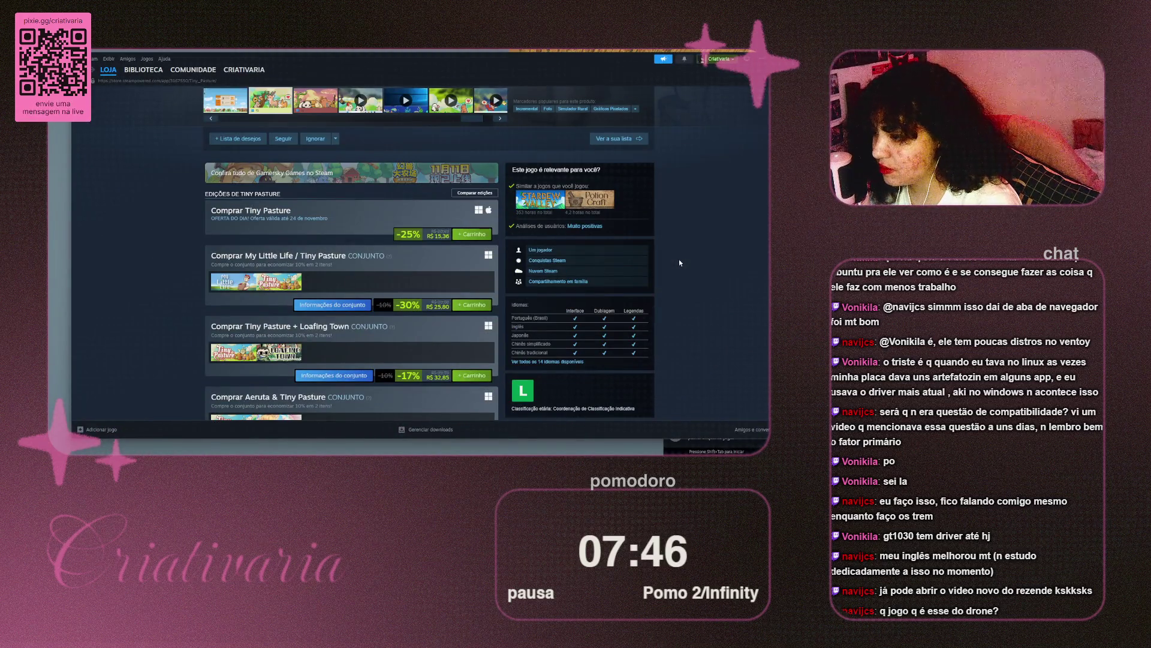
scroll(680, 262, down, 10)
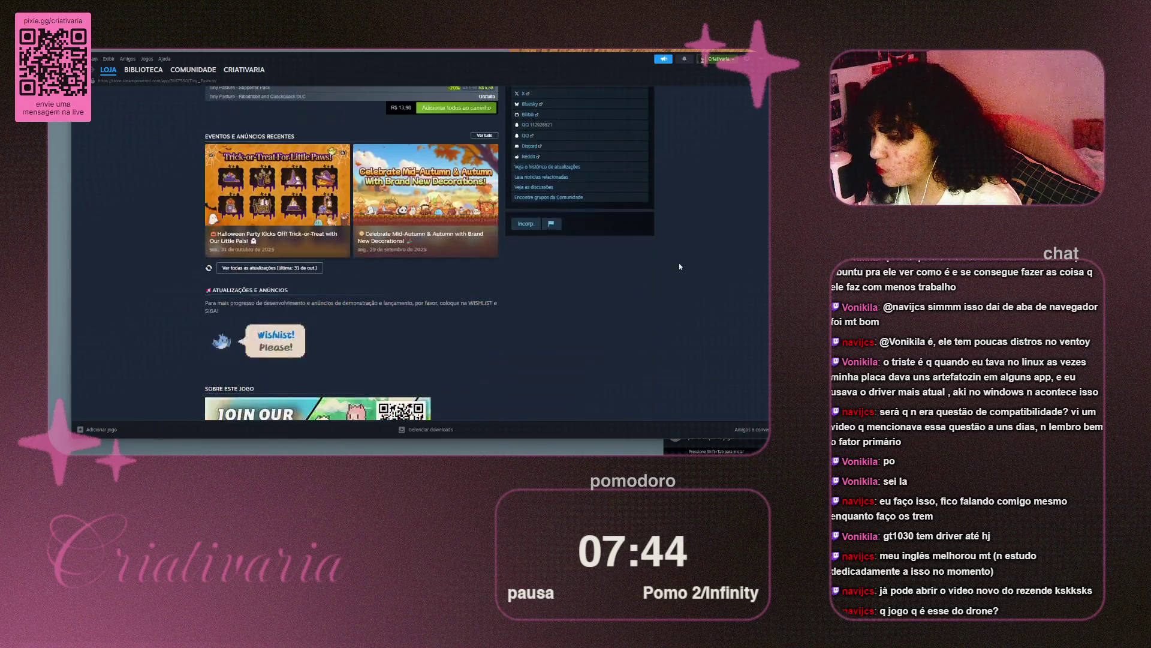
scroll(680, 266, down, 2)
scroll(156, 264, up, 12)
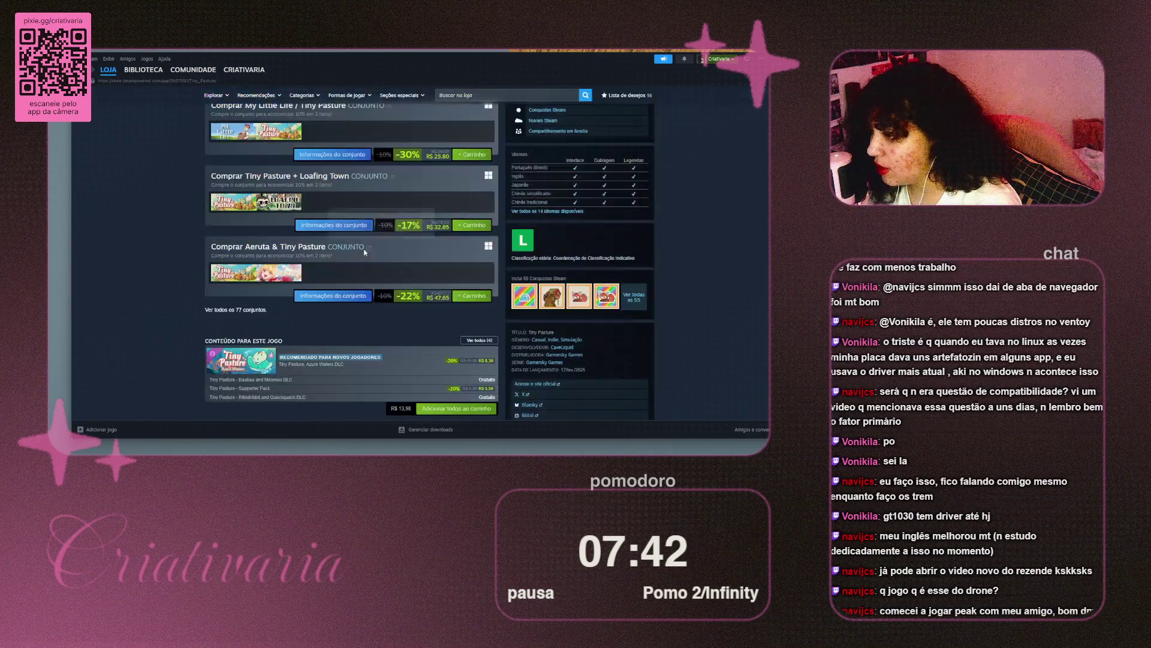
scroll(156, 264, up, 5)
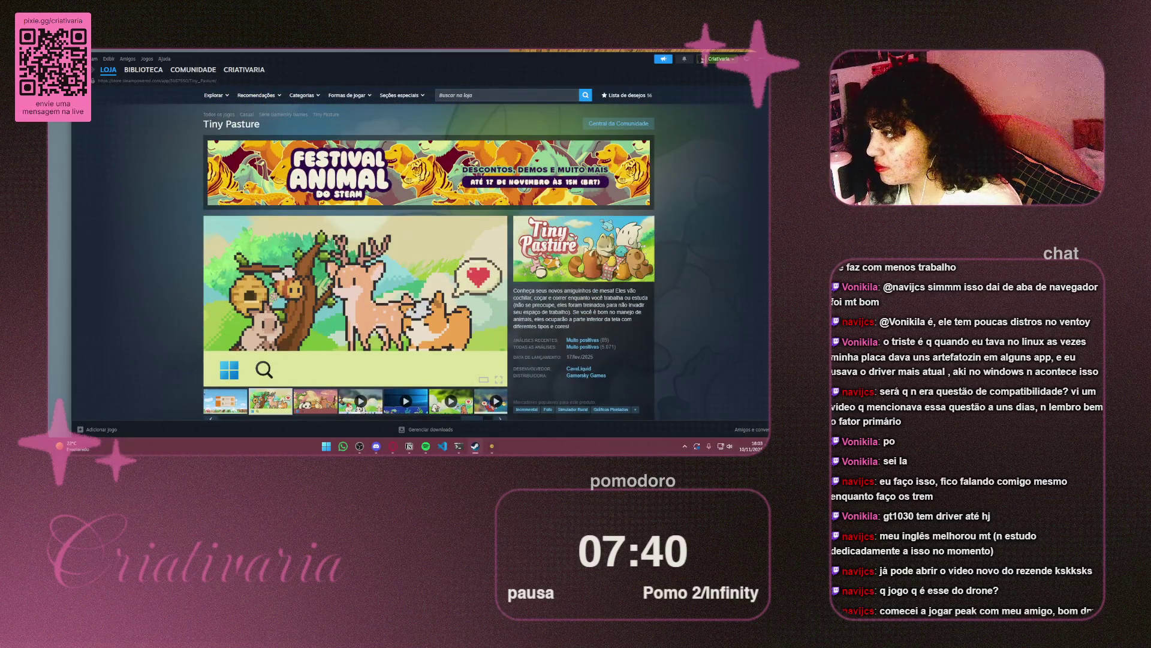
key(alt+Left)
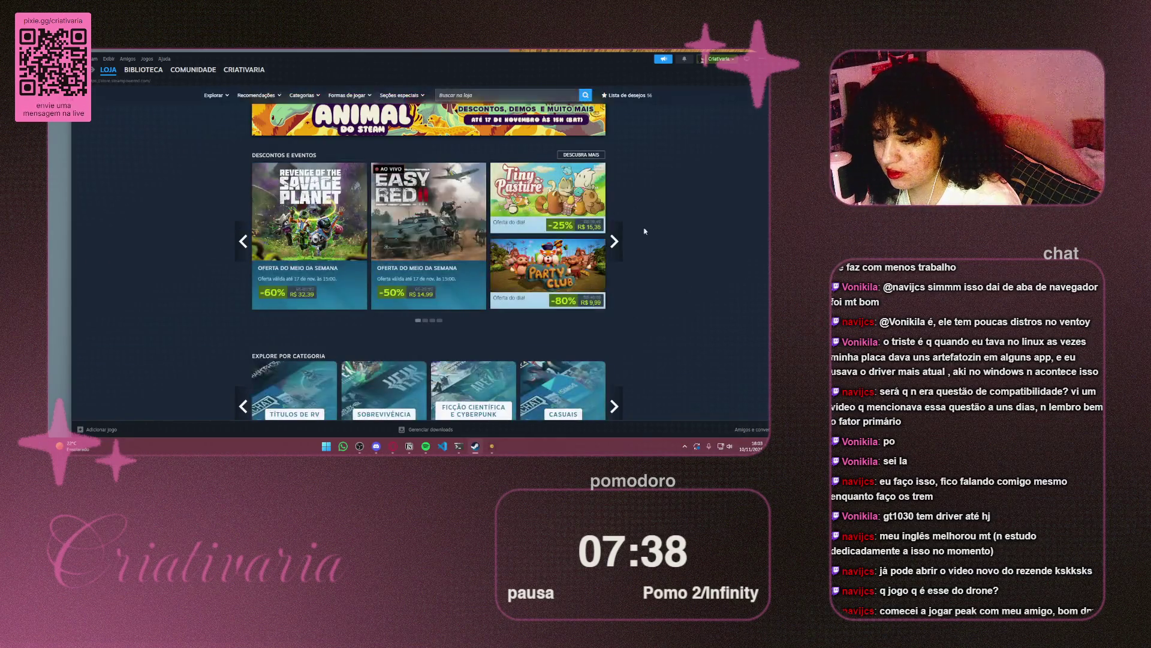
scroll(645, 232, down, 3)
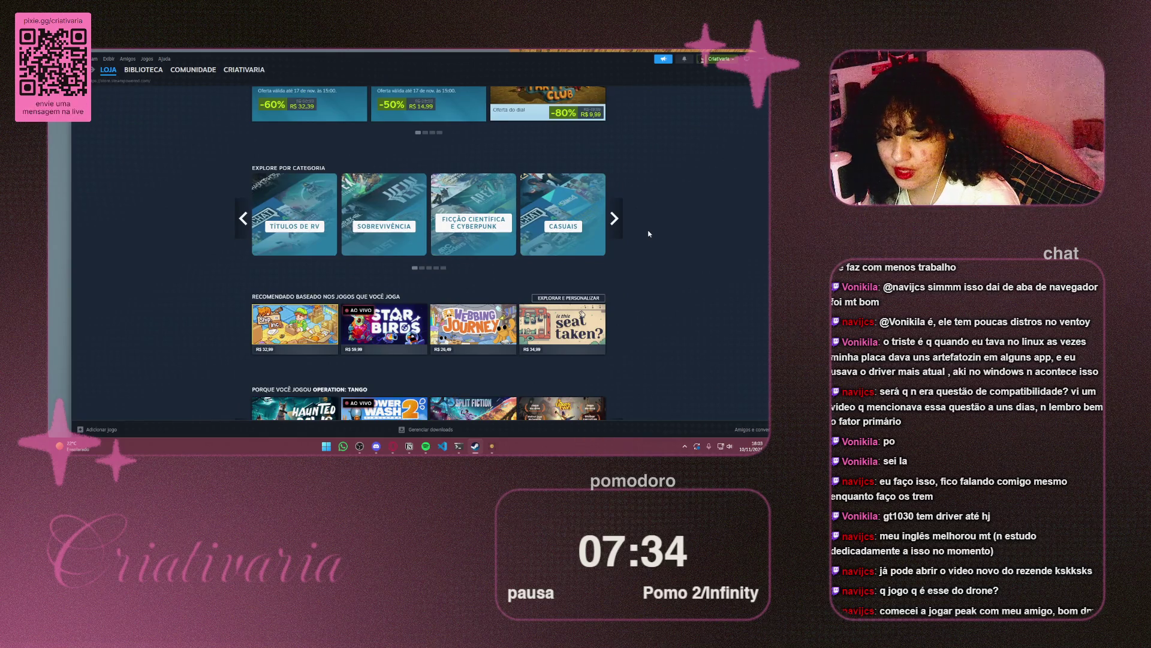
scroll(648, 233, down, 4)
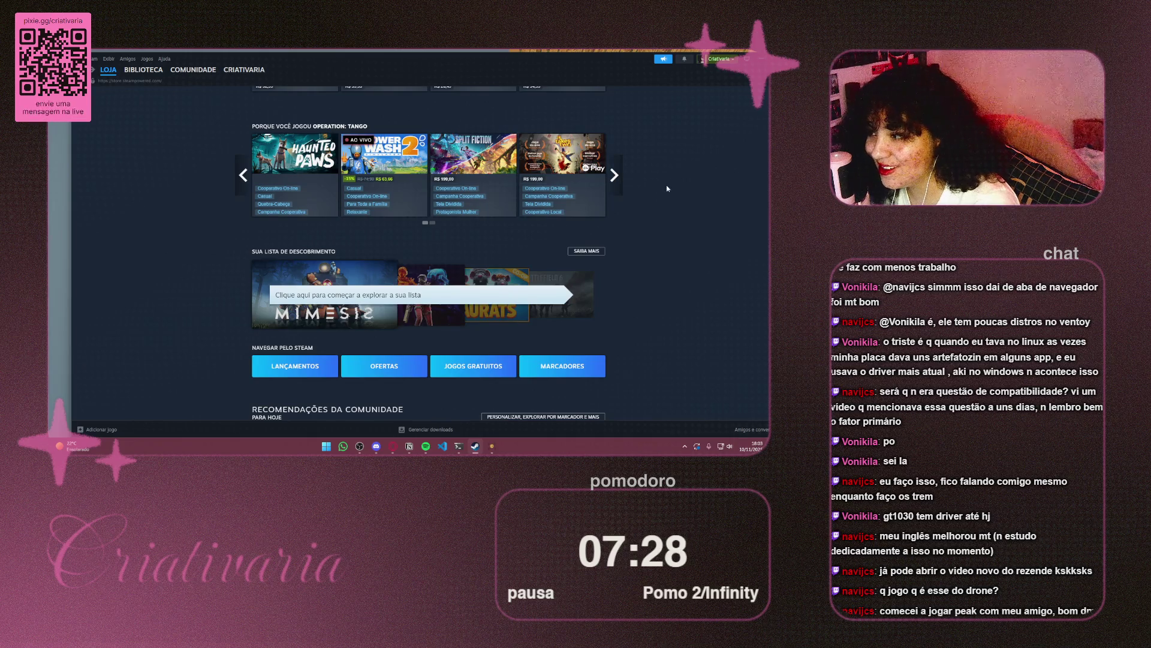
click(615, 175)
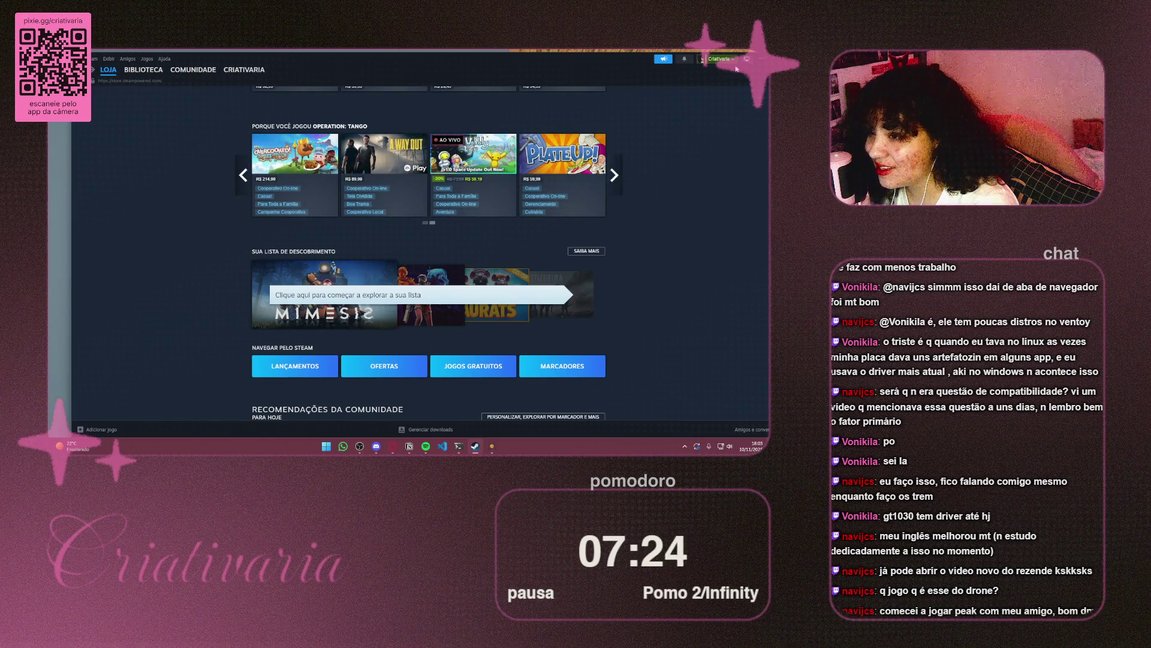
click(760, 63)
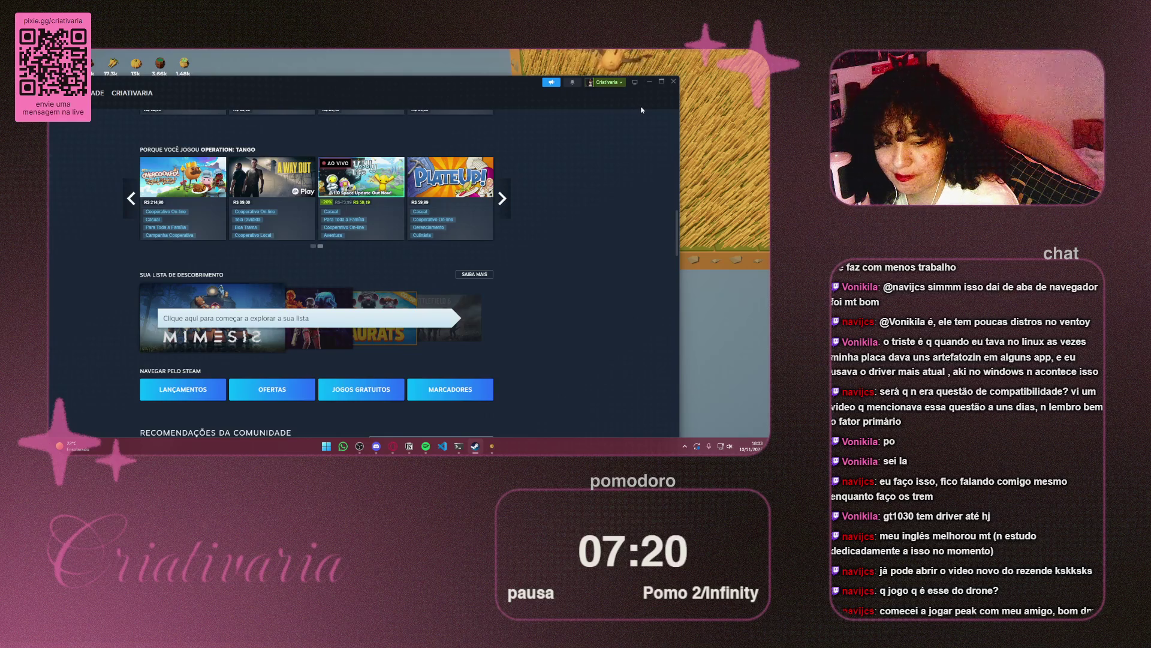
click(673, 83)
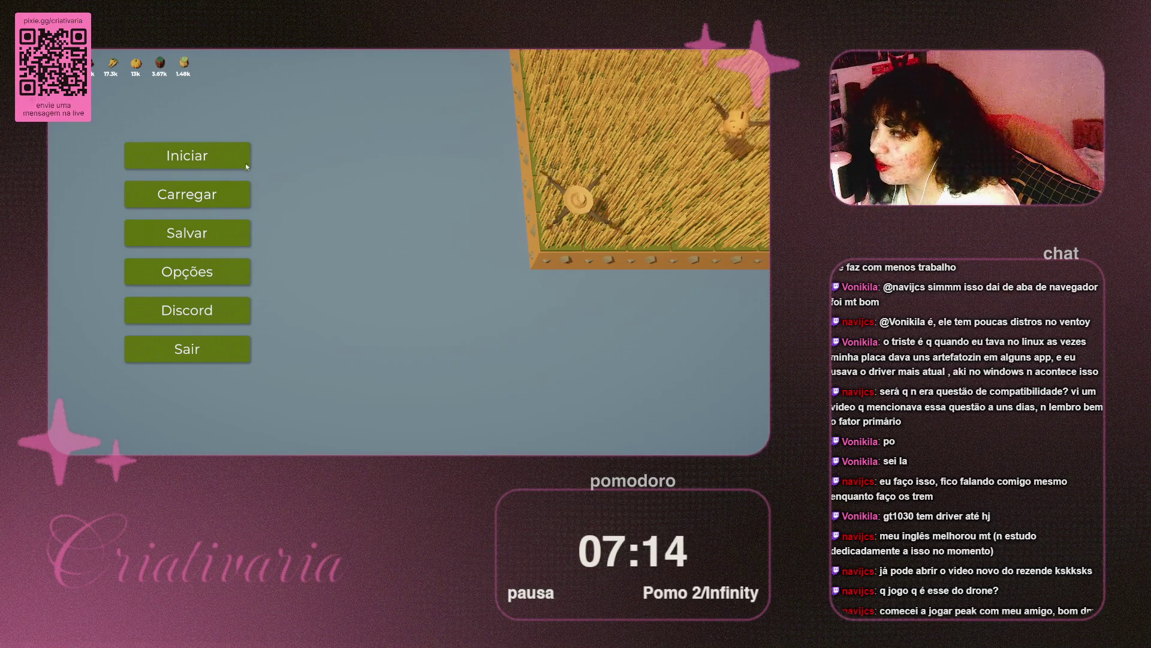
Step: Start the saved farm, run the harvesting scripts, and add a new code file
click(186, 156)
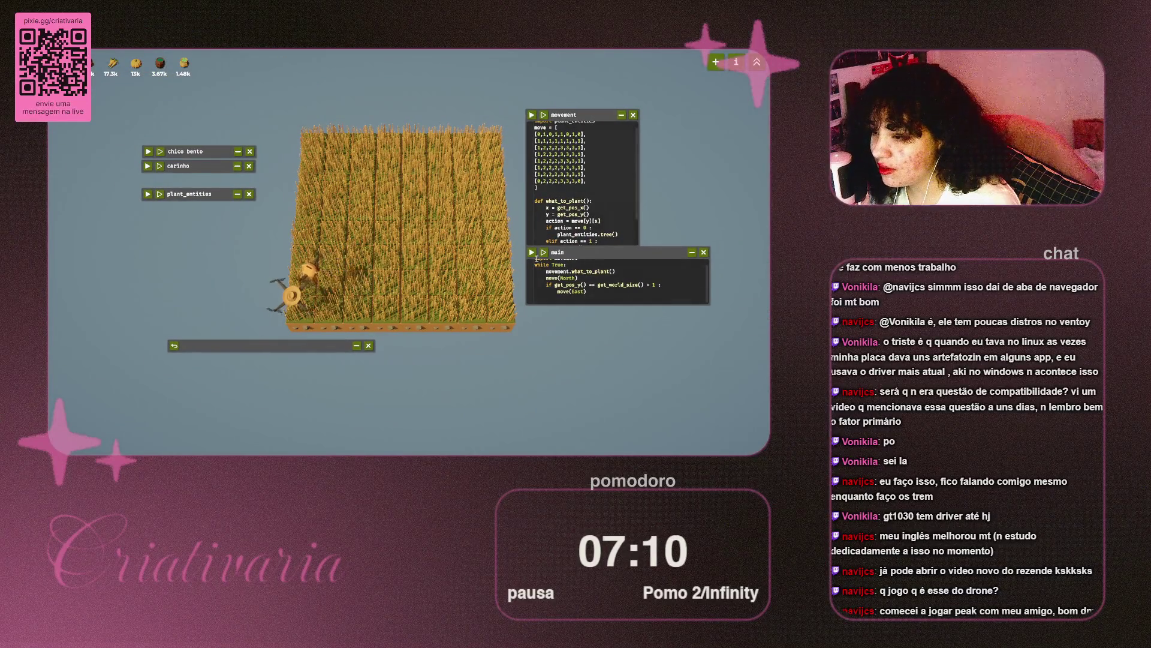
click(531, 252)
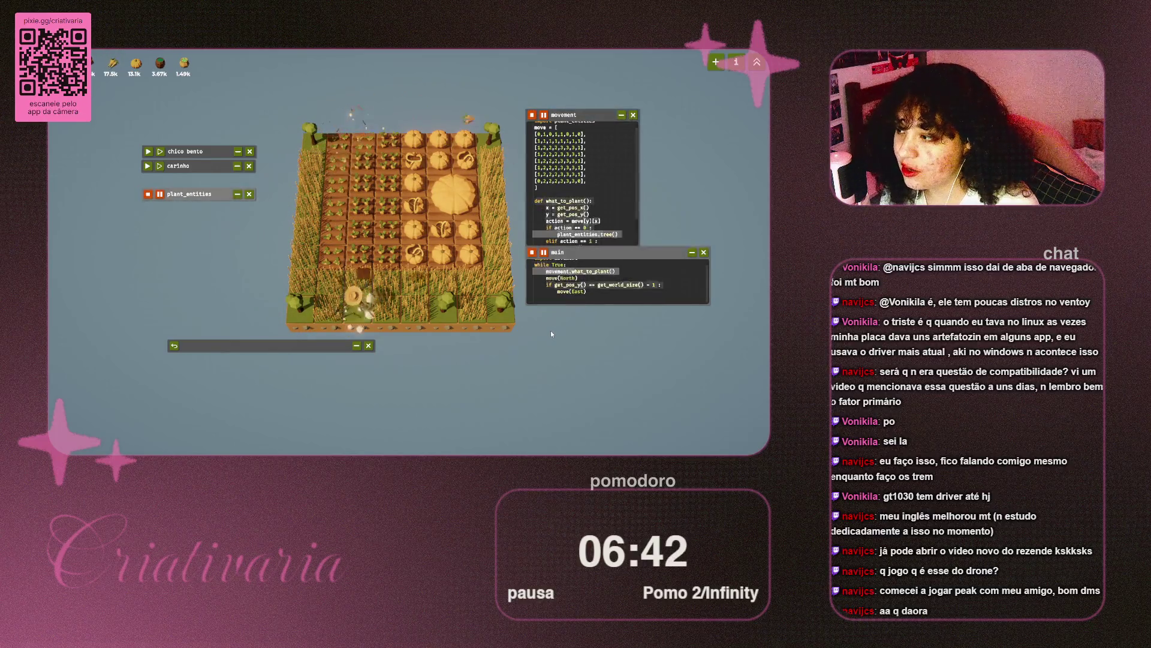
click(716, 62)
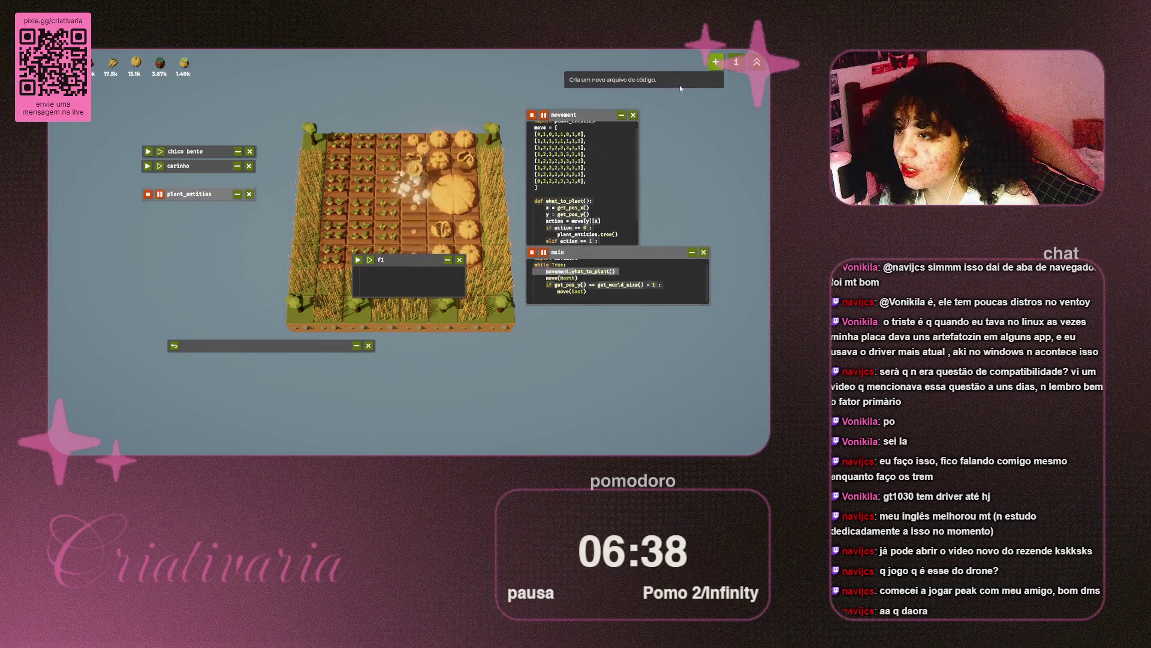
Step: Permanently delete the f1 and f0 code files, then view the unlock tree
click(462, 257)
click(451, 266)
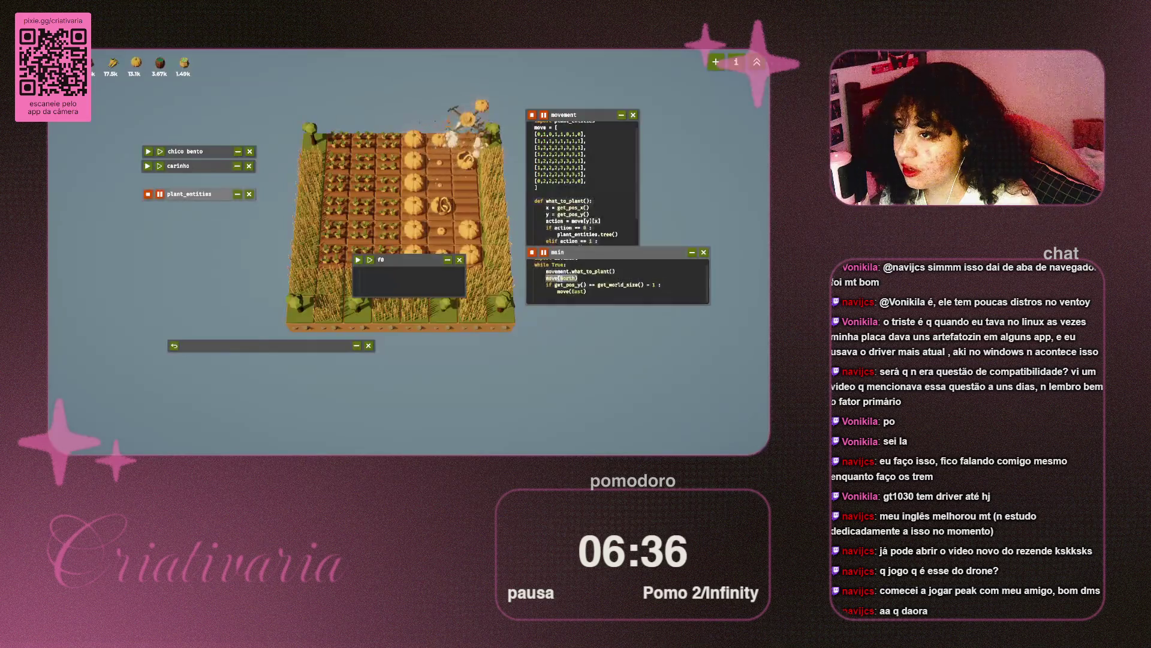
click(459, 260)
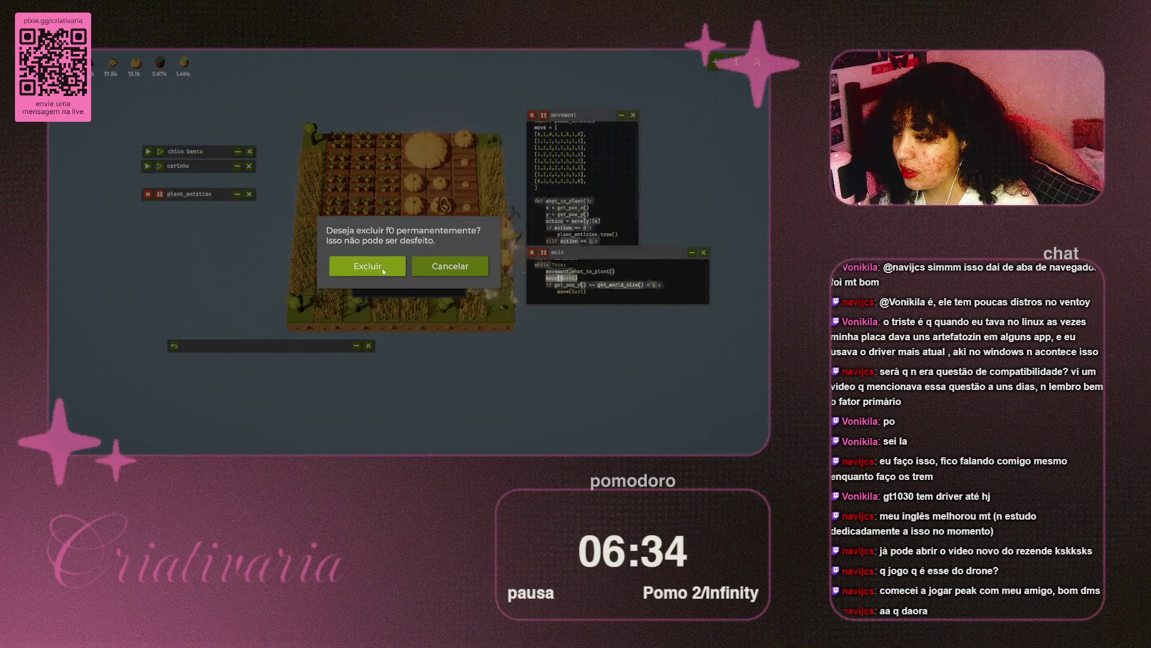
click(383, 268)
click(757, 61)
drag(494, 304, 506, 101)
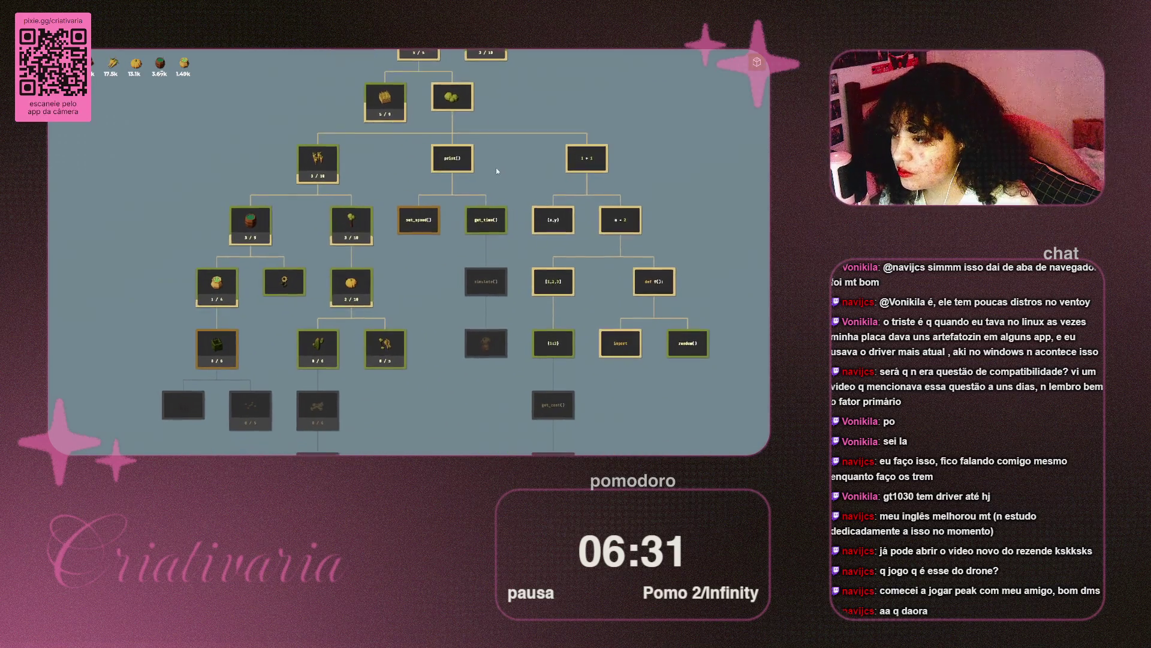
mouse_move(427, 224)
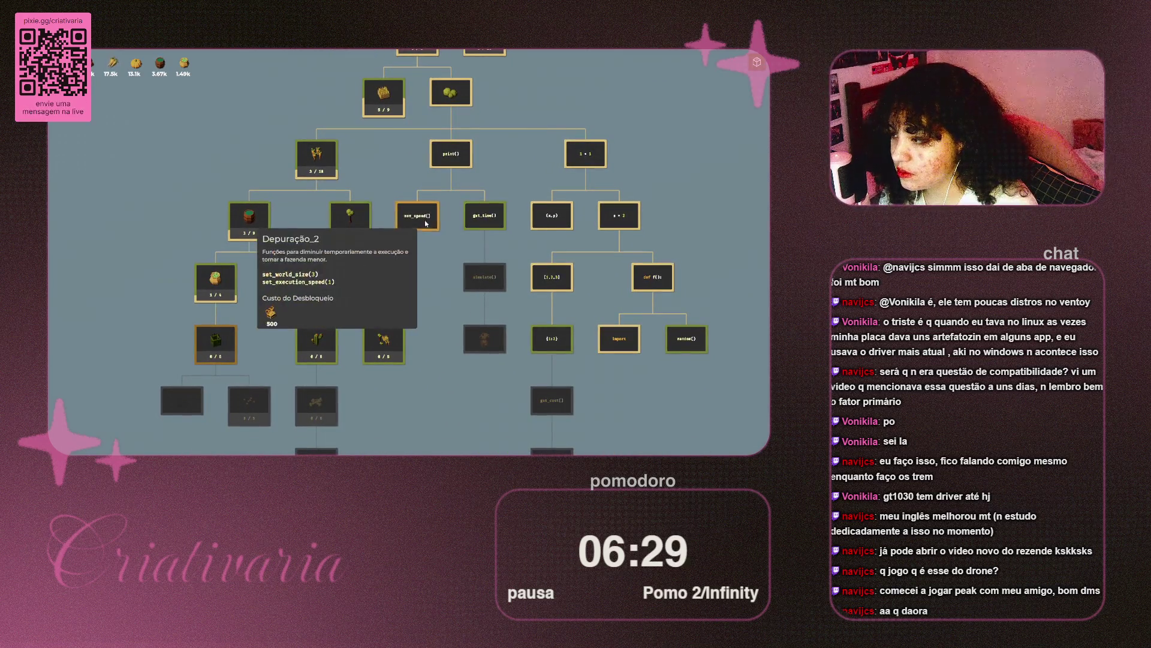
mouse_move(557, 334)
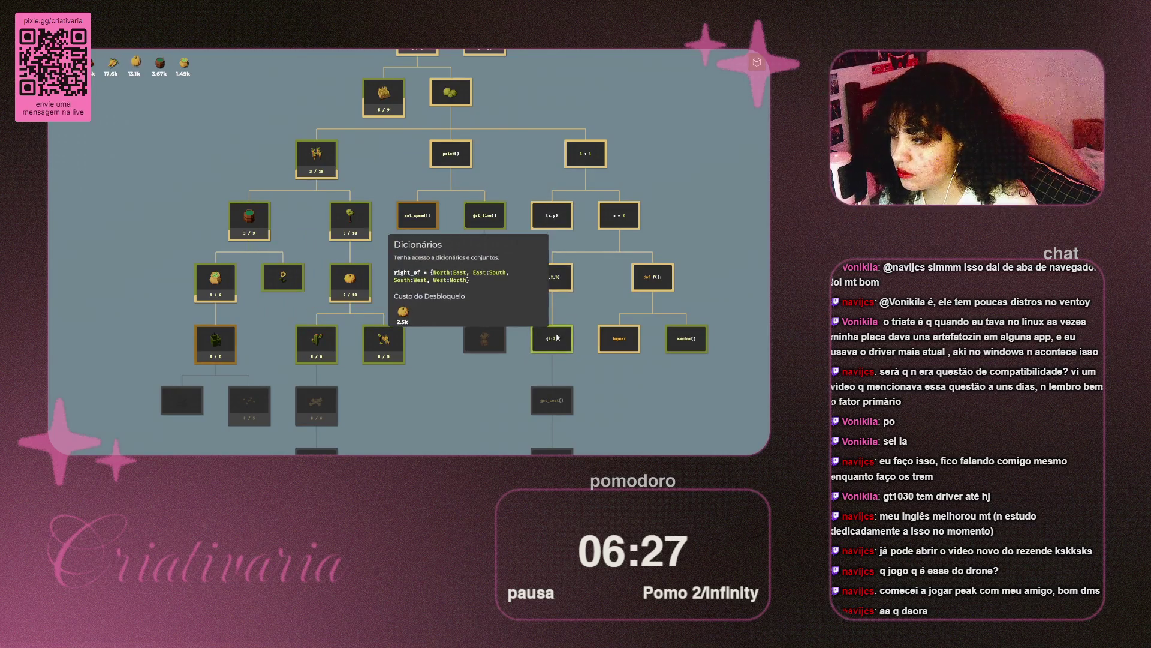
mouse_move(547, 337)
mouse_down()
mouse_move(528, 134)
mouse_move(532, 198)
mouse_move(533, 187)
mouse_up()
key(Left)
key(Up)
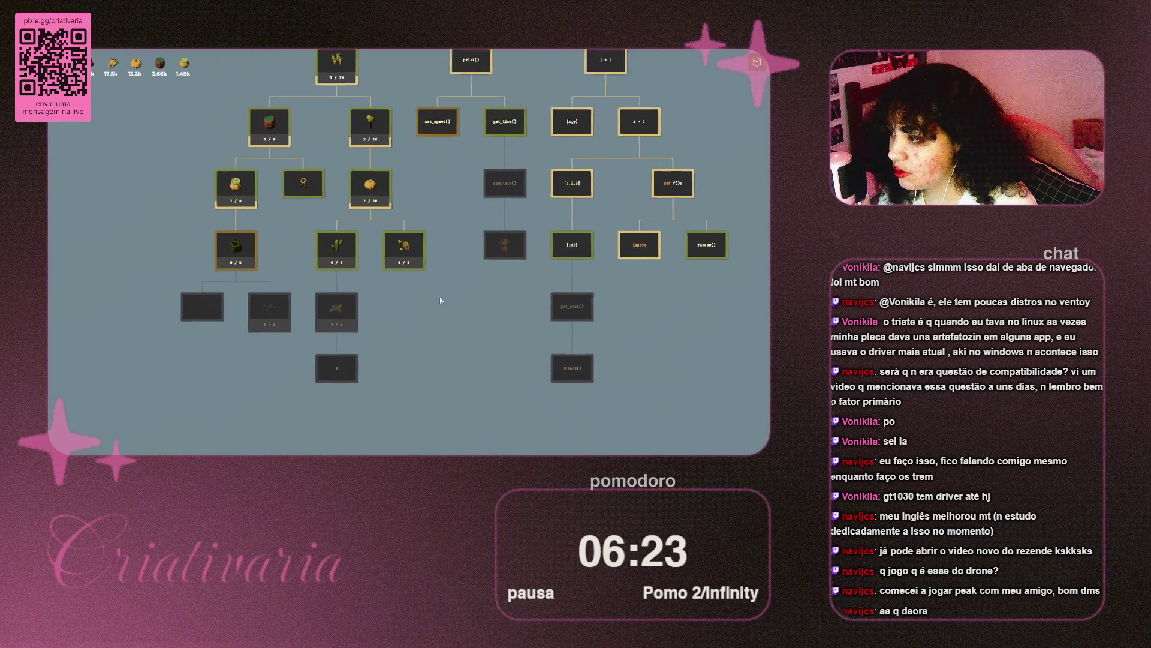
mouse_move(483, 262)
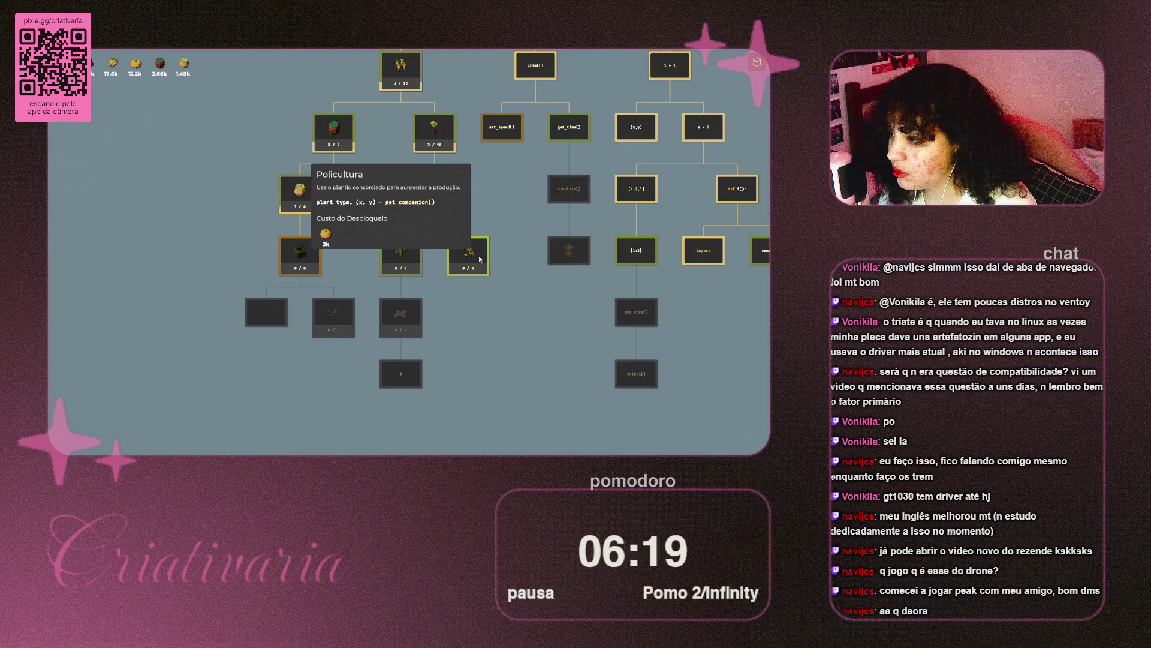
mouse_move(400, 255)
mouse_move(439, 210)
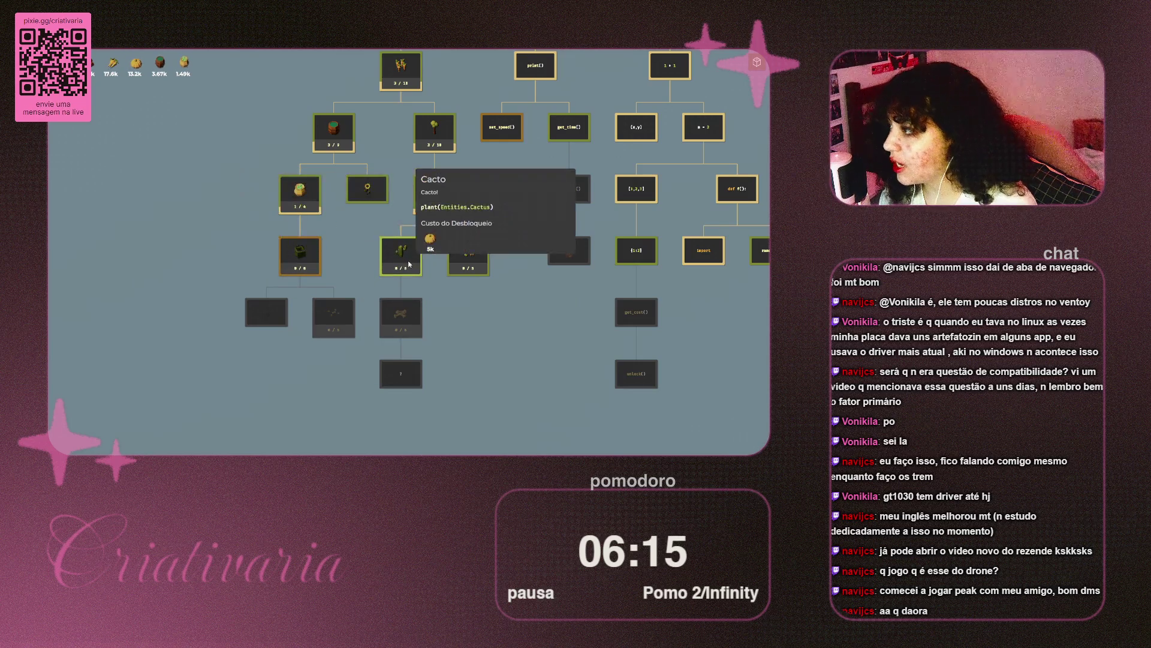
mouse_move(283, 279)
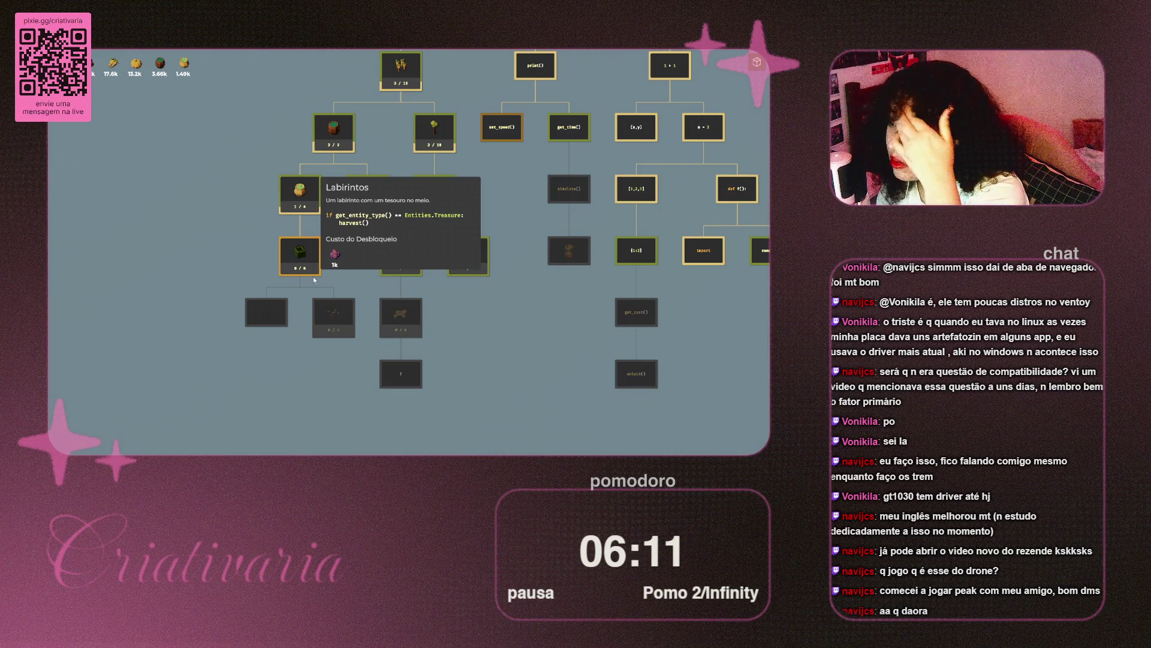
mouse_move(308, 211)
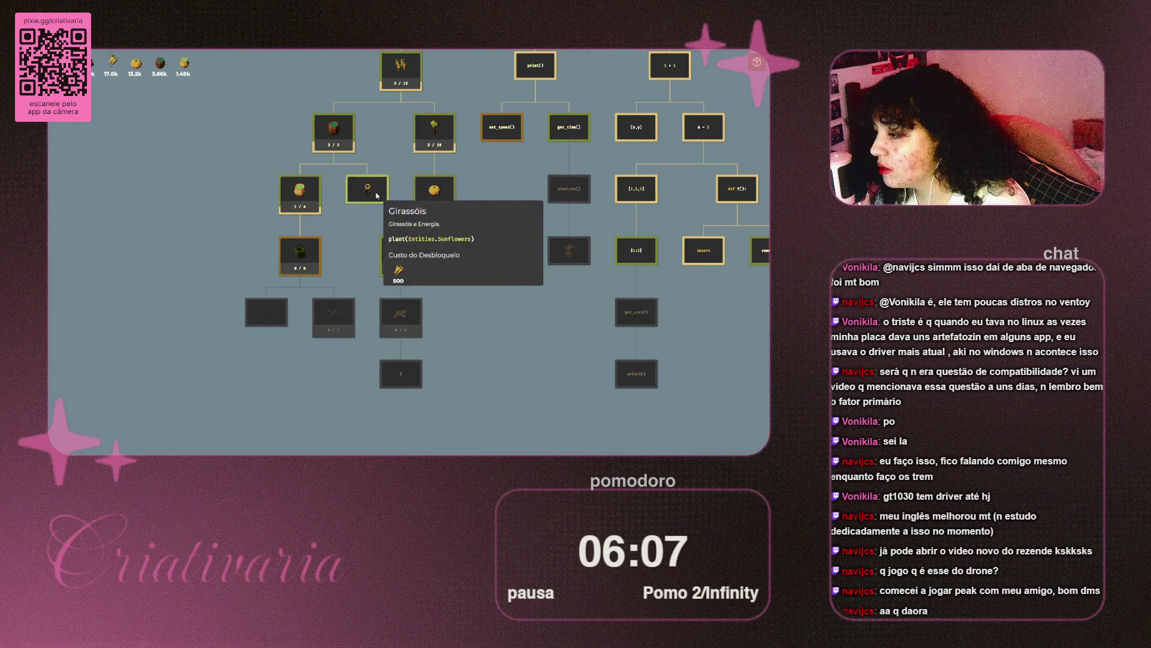
mouse_move(360, 189)
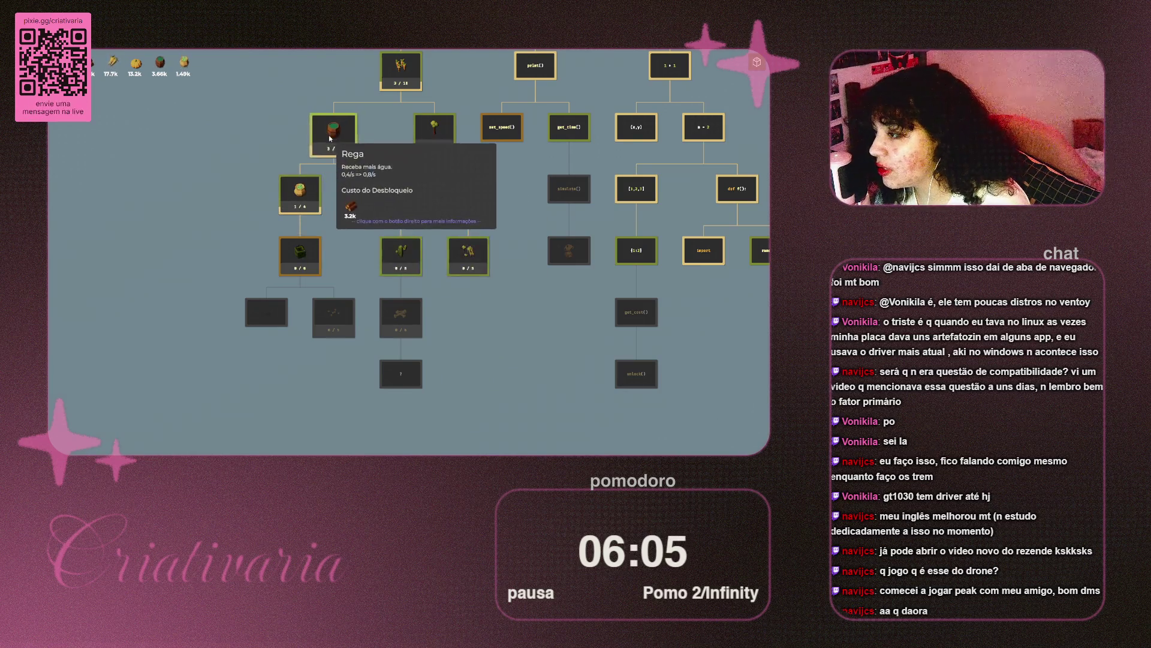
drag(376, 127, 358, 186)
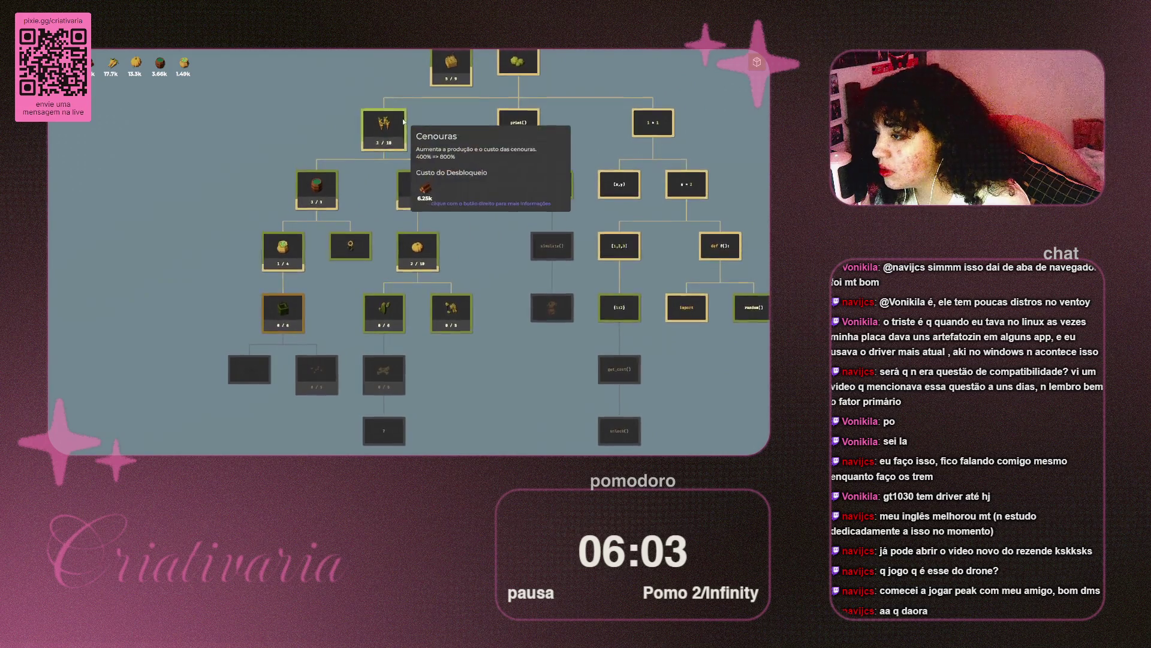
mouse_move(295, 253)
mouse_move(282, 313)
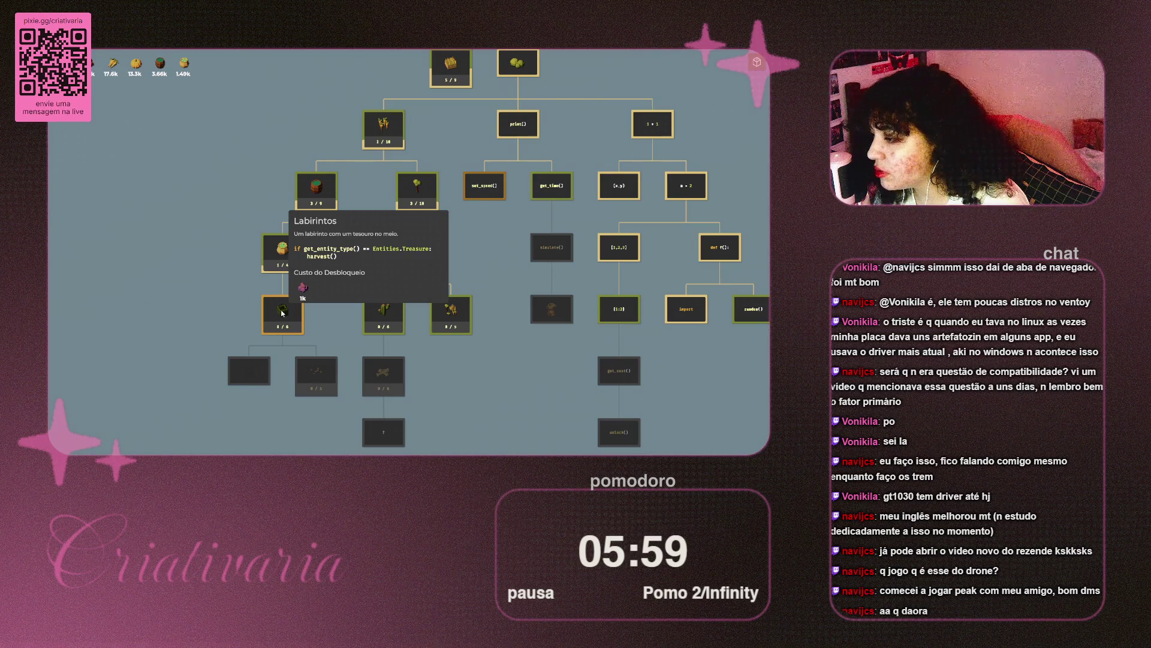
mouse_move(198, 282)
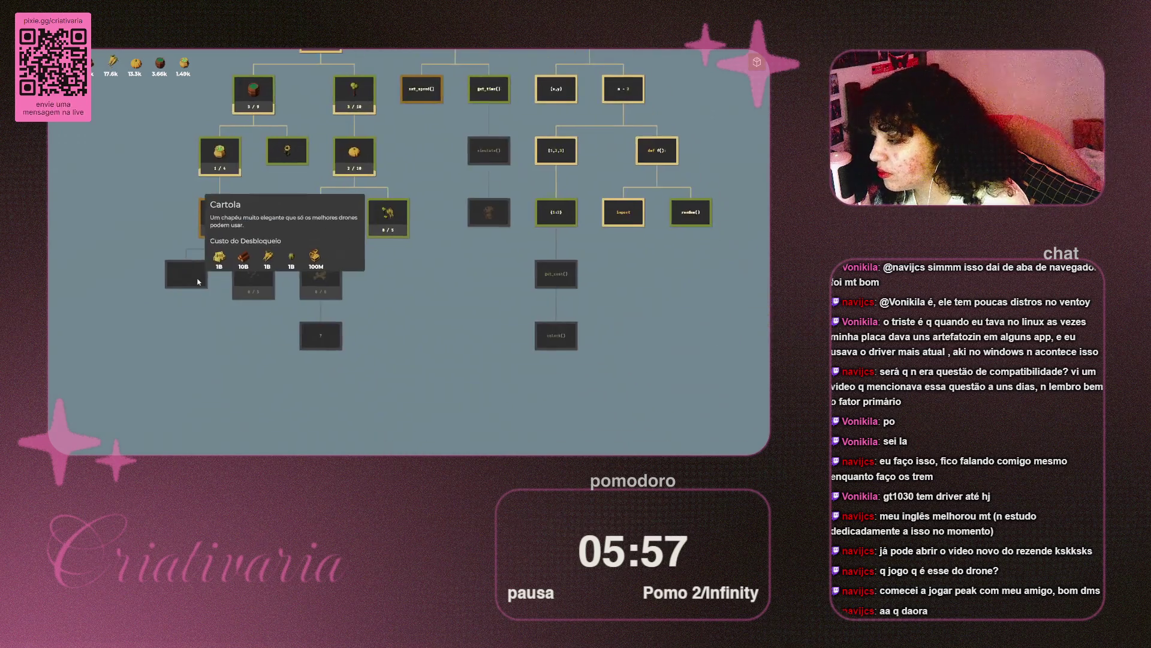
mouse_move(317, 203)
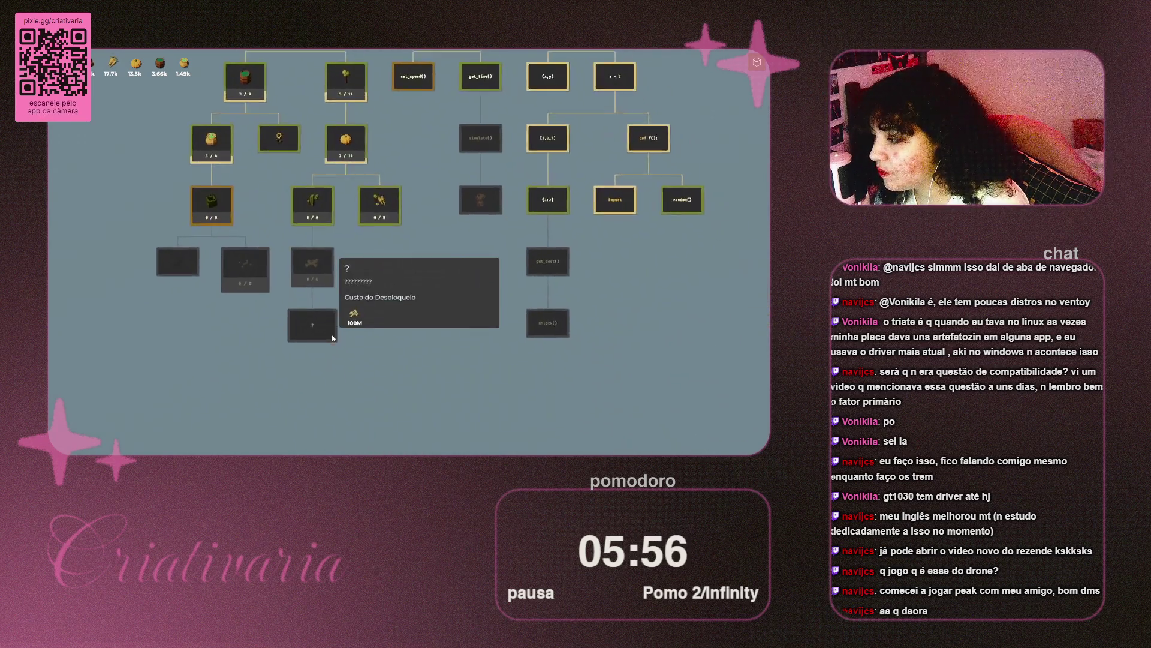
Step: Unlock Cacto with pumpkins and enlarge and reposition its help window
click(312, 196)
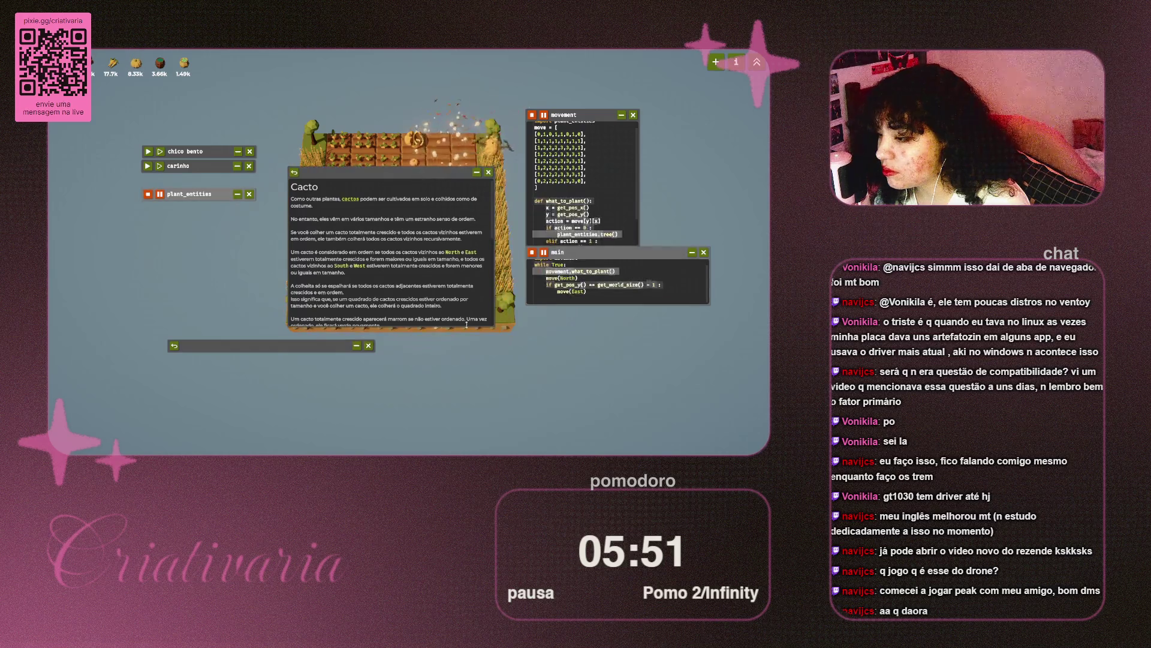
drag(482, 331, 577, 400)
drag(411, 191, 323, 178)
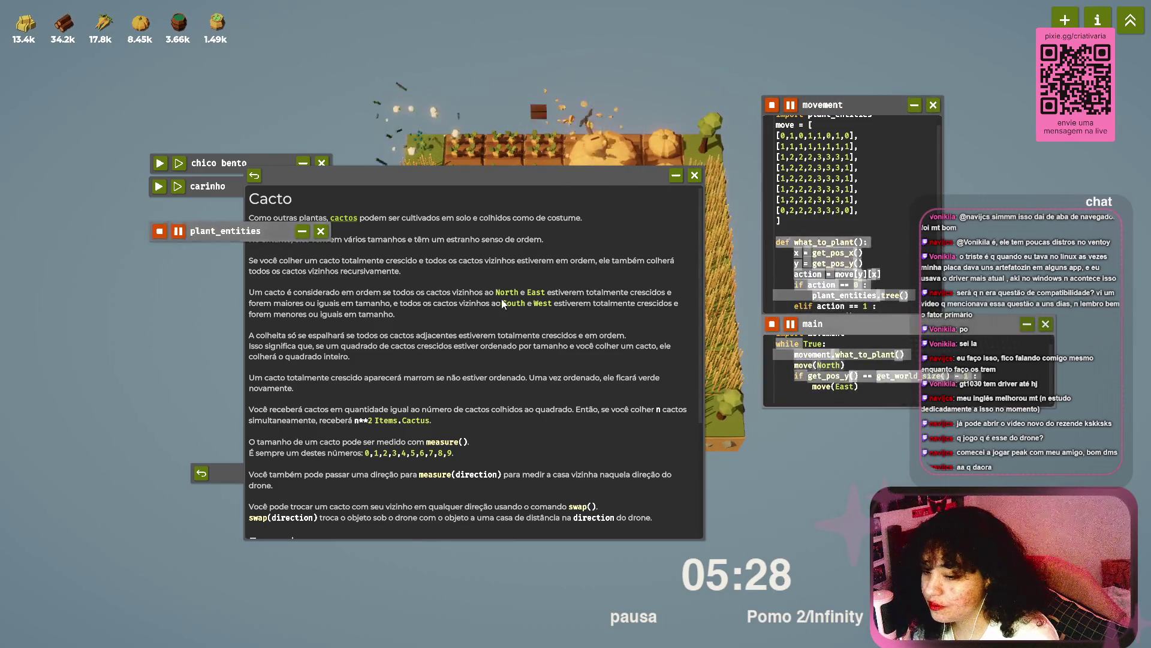
mouse_move(526, 182)
mouse_down()
mouse_move(664, 179)
mouse_move(618, 190)
mouse_move(617, 207)
mouse_up()
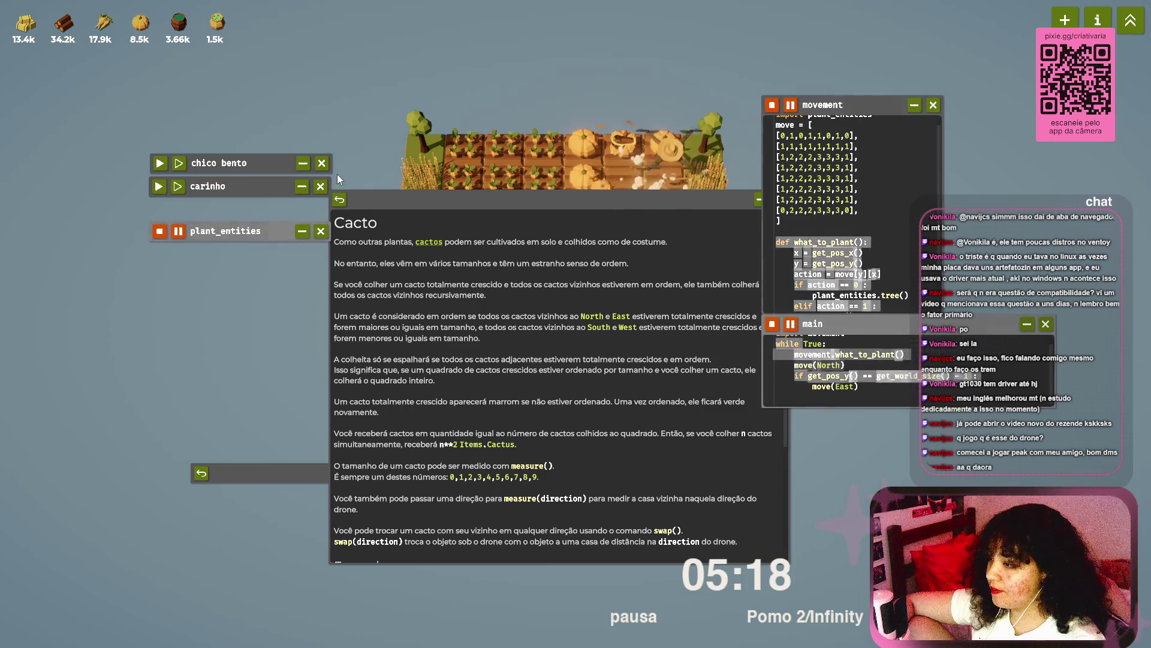
Step: Add a new empty code file and view the general info index
click(1065, 20)
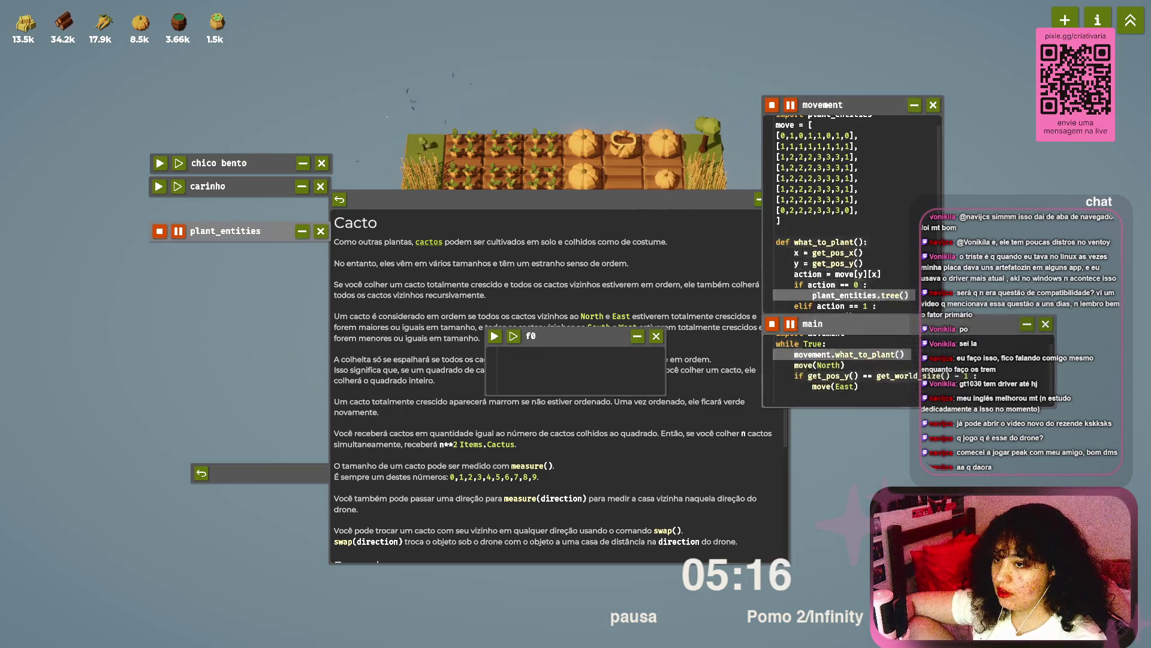
click(1097, 20)
scroll(624, 422, down, 5)
Step: Close the info window and open the game's Opções on the Geral tab
click(731, 224)
key(Escape)
click(250, 362)
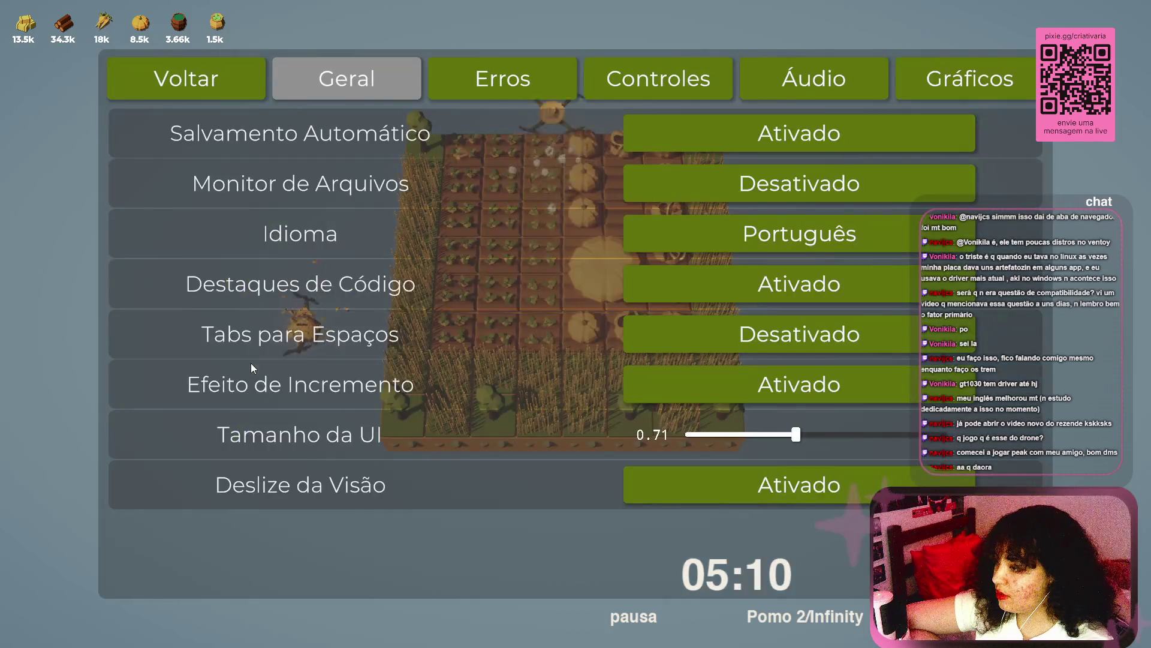
click(503, 79)
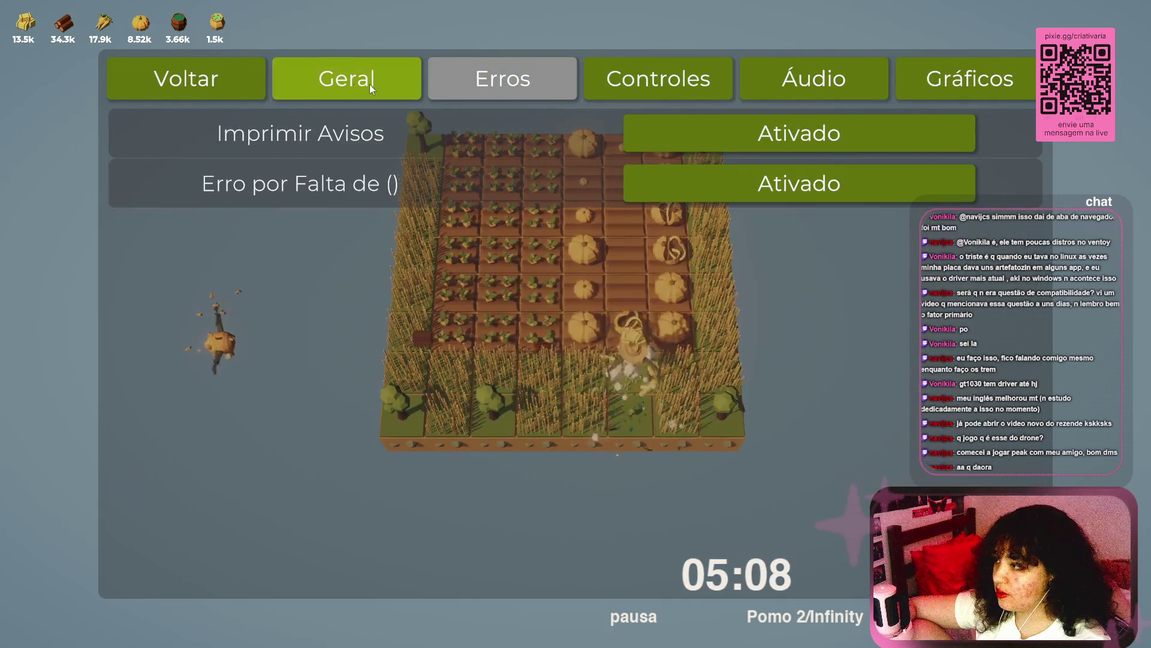
click(245, 82)
click(269, 350)
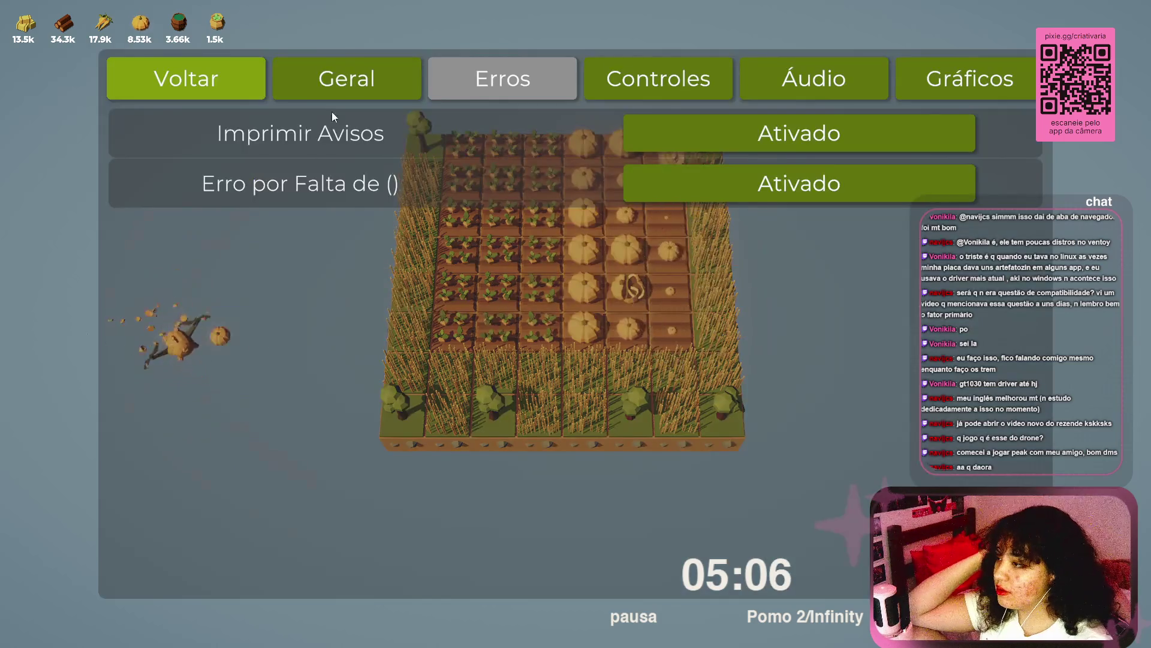
click(354, 76)
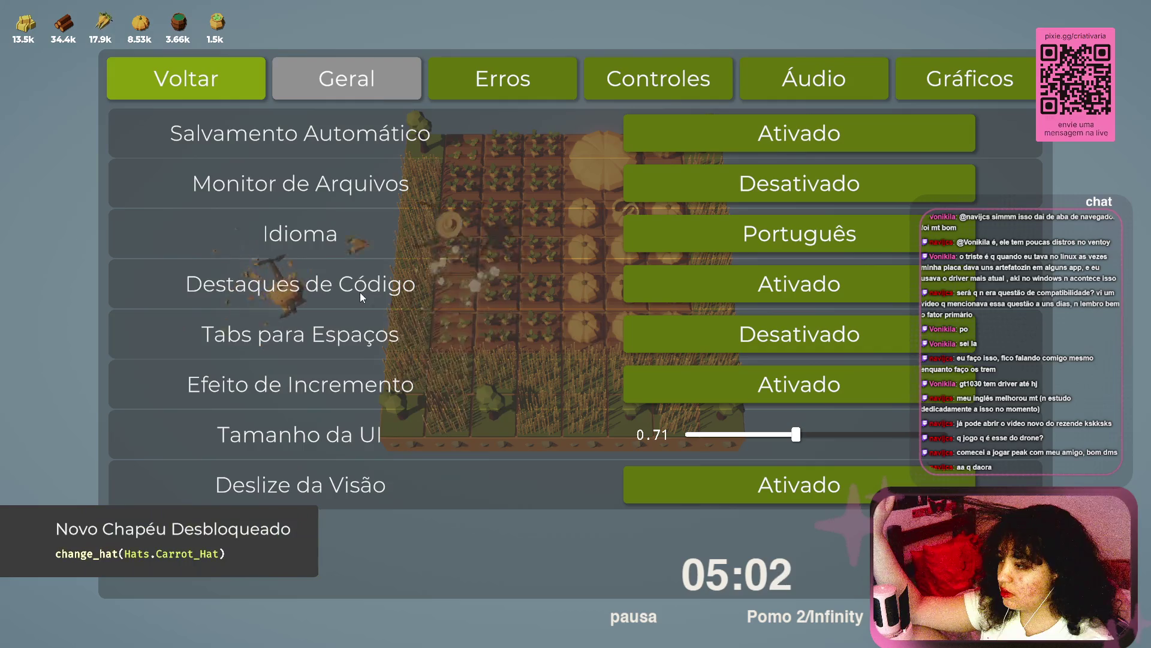
Step: Raise Tamanho da UI to maximum, then reduce it somewhat
mouse_move(359, 292)
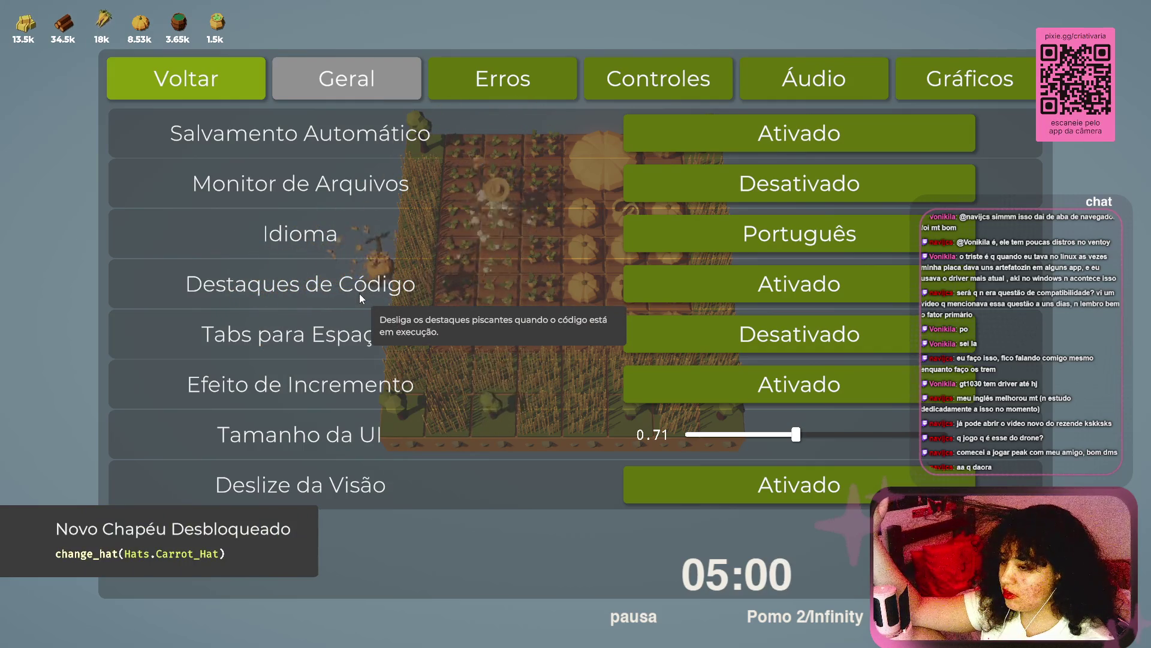
drag(796, 434, 1039, 442)
scroll(406, 279, down, 2)
scroll(406, 280, up, 1)
drag(850, 471, 789, 471)
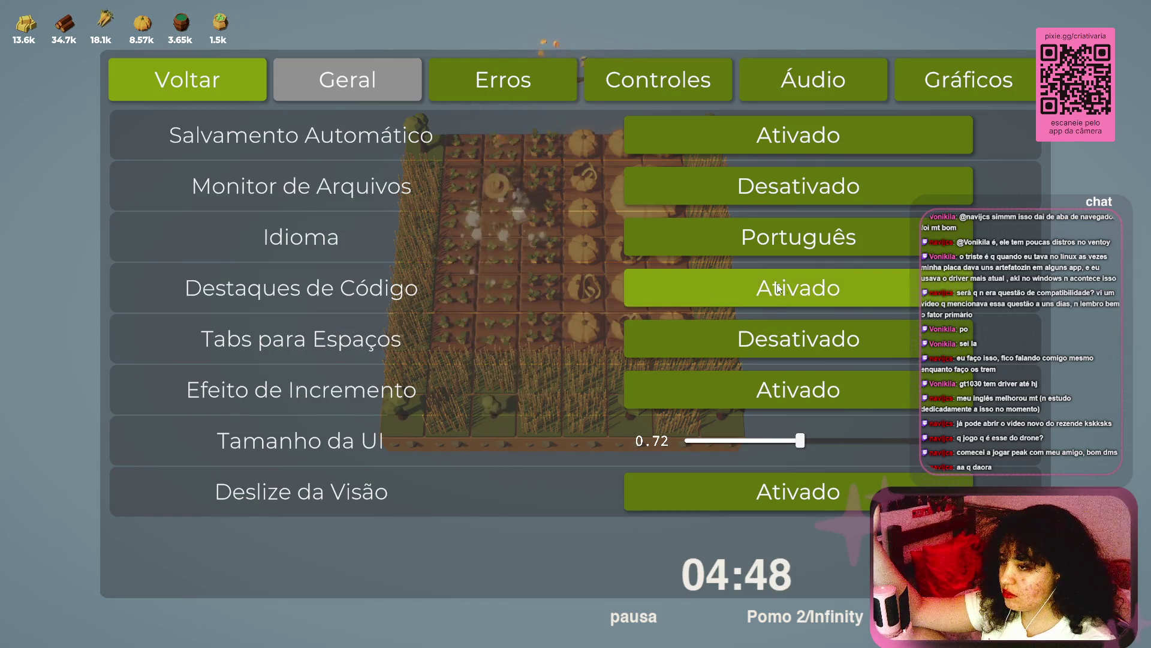
Step: Review the Erros, Controles, Gráficos and Áudio tabs, nudge the UI size, and exit settings
click(502, 73)
click(686, 85)
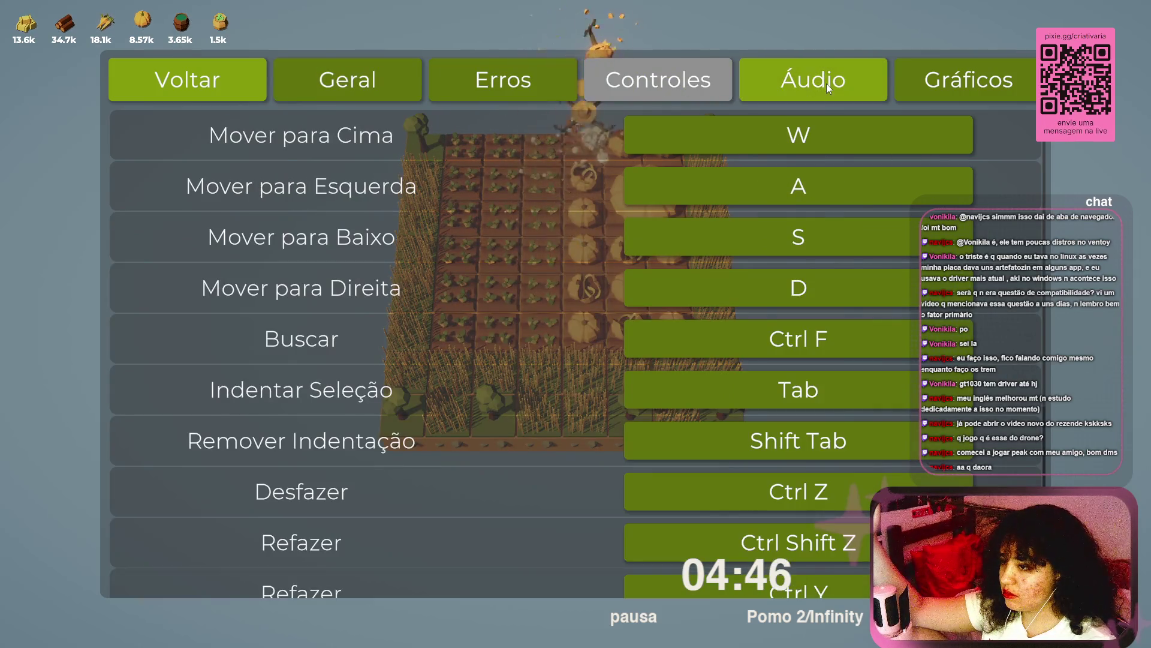
scroll(438, 237, down, 3)
scroll(439, 242, down, 3)
click(1004, 83)
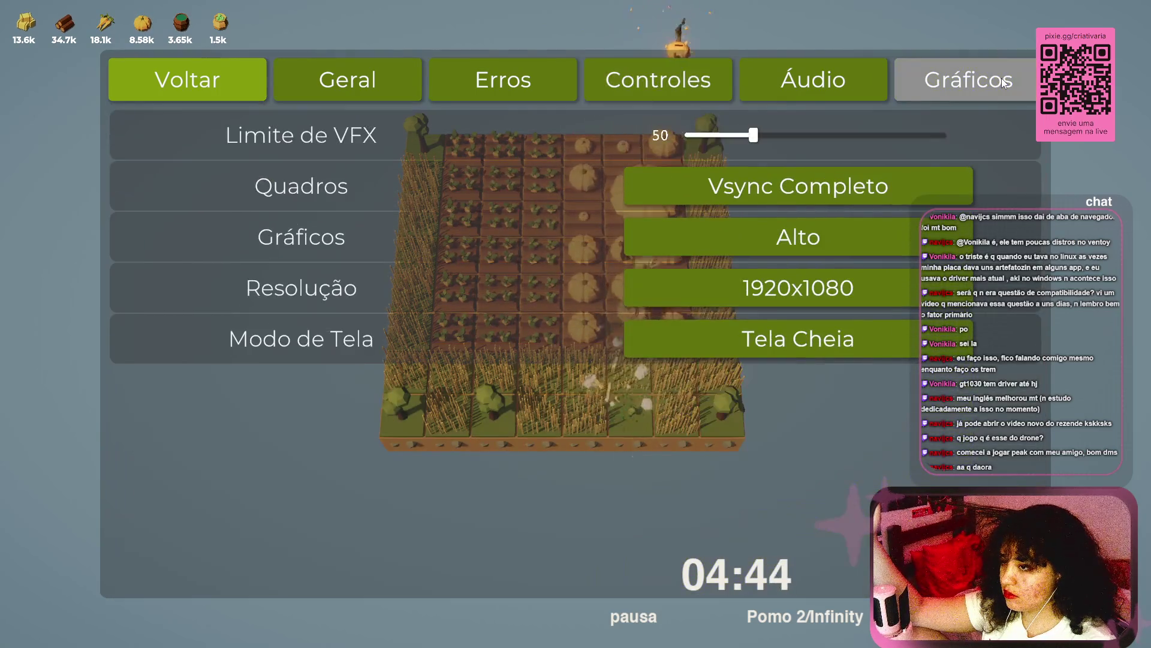
click(776, 77)
click(372, 74)
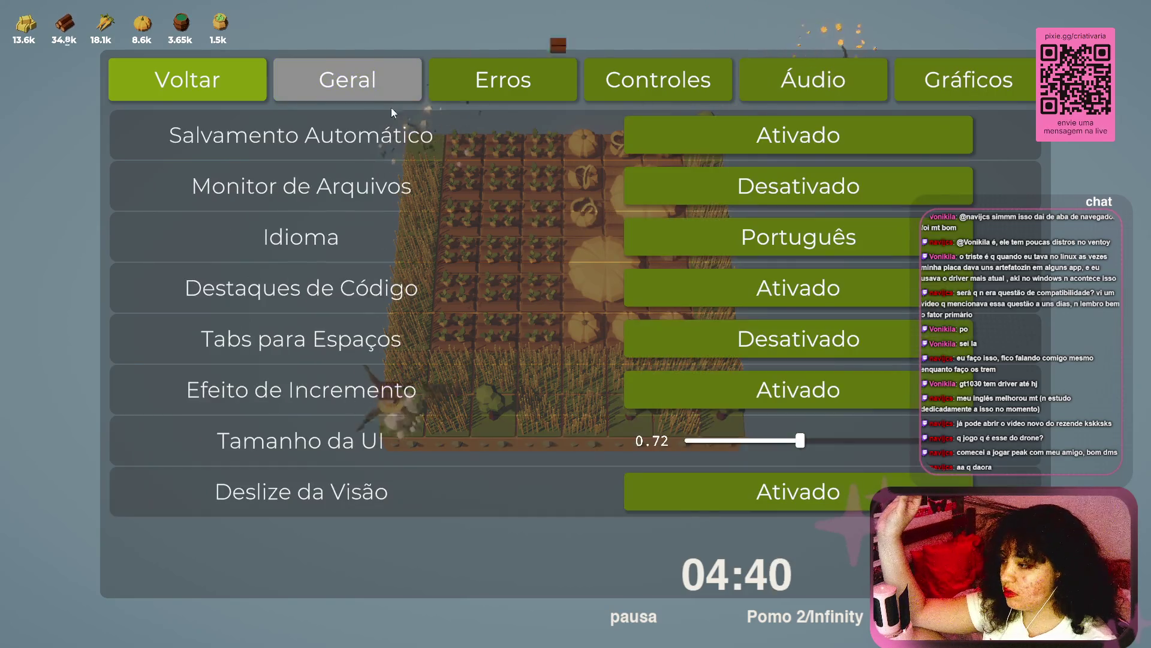
drag(832, 447, 828, 446)
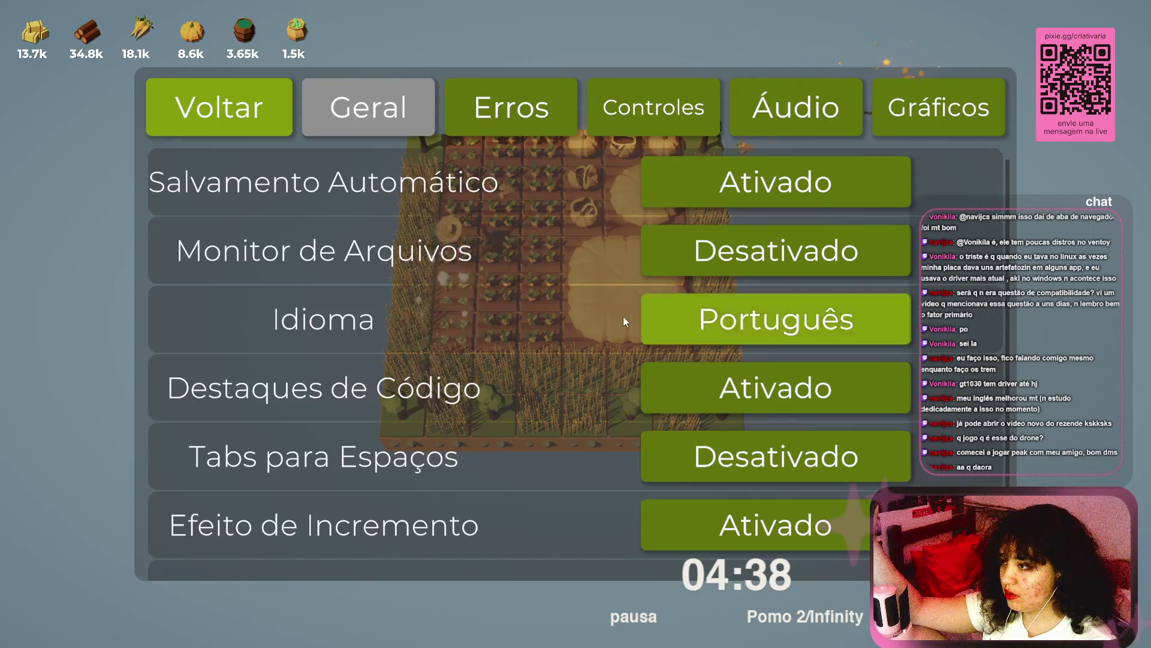
click(226, 113)
click(353, 122)
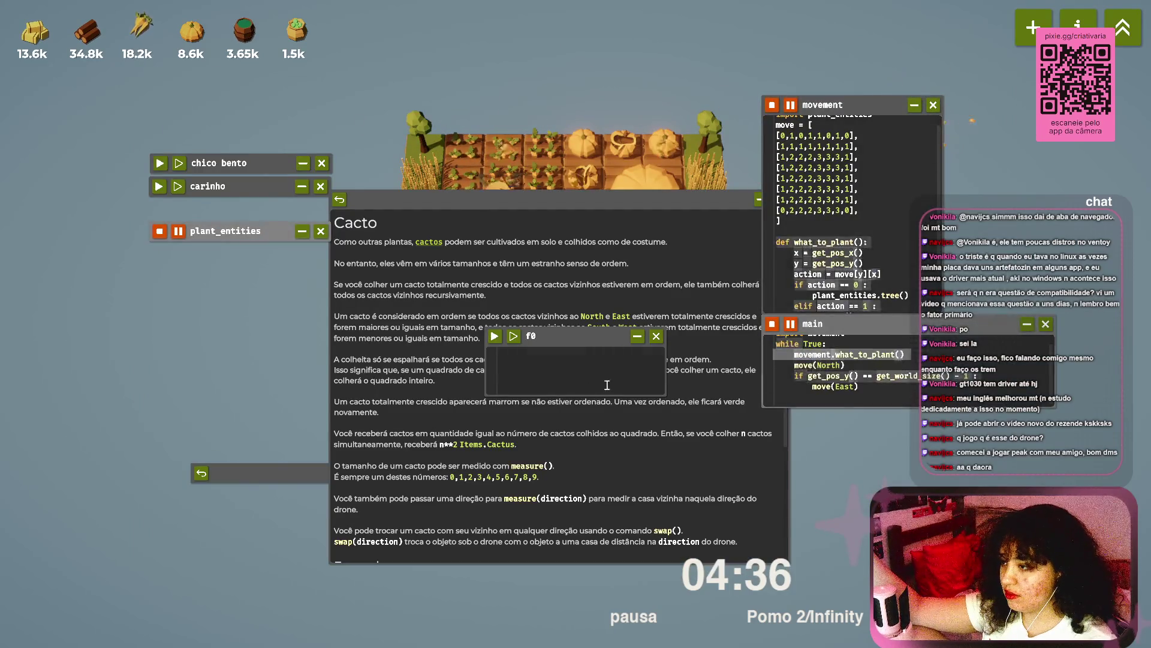
Step: Permanently delete the empty f0 script, reposition and resize the Cacto help page, then open Opções
click(656, 333)
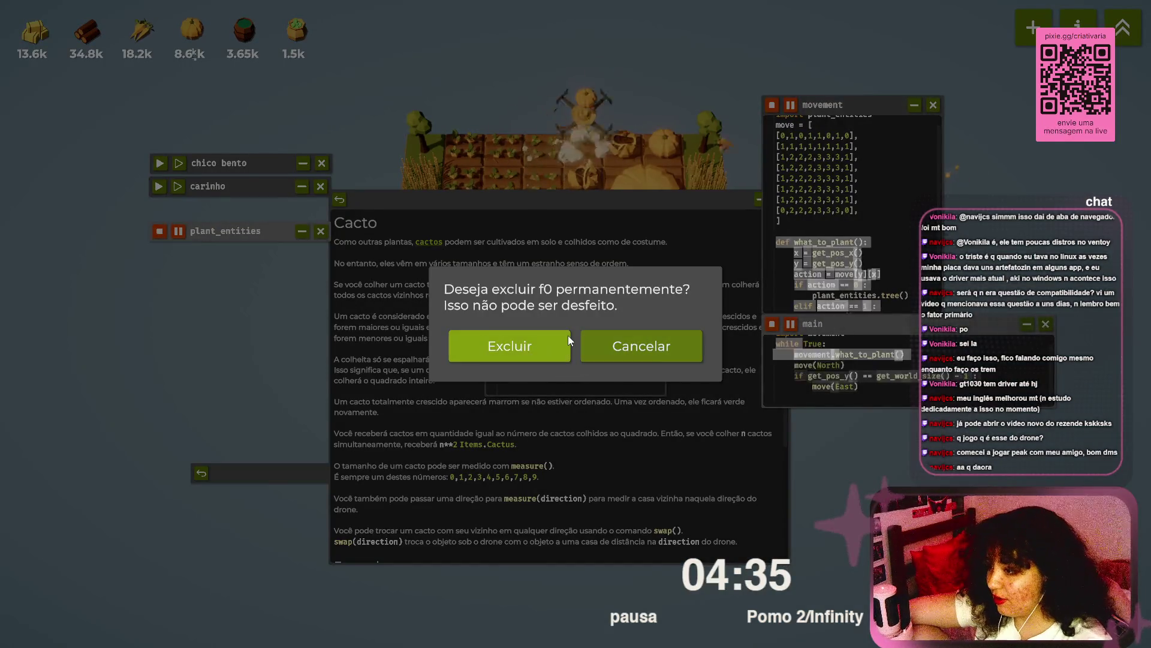
click(539, 360)
mouse_move(627, 200)
mouse_down()
mouse_move(628, 272)
mouse_move(585, 150)
mouse_move(598, 233)
mouse_move(602, 218)
mouse_up()
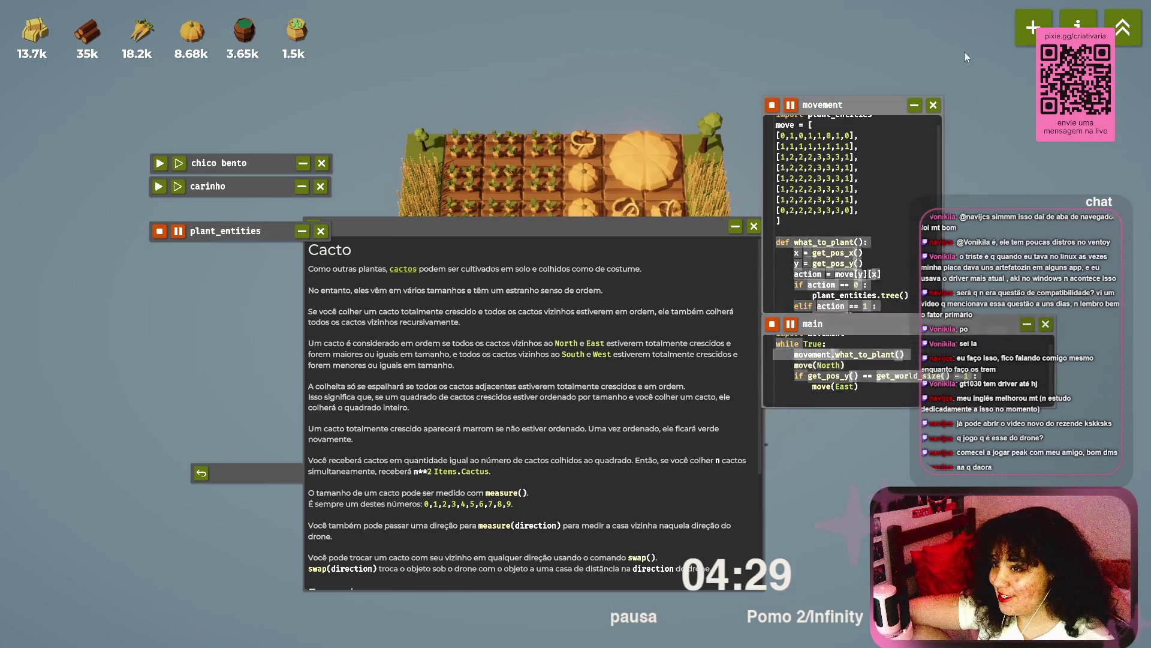
mouse_move(758, 595)
mouse_down()
mouse_move(840, 588)
mouse_move(540, 311)
mouse_move(787, 501)
mouse_up()
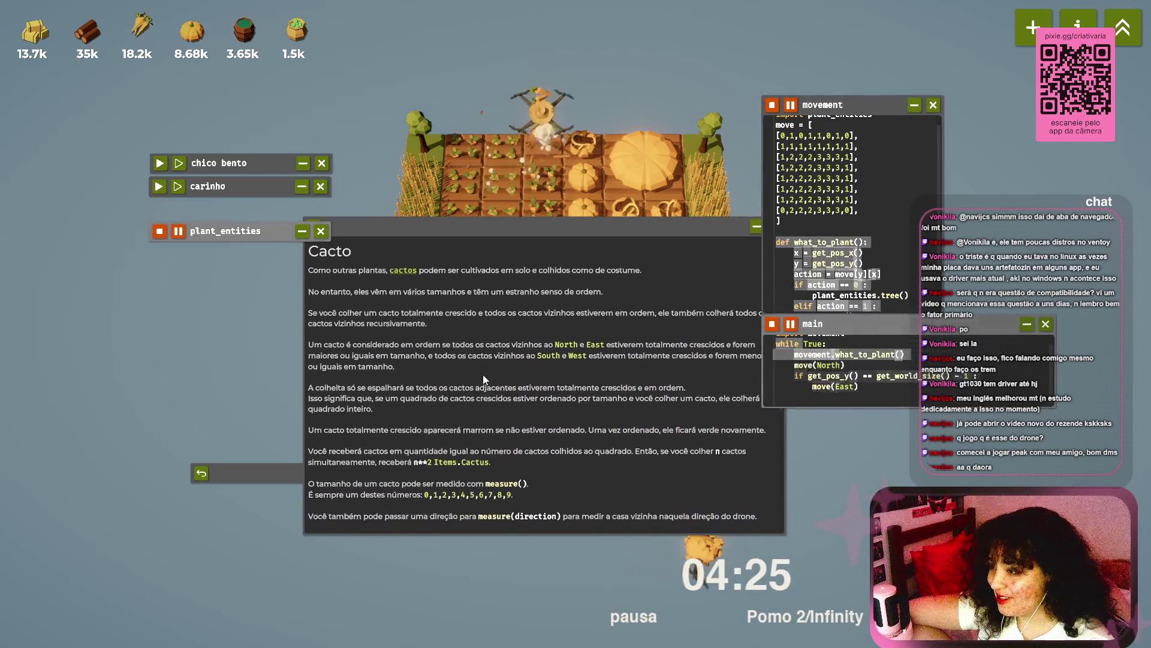
mouse_move(591, 232)
mouse_down()
mouse_move(532, 204)
mouse_move(602, 150)
mouse_up()
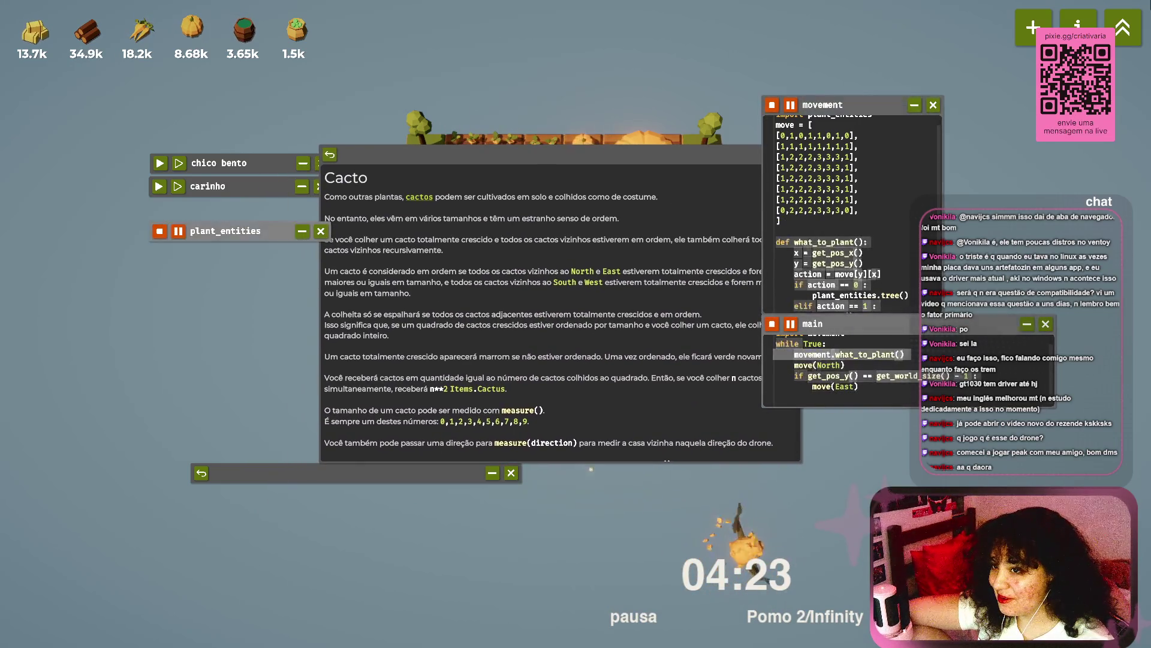
key(Escape)
click(390, 381)
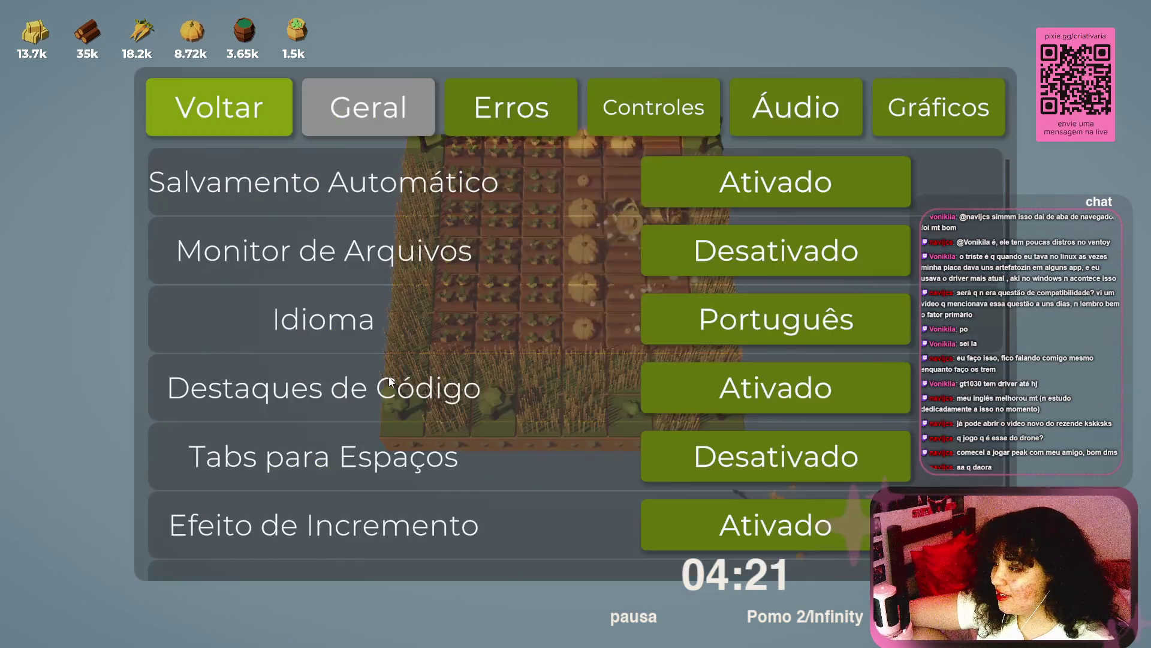
Step: Shrink Tamanho da UI to about 0.61 and glance at the Controles and Erros tabs
scroll(610, 318, down, 2)
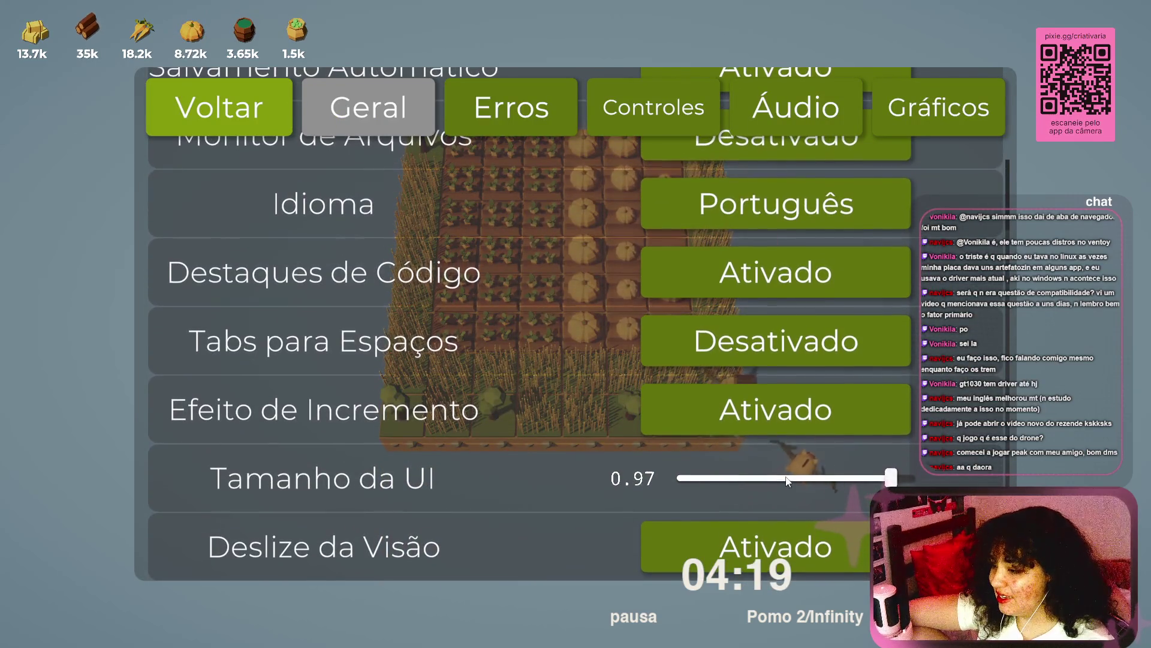
mouse_move(736, 485)
mouse_down()
mouse_move(734, 374)
mouse_move(772, 400)
mouse_up()
click(667, 70)
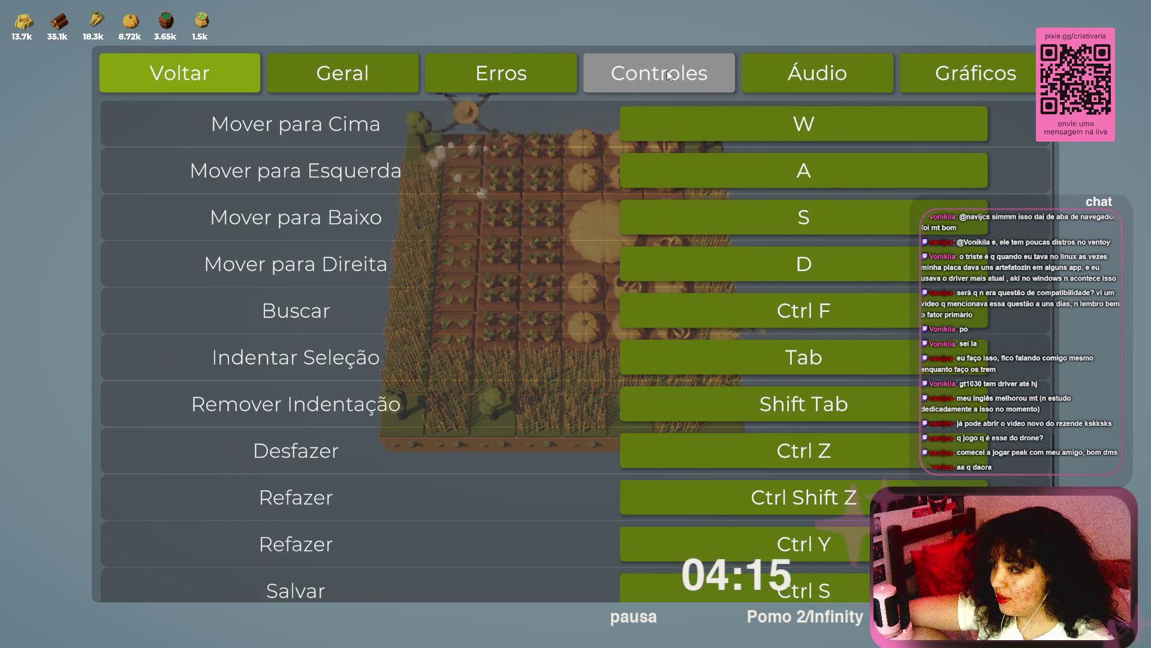
click(557, 73)
click(175, 69)
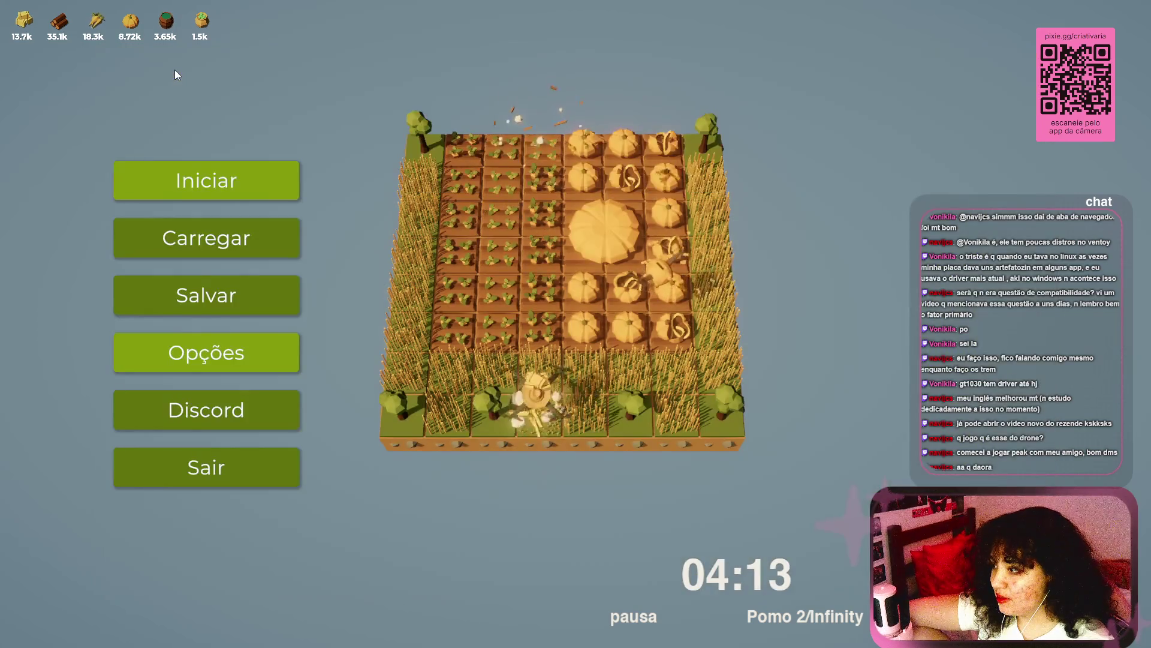
click(251, 358)
Step: Review the Controles, Áudio and Gráficos settings, then go back and resume the farm
click(660, 63)
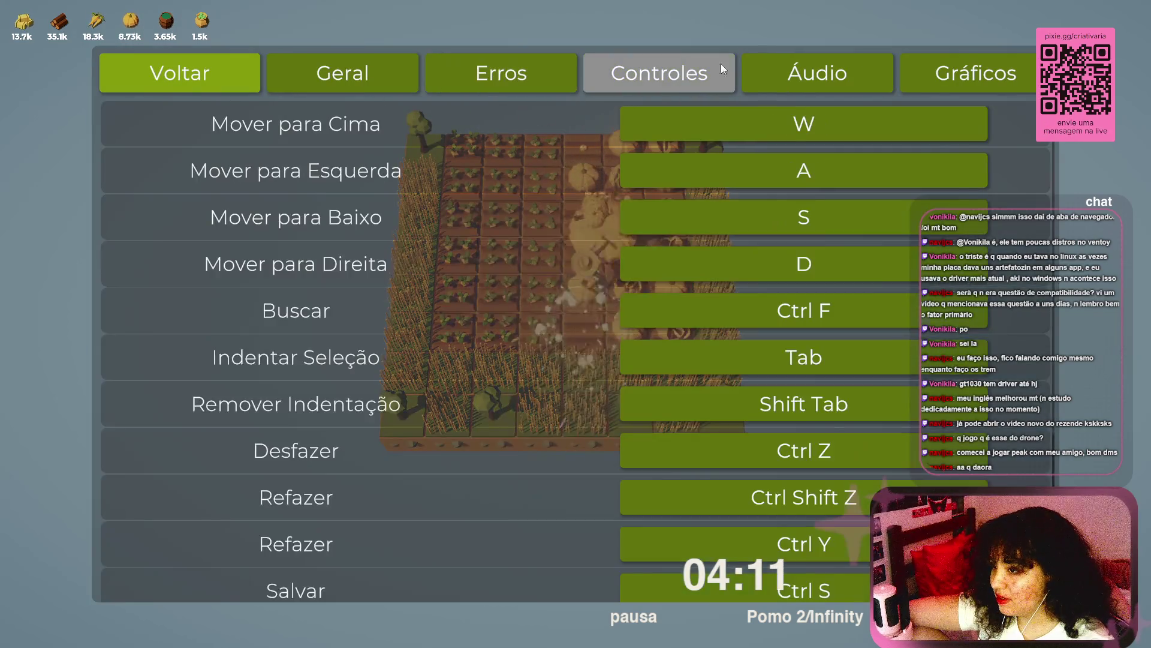
scroll(750, 180, down, 5)
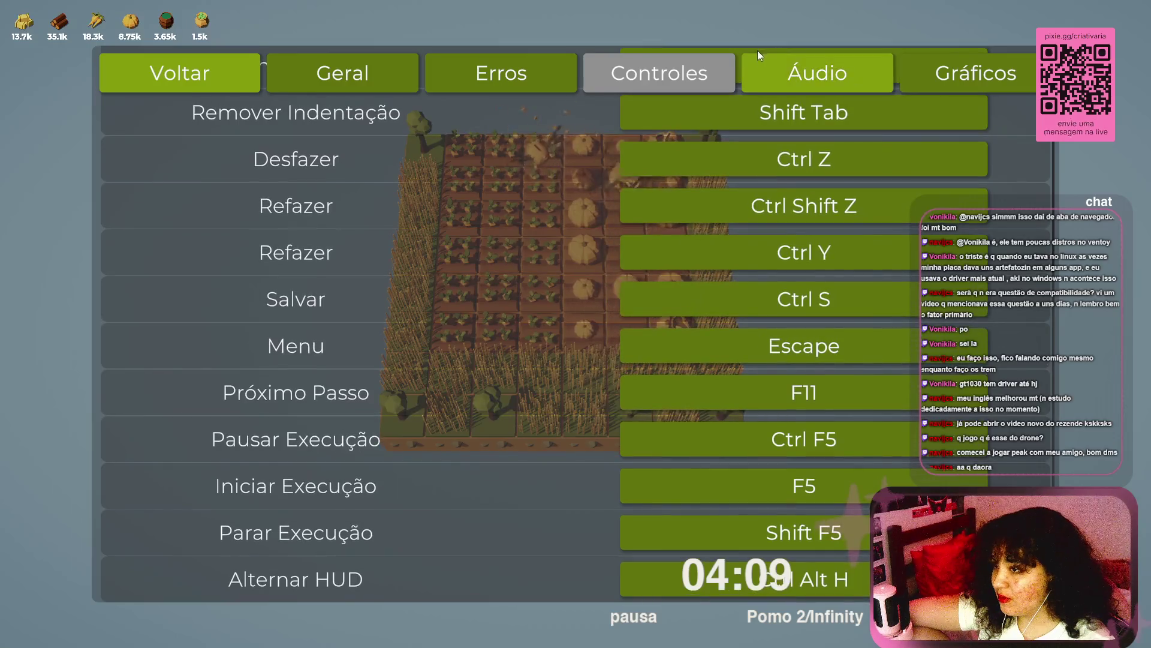
click(890, 71)
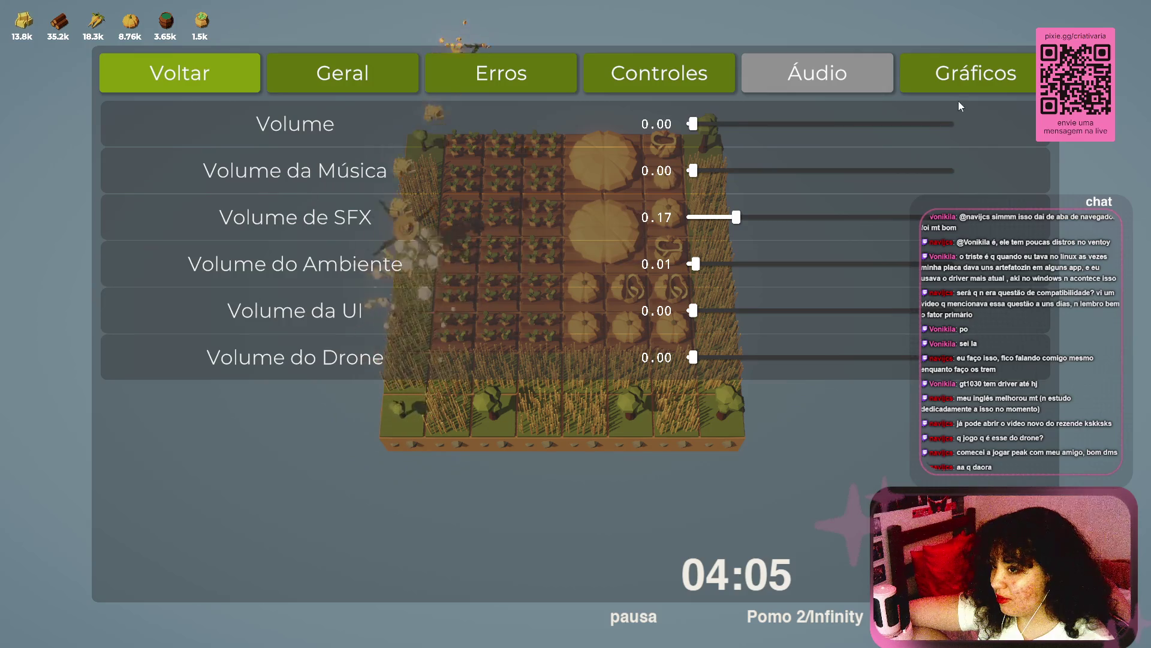
click(958, 87)
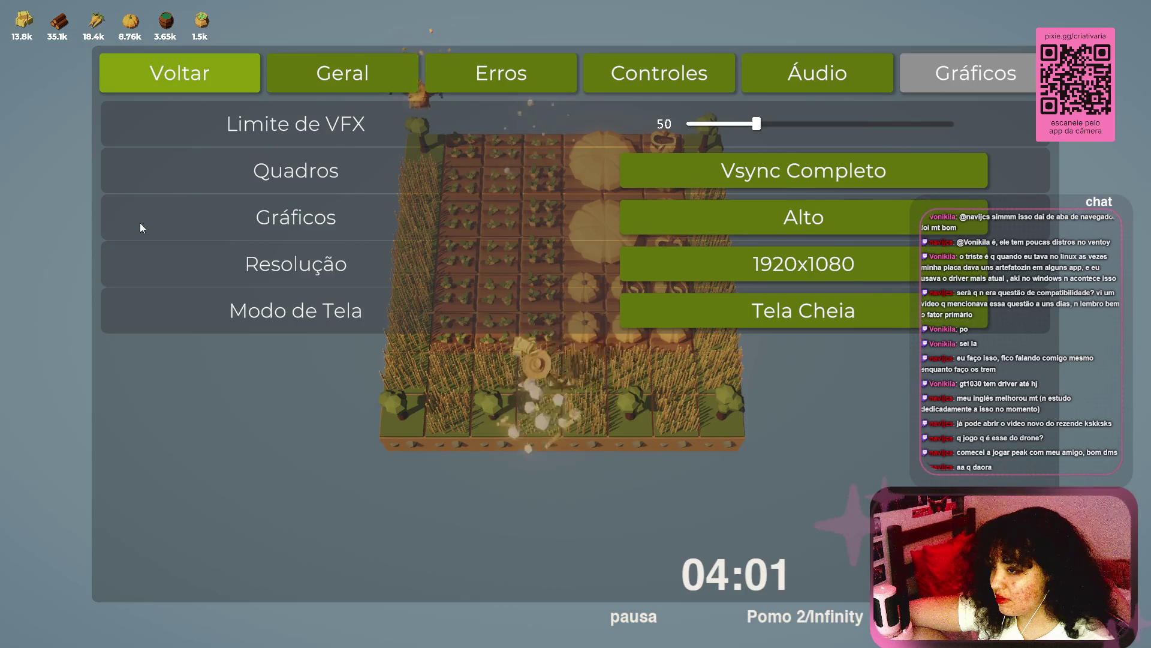
click(191, 70)
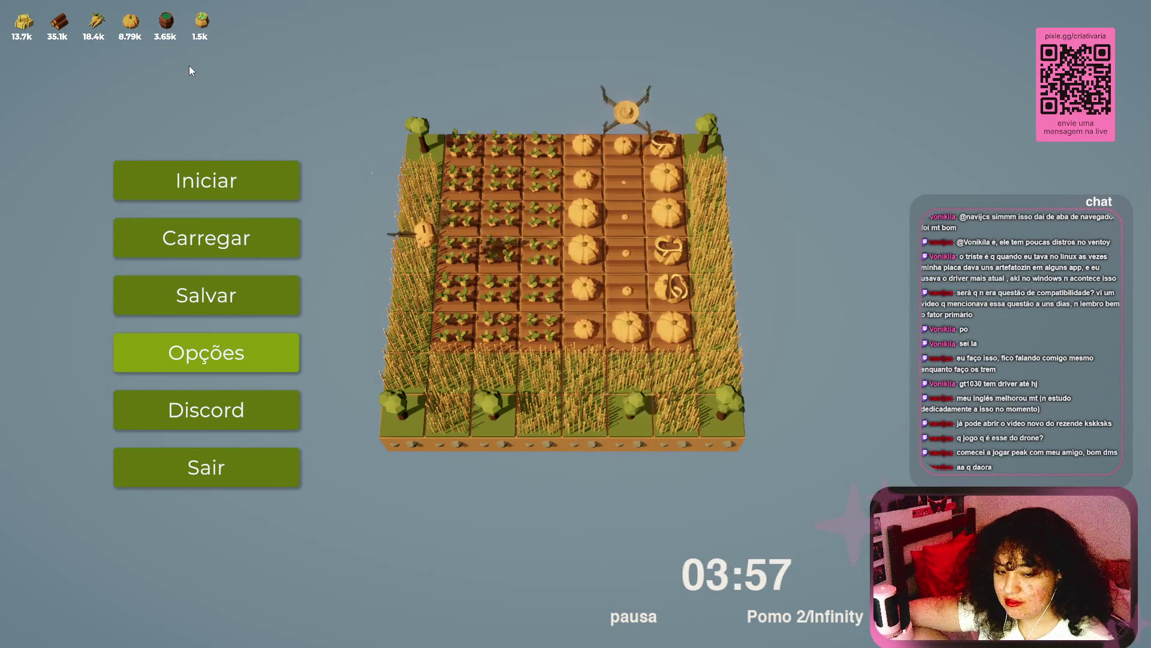
click(275, 169)
Step: Drag the Cacto help page over the farm, scroll its text, and reposition it again
mouse_move(492, 150)
mouse_down()
mouse_move(533, 219)
mouse_move(491, 204)
mouse_move(481, 230)
mouse_move(441, 249)
mouse_up()
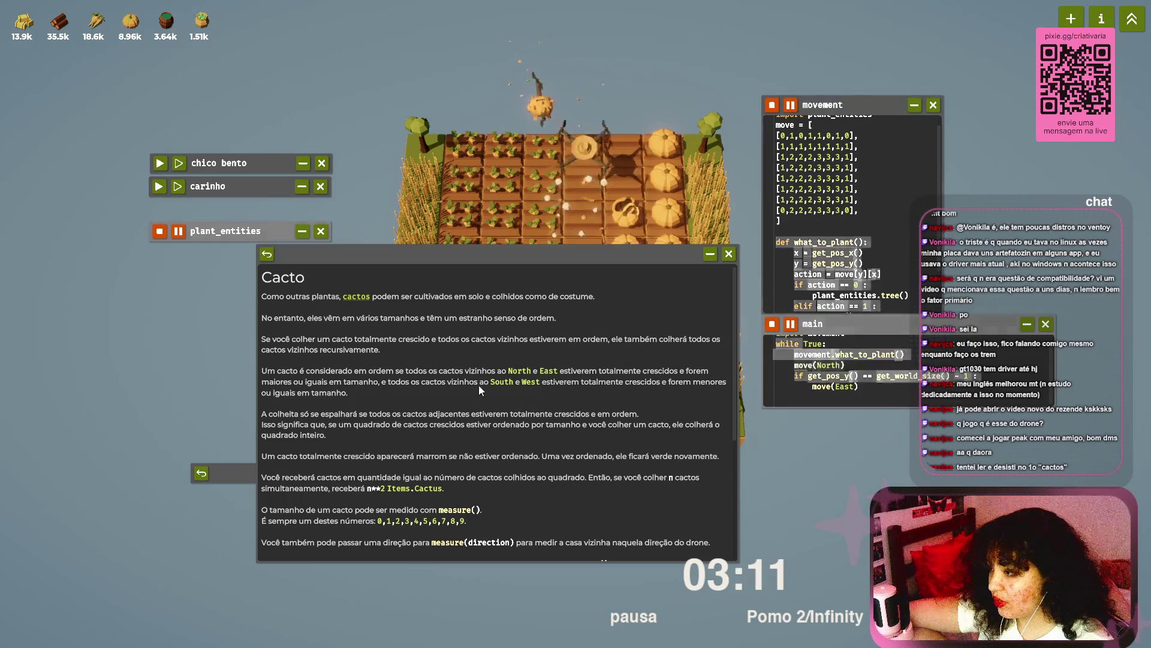
scroll(478, 377, down, 1)
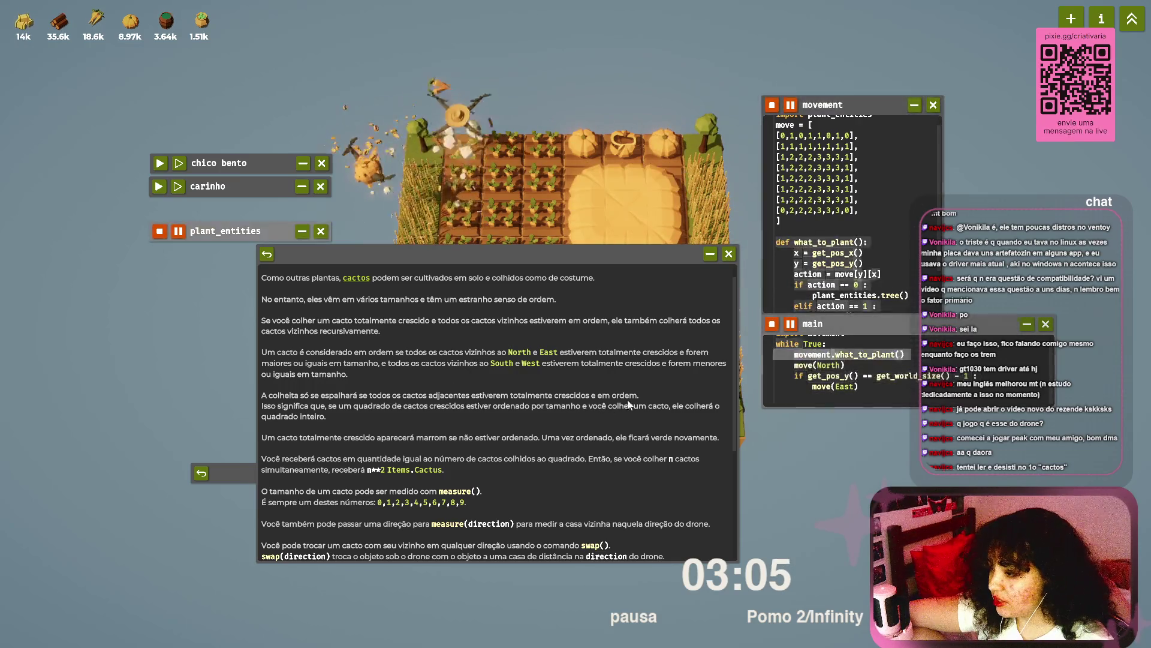
mouse_move(577, 249)
mouse_down()
mouse_move(598, 441)
mouse_move(573, 312)
mouse_move(594, 169)
mouse_move(604, 180)
mouse_up()
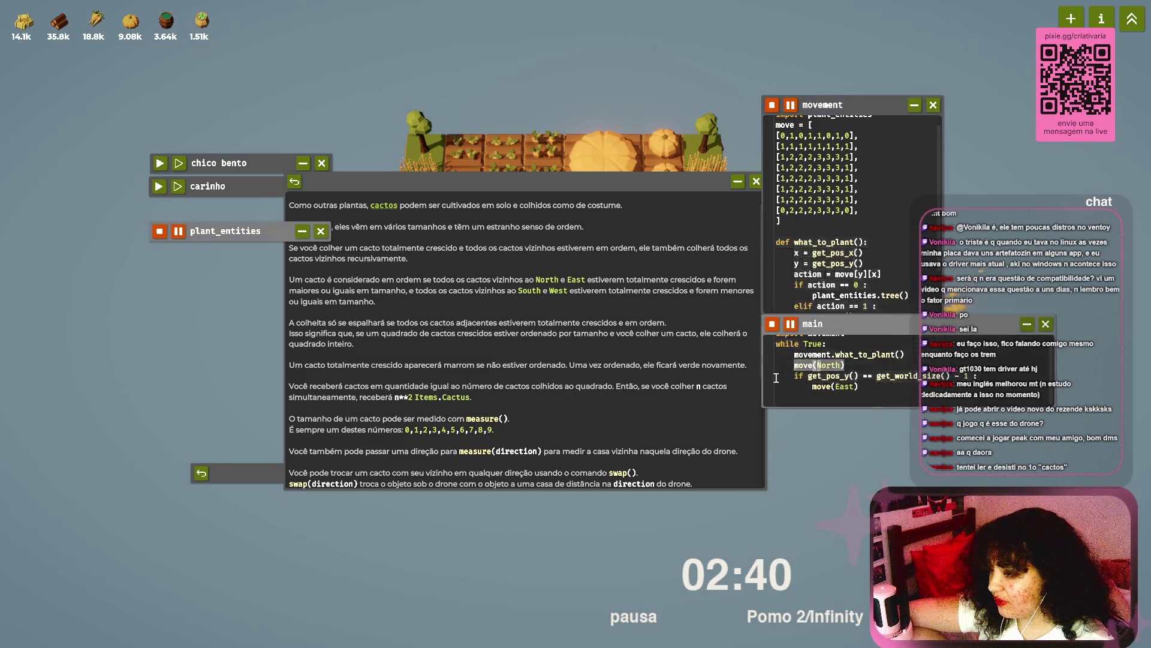
Step: Scroll the Cacto help to Exemplos and the hints, back to the top, then drag it lower
scroll(664, 303, down, 5)
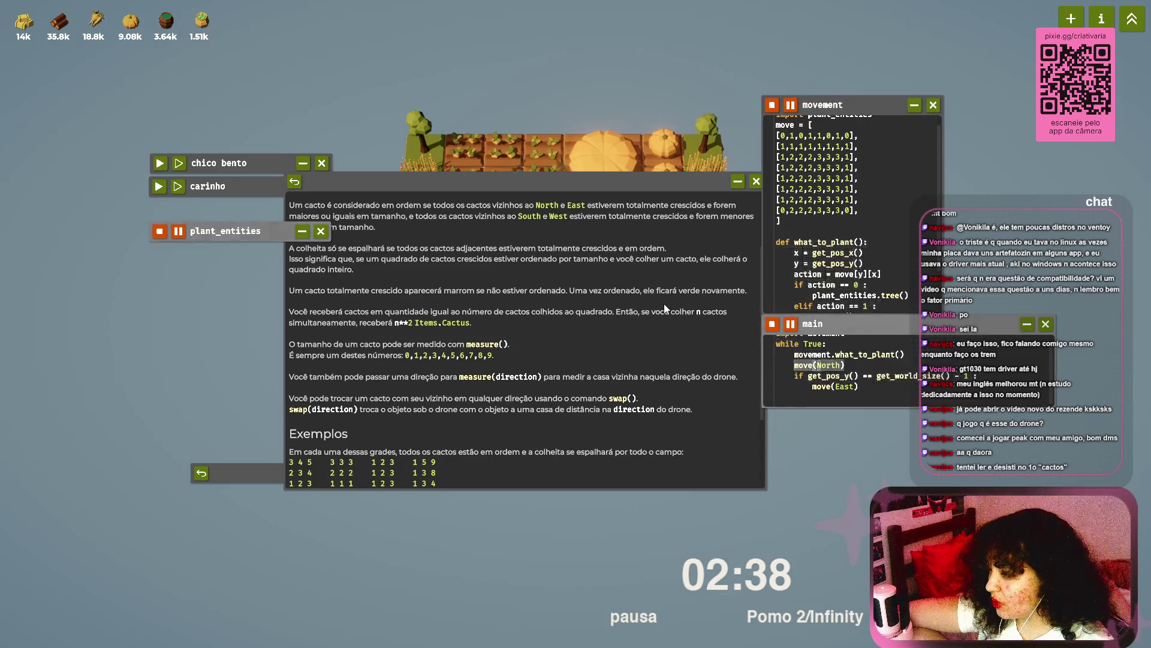
scroll(664, 303, up, 1)
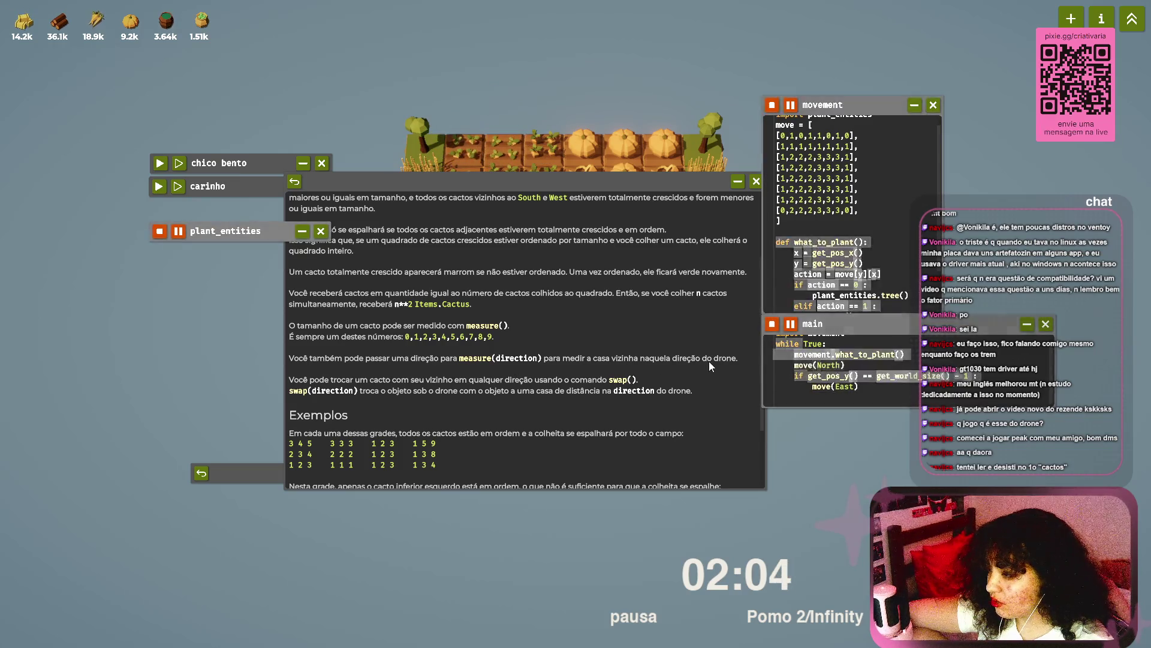
scroll(318, 337, down, 2)
scroll(318, 337, down, 1)
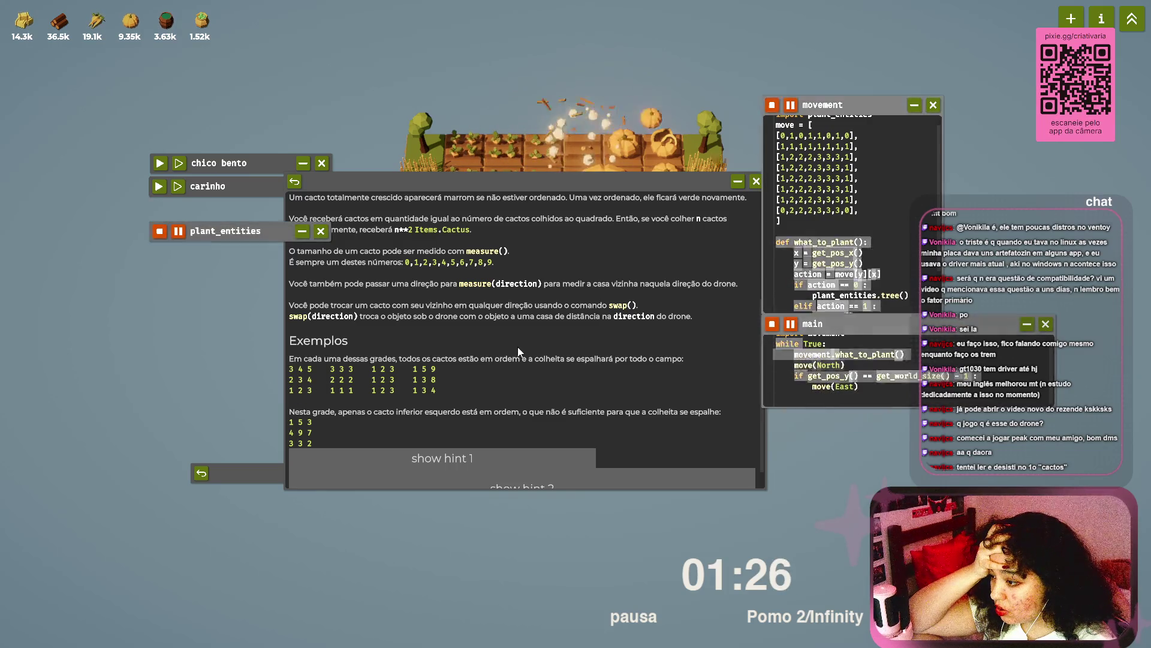
scroll(516, 347, up, 5)
mouse_move(566, 180)
mouse_down()
mouse_move(657, 221)
mouse_move(552, 264)
mouse_up()
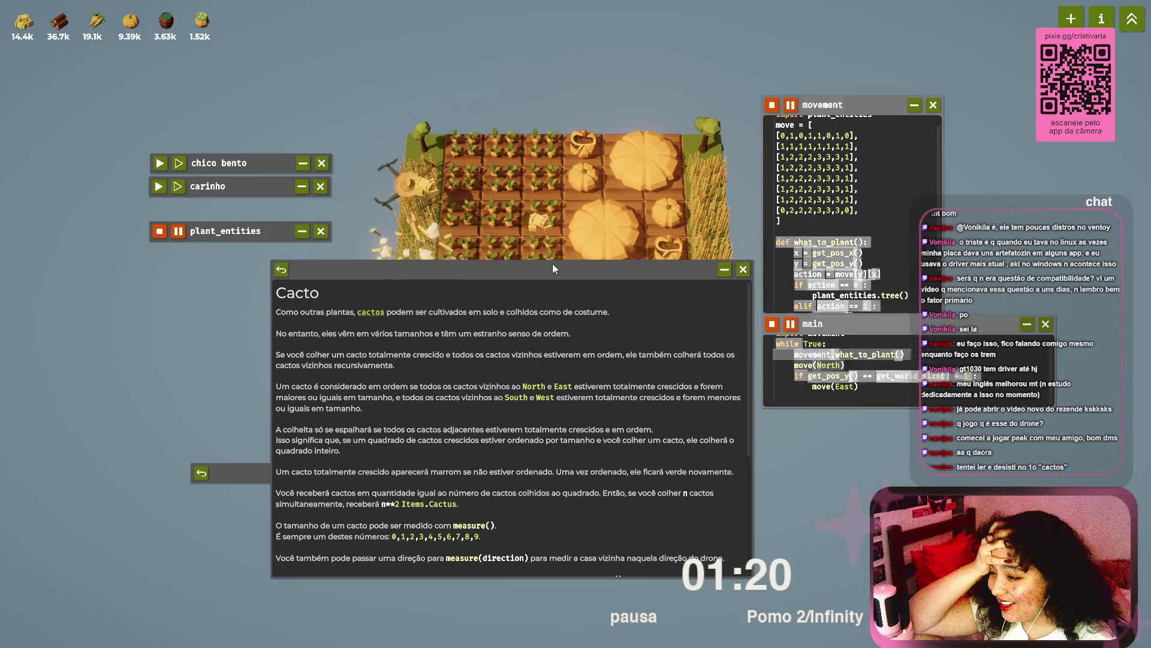
Step: Stop all running farm scripts, then shift the Cacto help page aside and back to highlight the neighbouring-cacti note
click(772, 324)
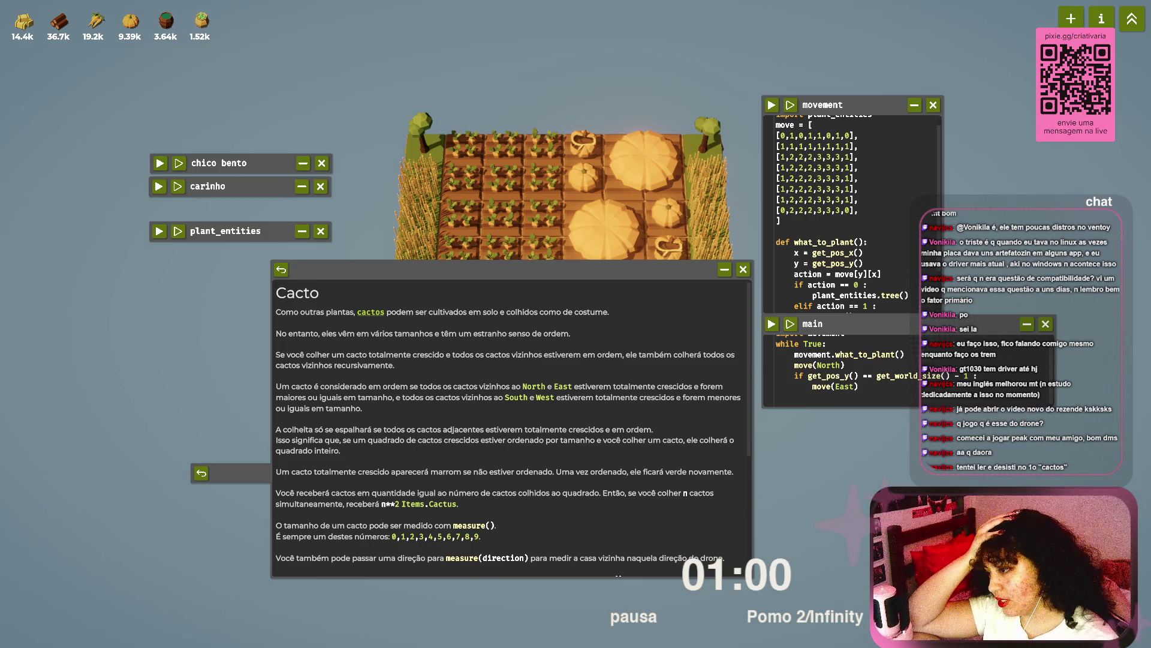
drag(480, 270, 335, 437)
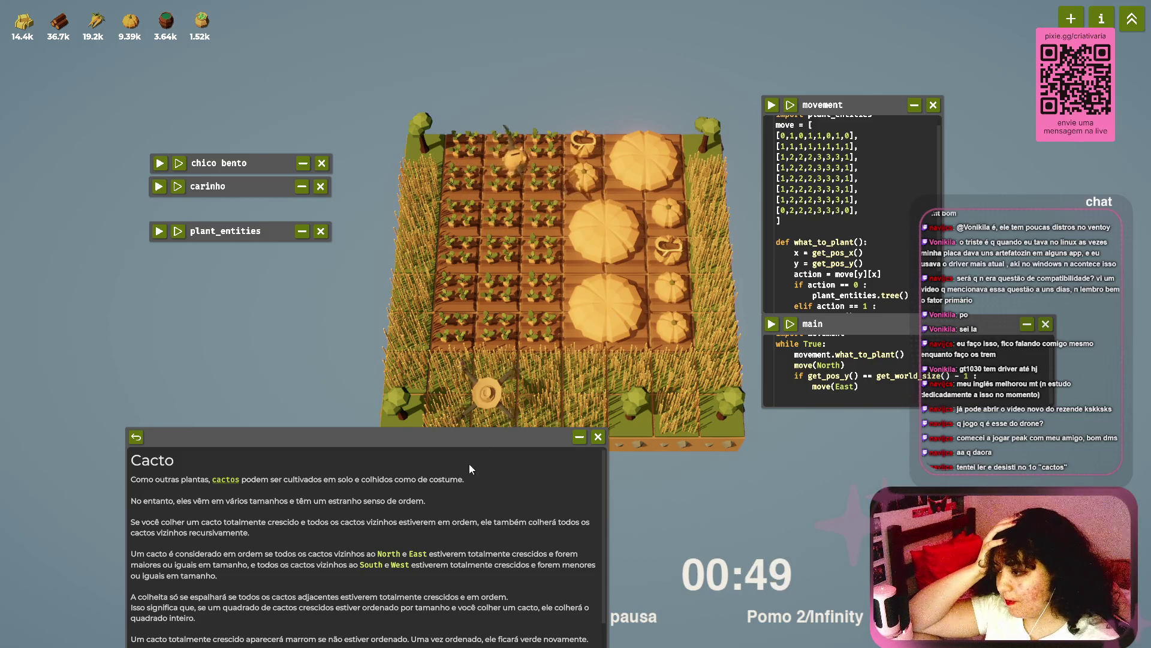
mouse_move(474, 434)
mouse_down()
mouse_move(592, 189)
mouse_move(643, 211)
mouse_move(656, 237)
mouse_up()
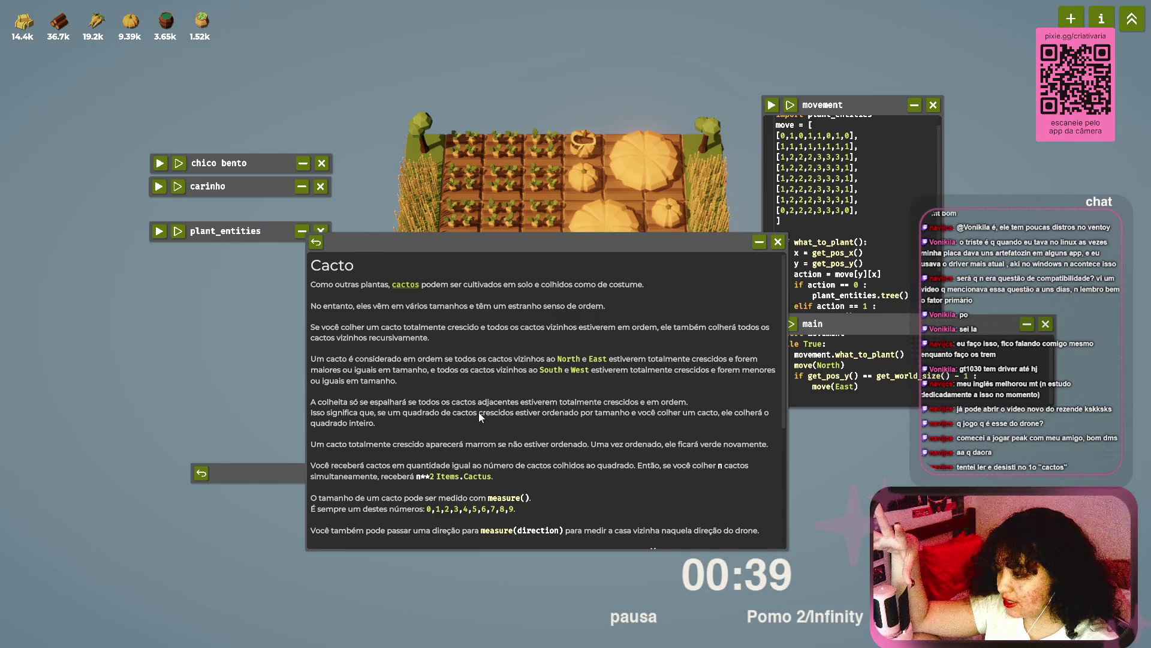
drag(447, 359, 559, 359)
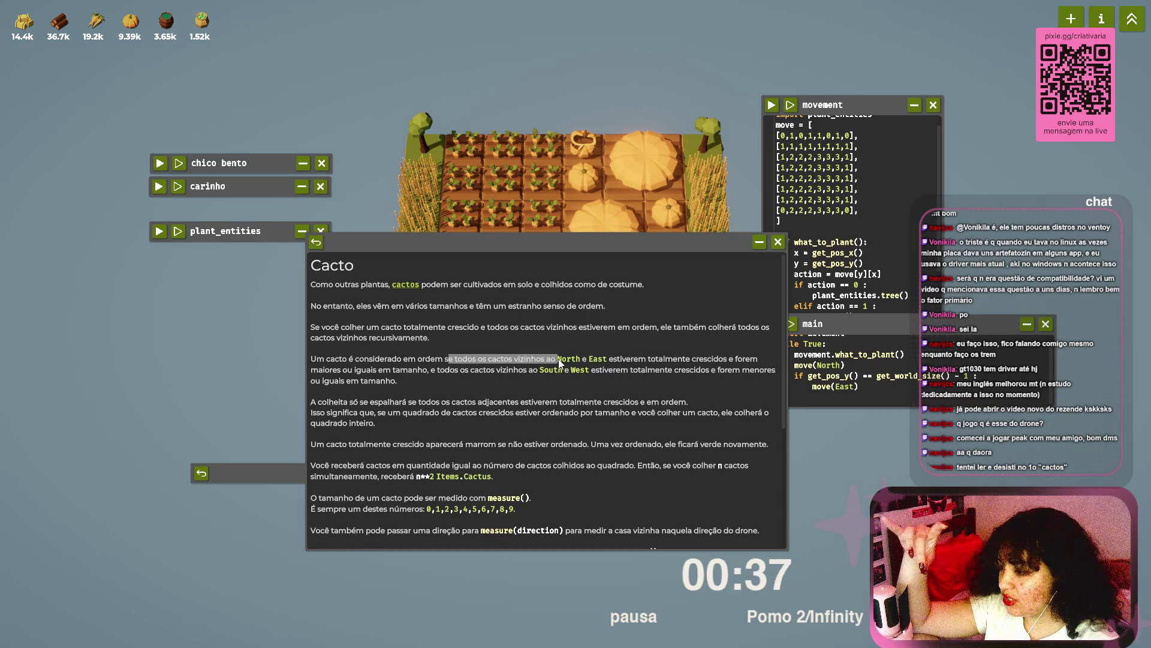
Step: Park the Cacto help page near the bottom below the farm, inspect crop tiles, and bring it forward
drag(636, 242, 640, 514)
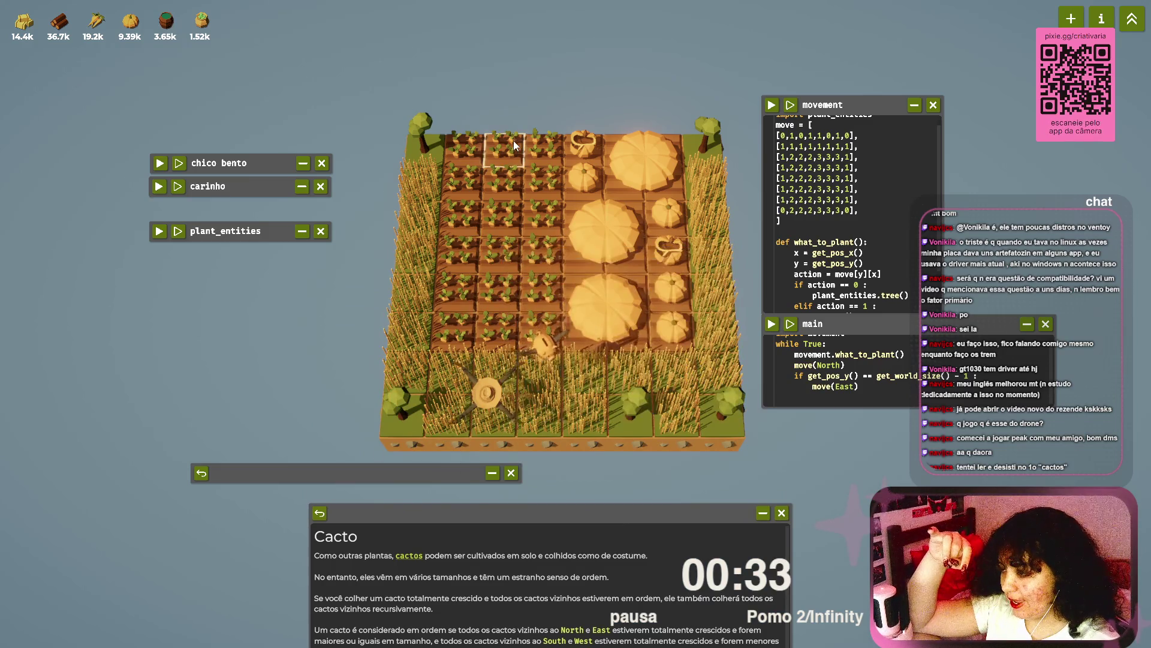
drag(668, 515, 654, 395)
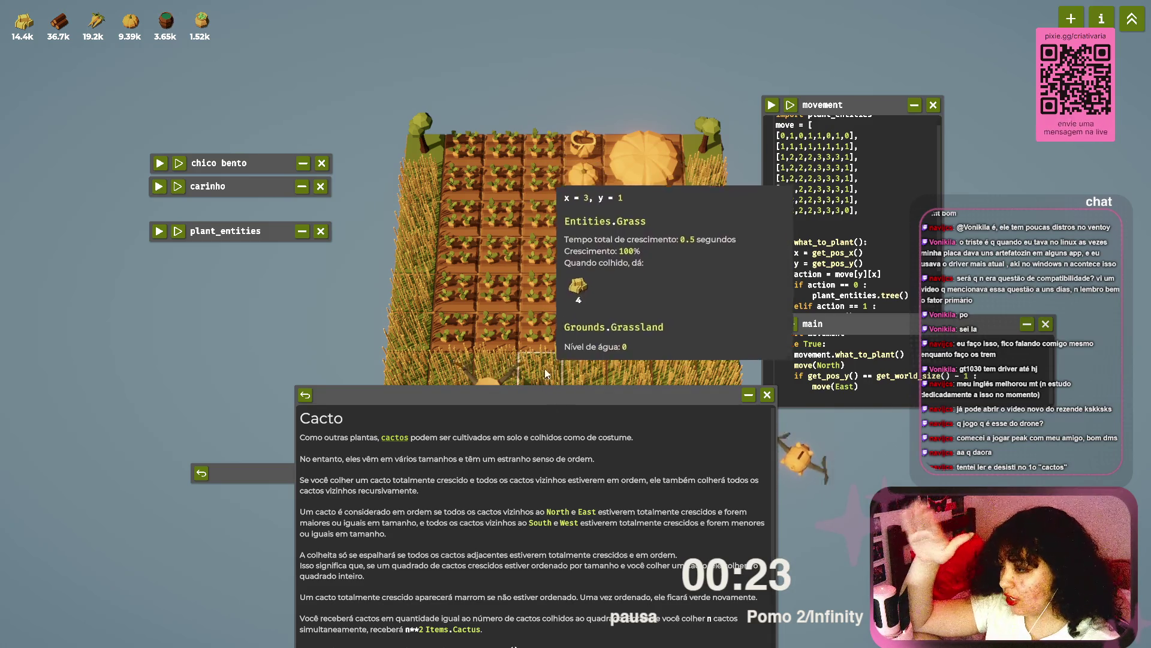
mouse_move(535, 142)
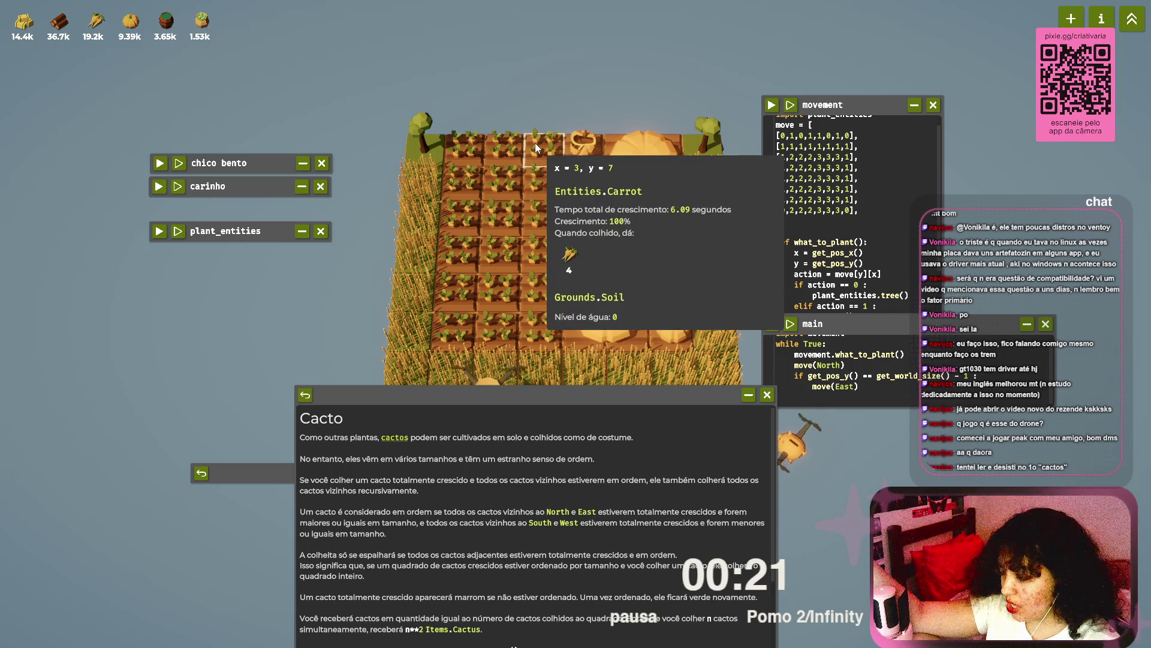
mouse_move(546, 365)
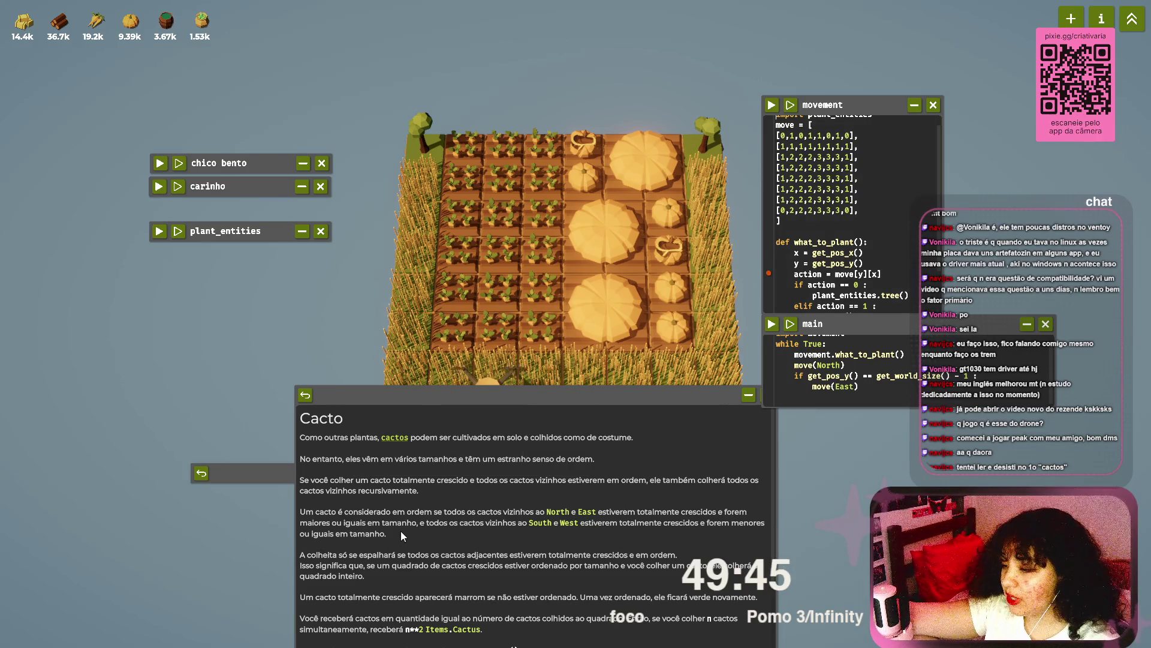
click(559, 516)
Step: Collapse the Cacto help page, relocate it to the left side, re-expand it, then open the main menu
scroll(559, 515, down, 8)
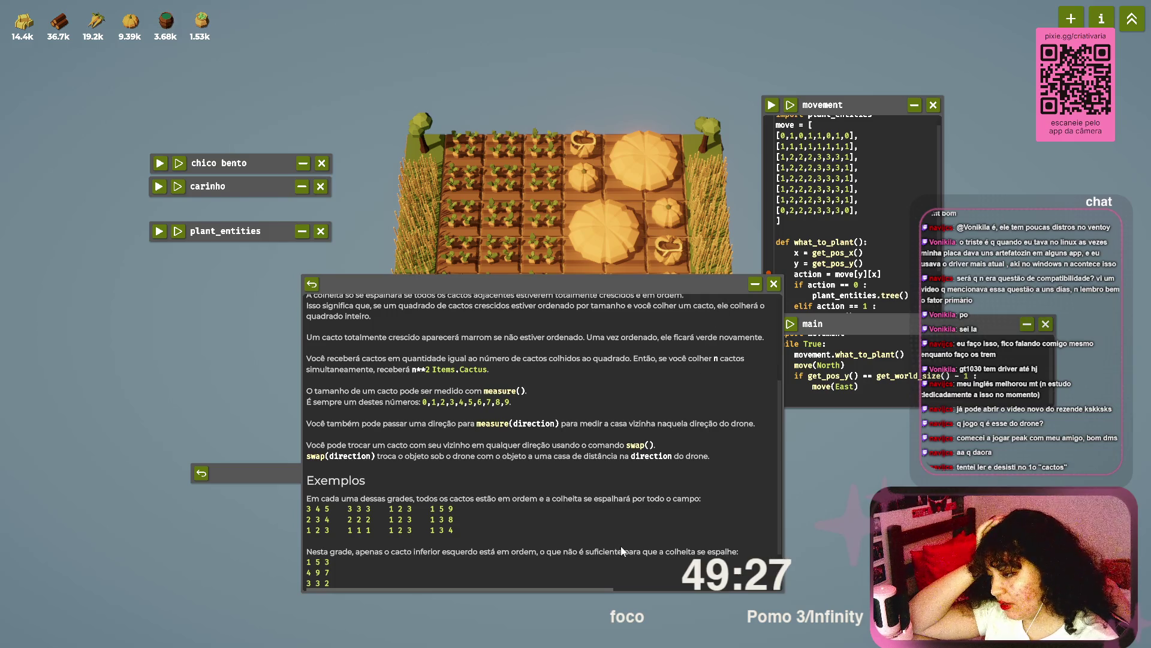
scroll(613, 530, up, 5)
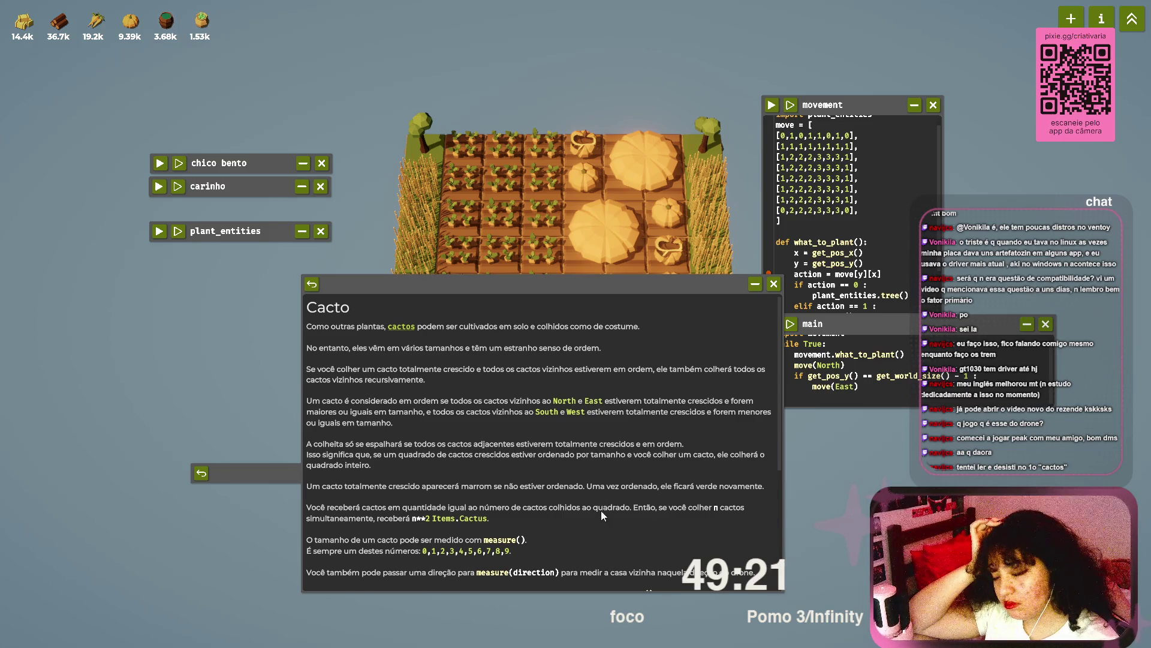
click(755, 285)
drag(547, 287, 312, 270)
click(353, 269)
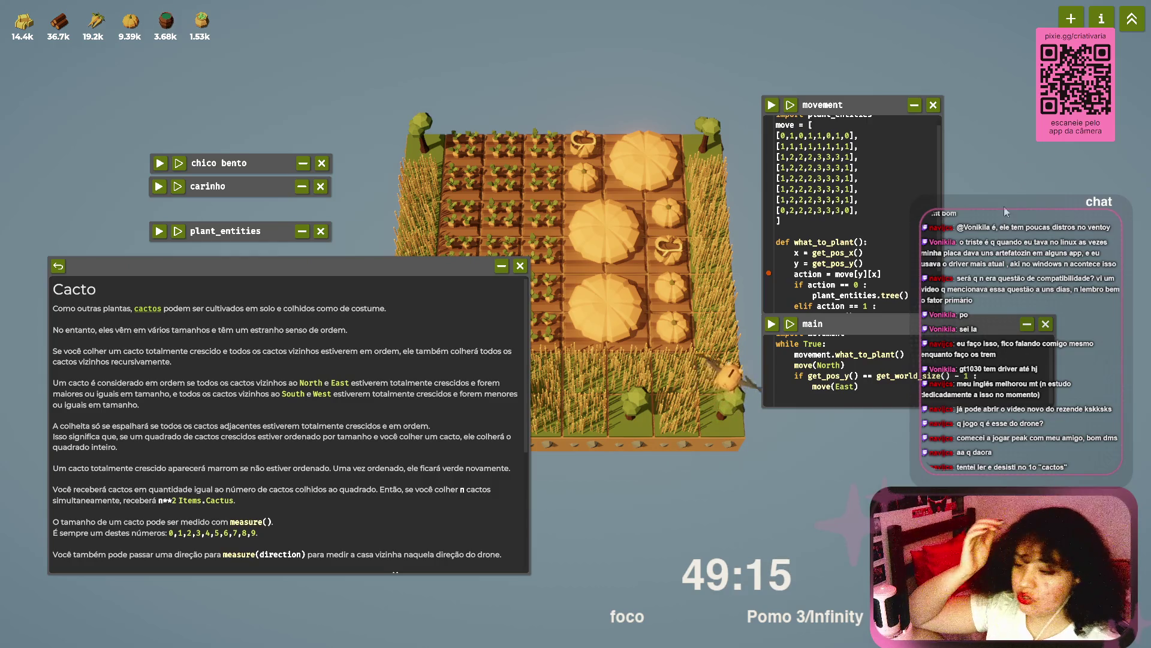
key(Escape)
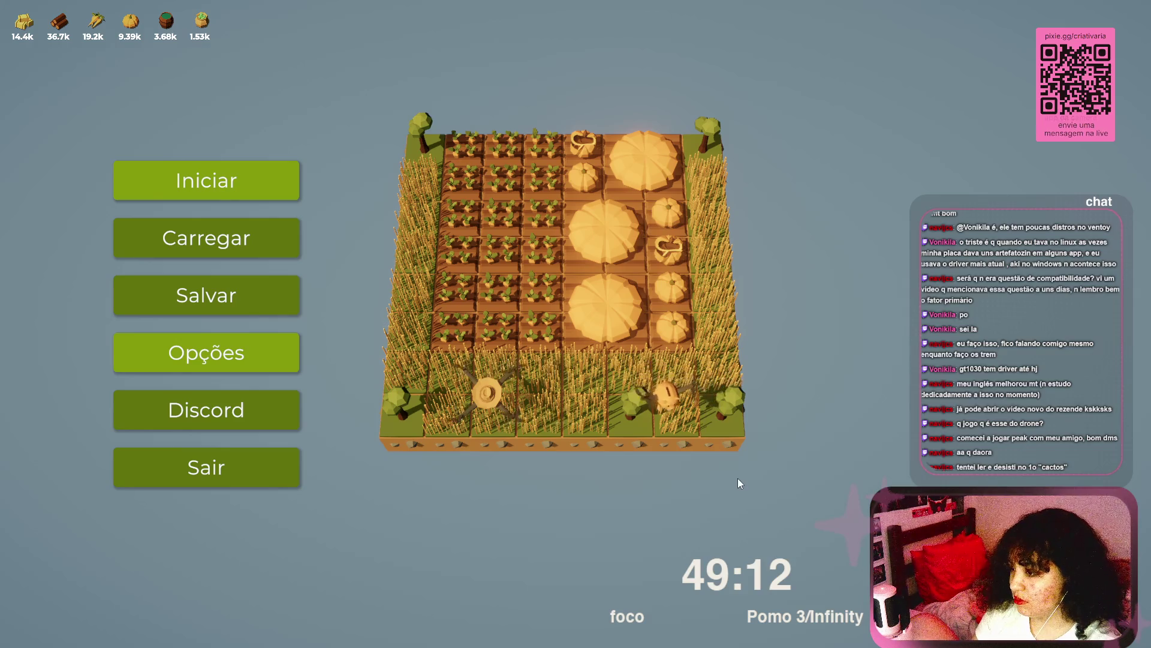
Step: Close the main menu with Esc to get back to the farm's code windows
key(Escape)
drag(679, 418, 735, 477)
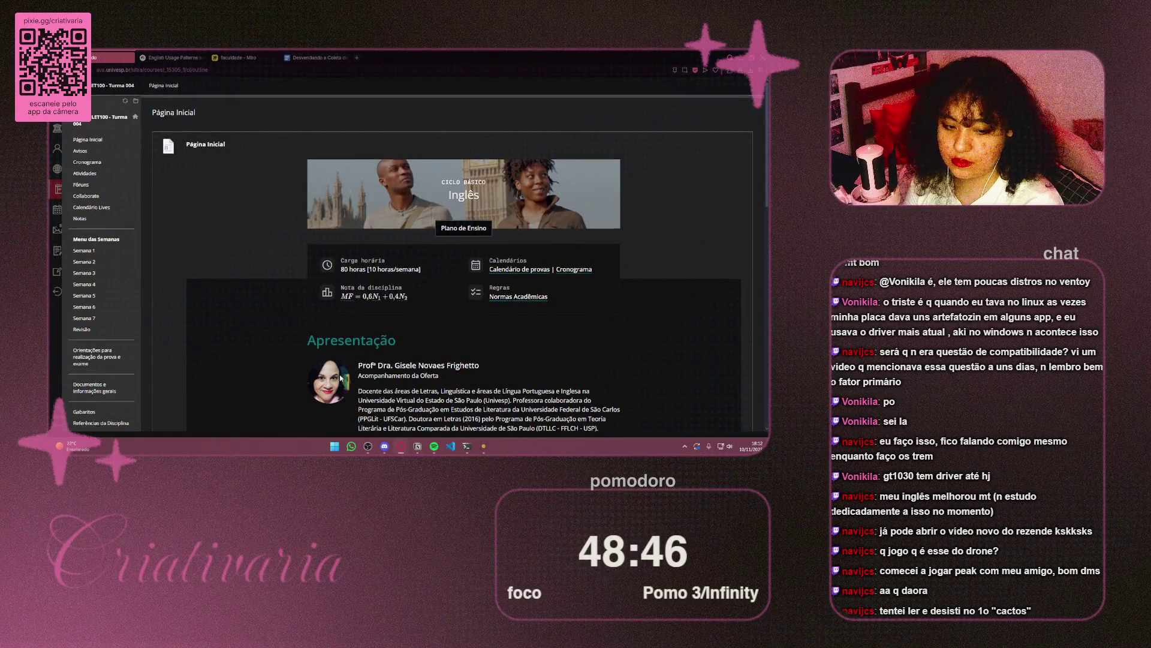
Step: Go from Semana 7 to the Inglês Revisão page and toggle the Videoaula 16 Let's review! video
scroll(339, 375, down, 5)
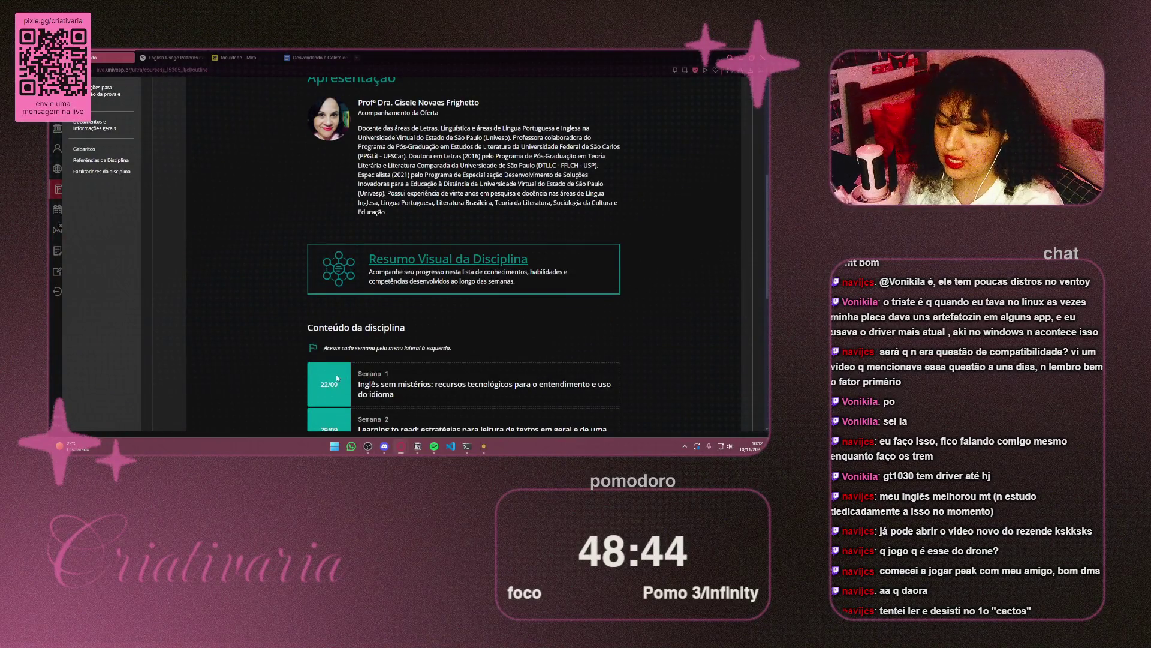
scroll(337, 372, down, 5)
scroll(352, 169, up, 10)
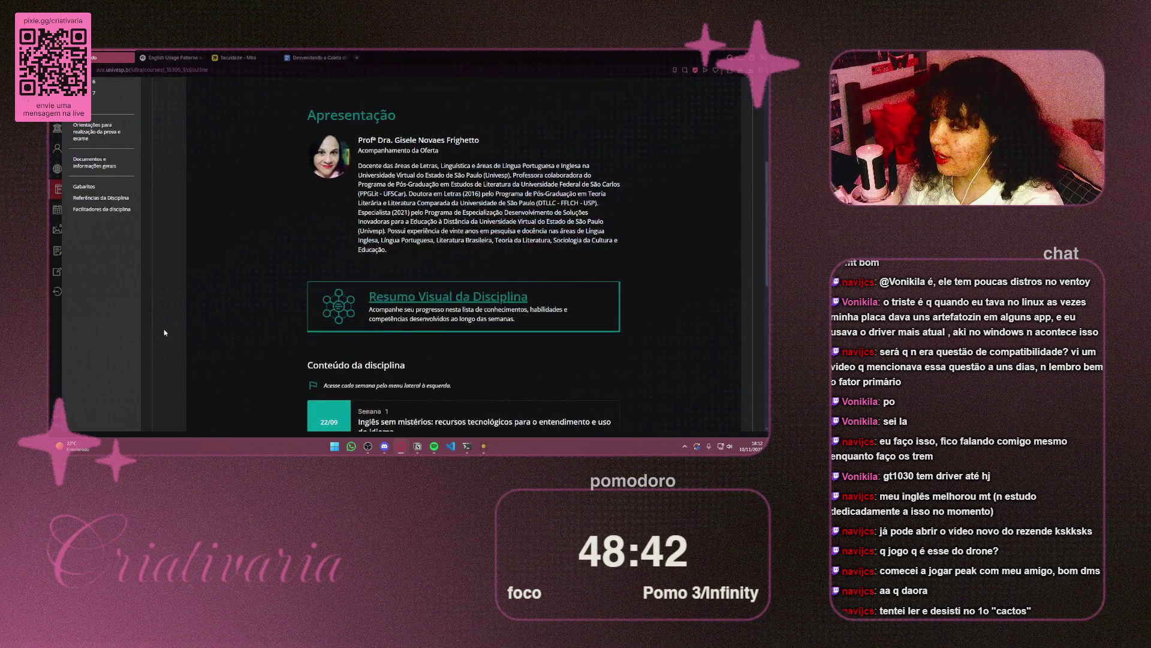
click(91, 210)
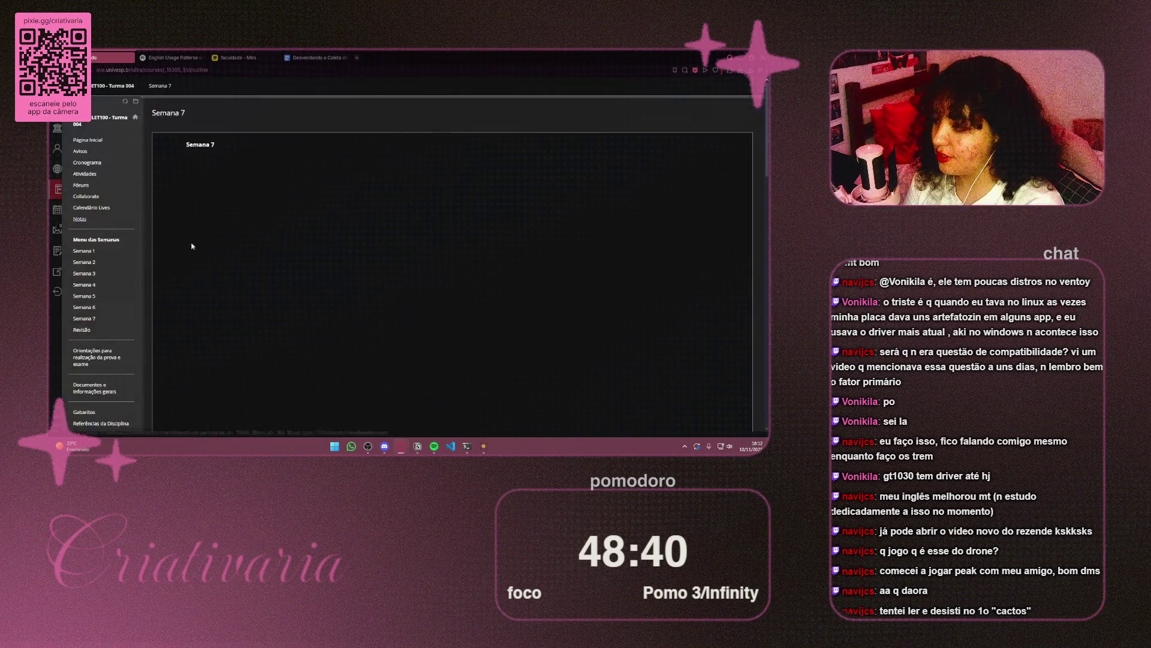
click(82, 329)
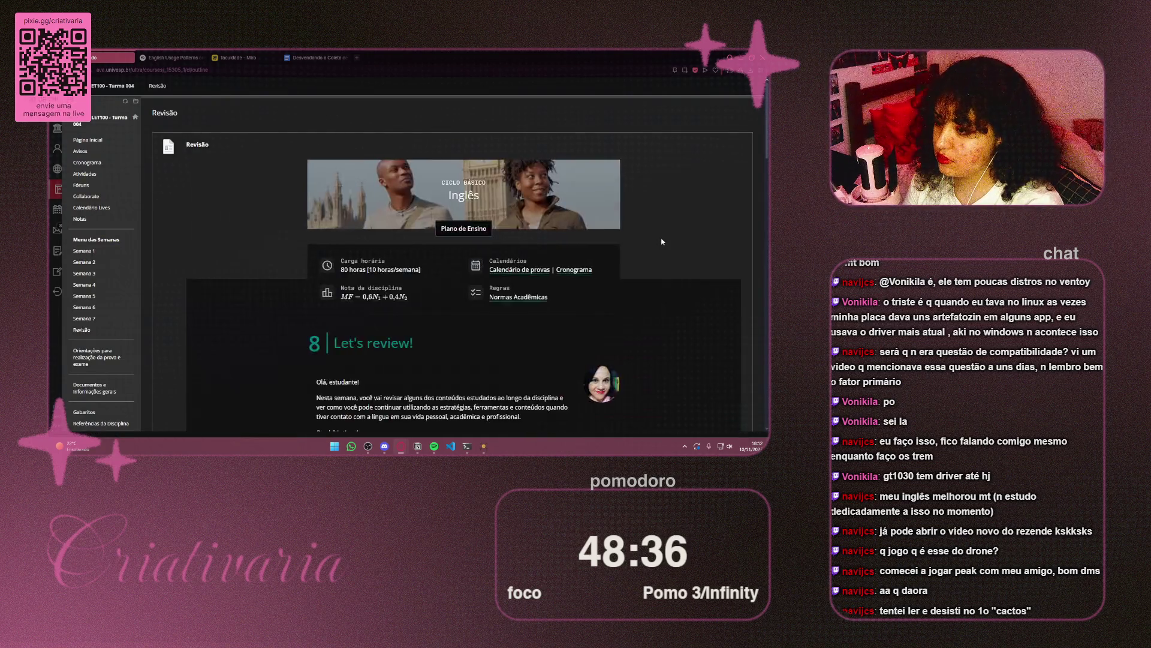
scroll(662, 242, down, 10)
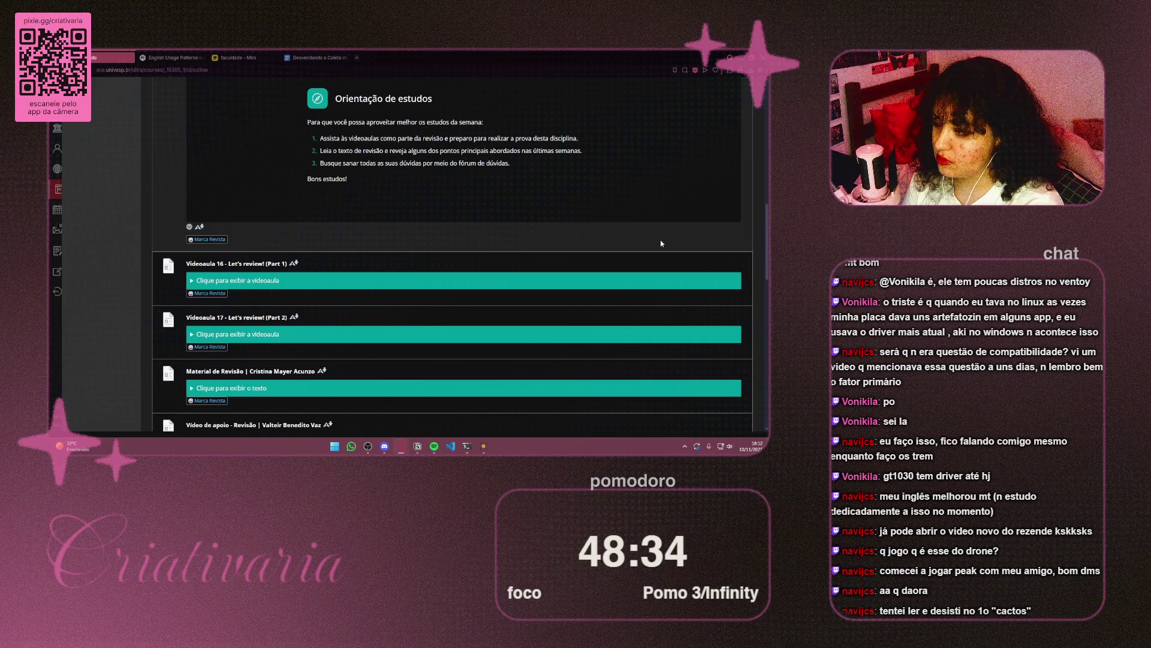
scroll(661, 243, down, 2)
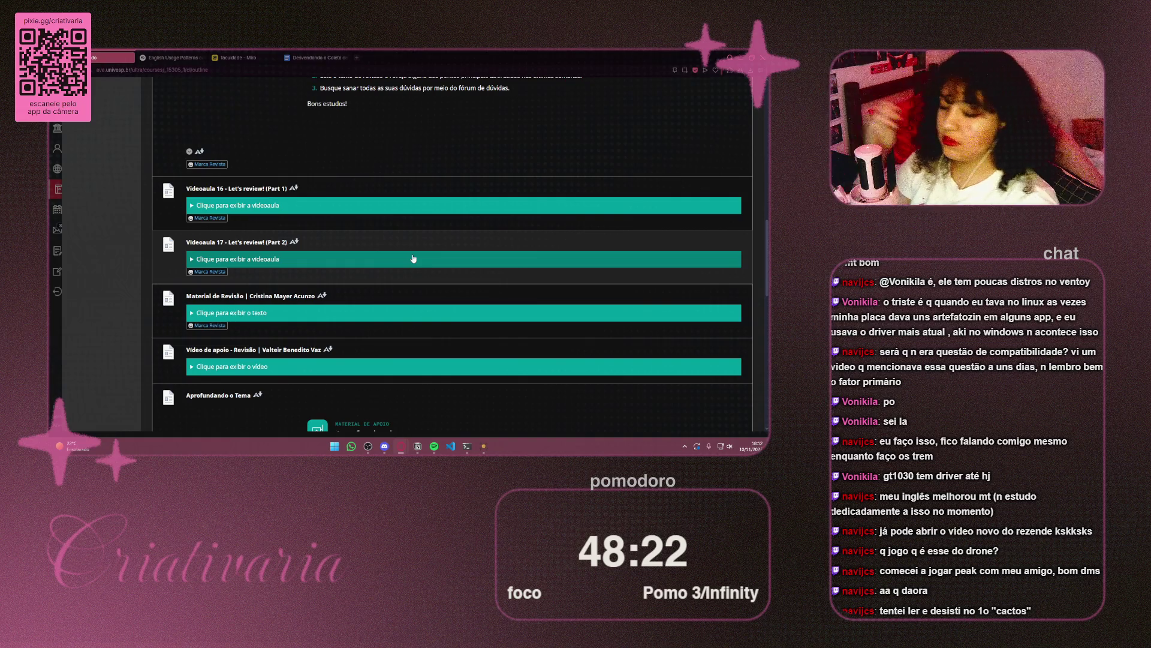
scroll(344, 236, up, 15)
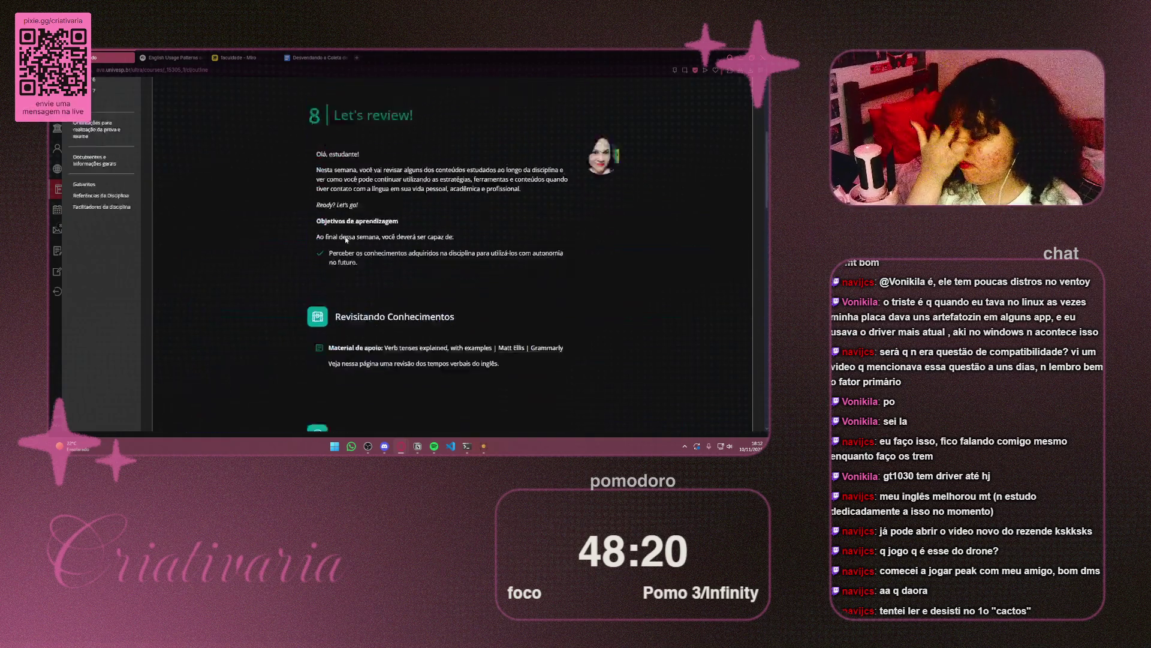
scroll(381, 254, down, 15)
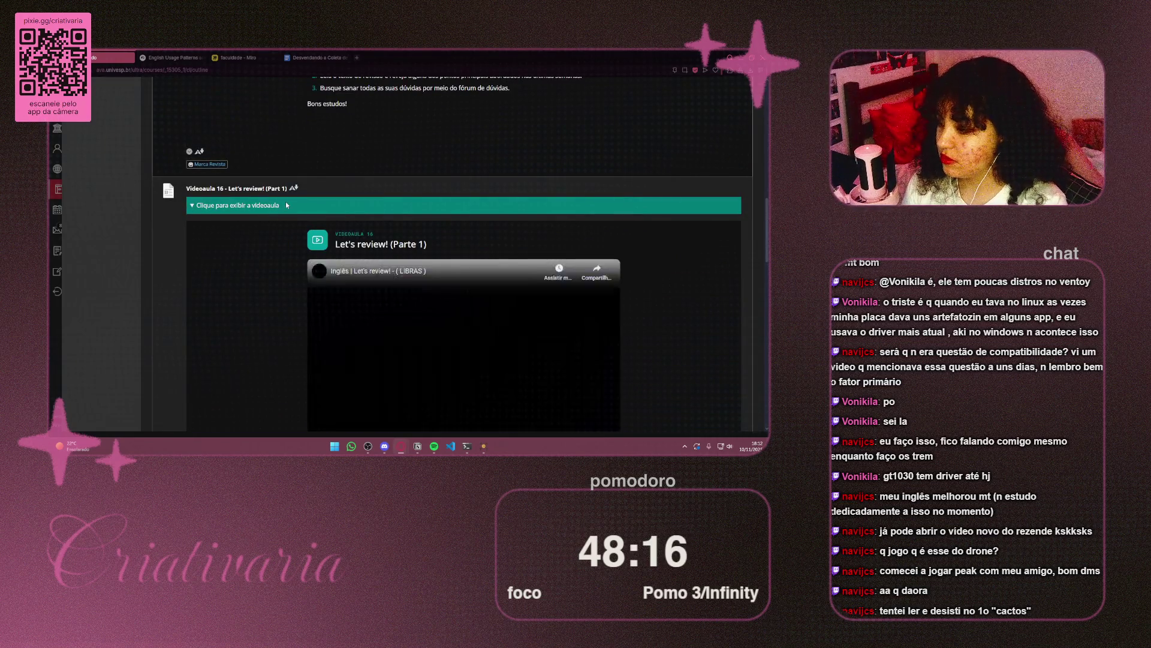
click(286, 204)
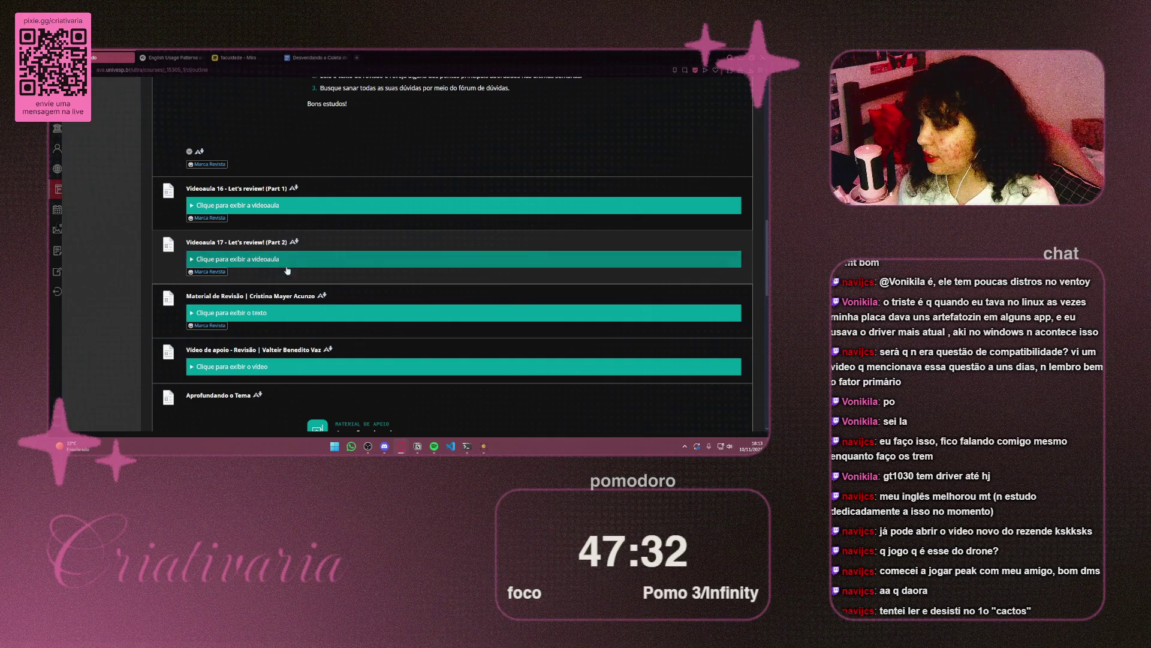
Step: Expand the Material de Revisão support text on the Revisão page
click(287, 316)
Step: Open and close the Avaliação final topic, then expand the Vídeo de apoio review video
scroll(304, 313, down, 2)
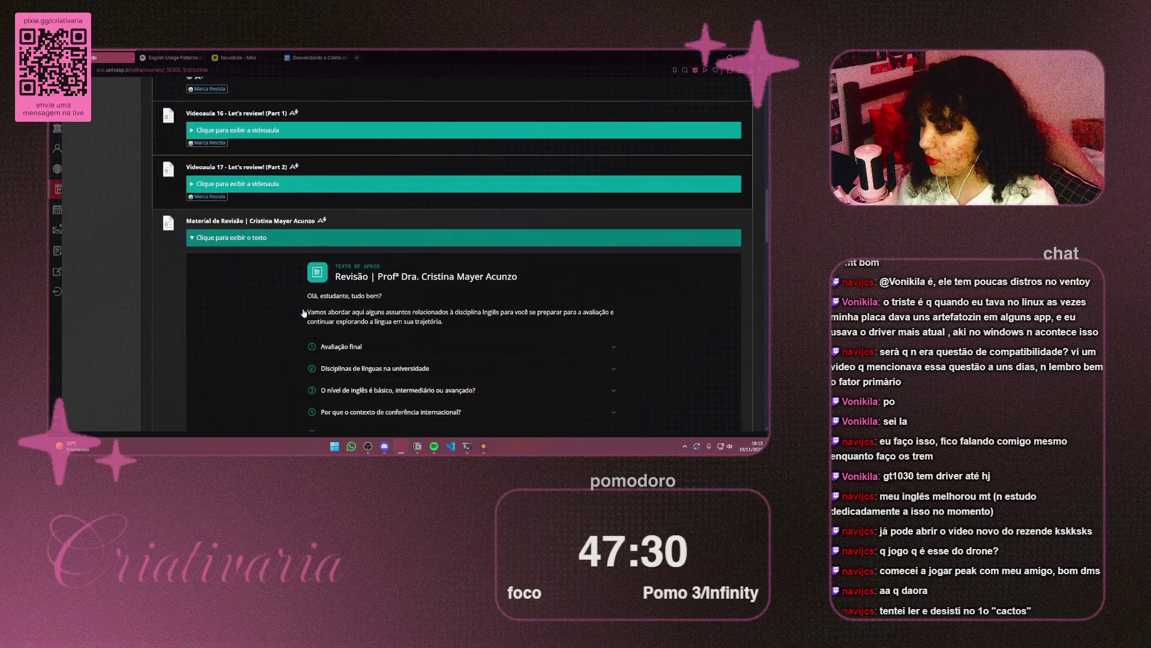
scroll(280, 316, down, 2)
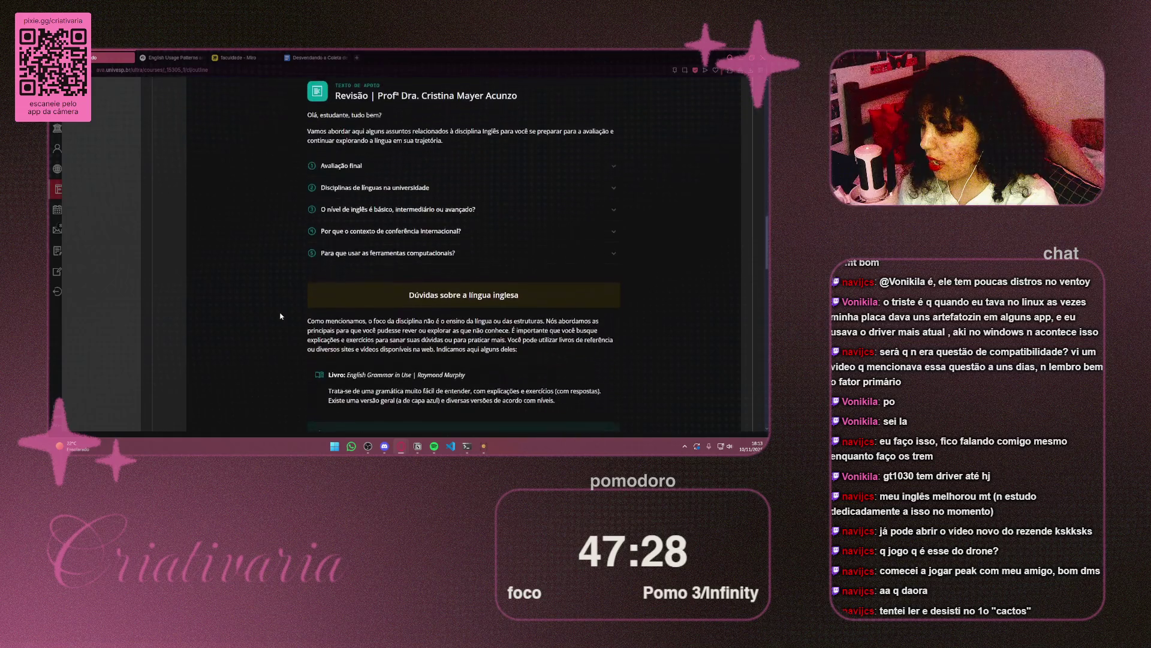
click(607, 163)
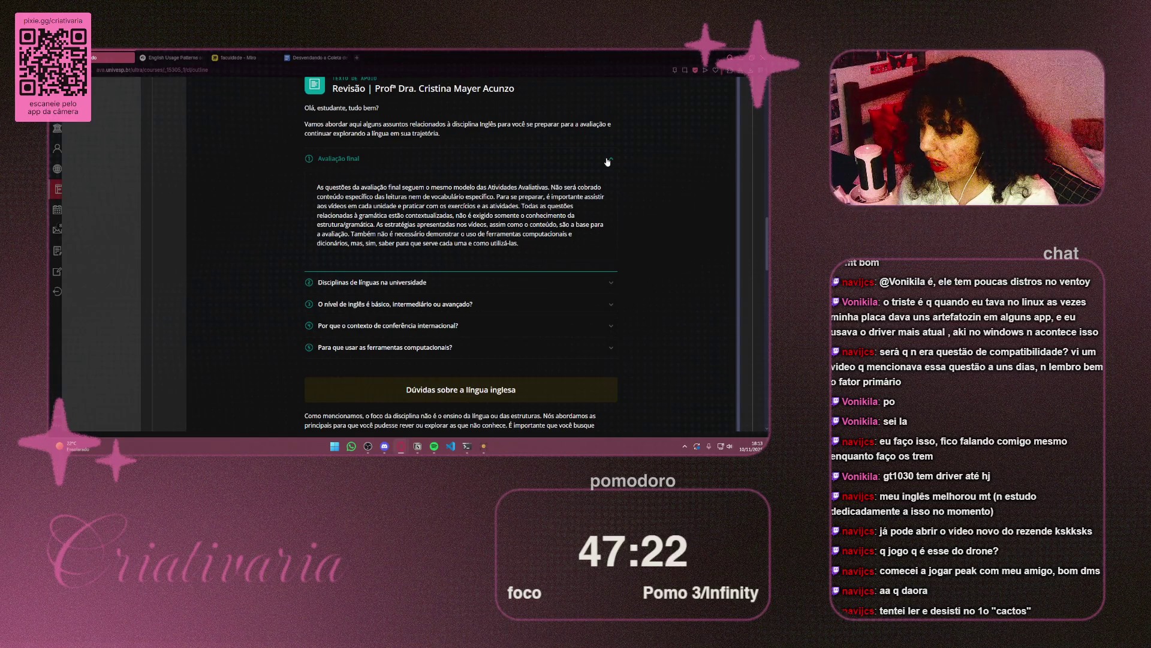
click(607, 162)
scroll(488, 289, down, 3)
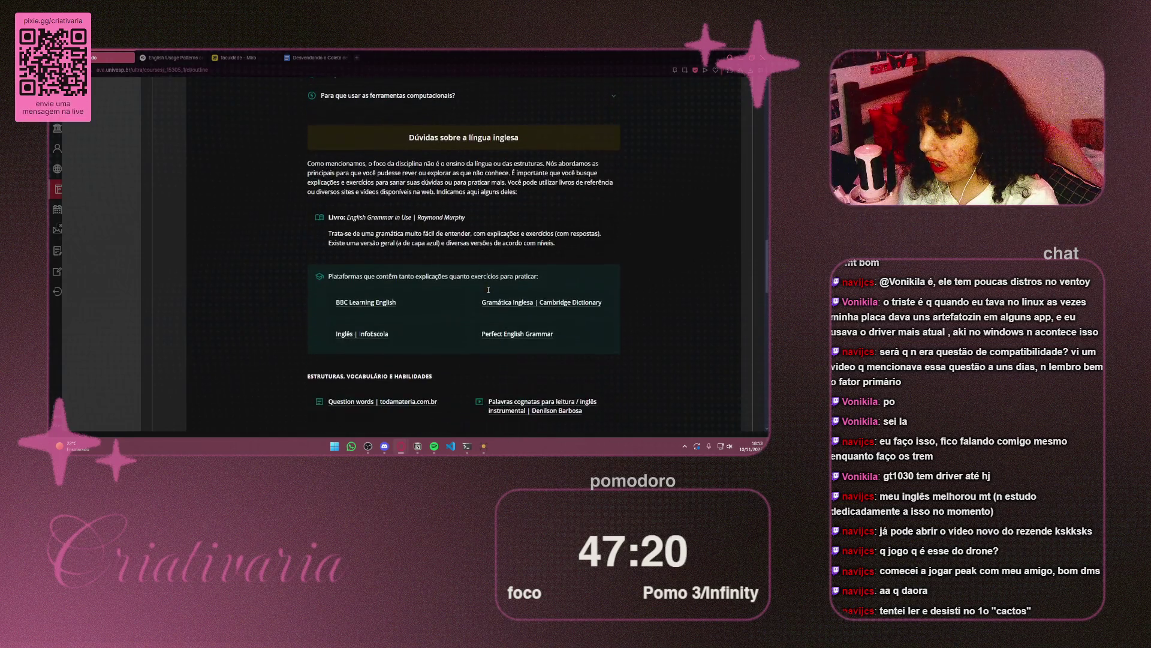
scroll(488, 291, down, 3)
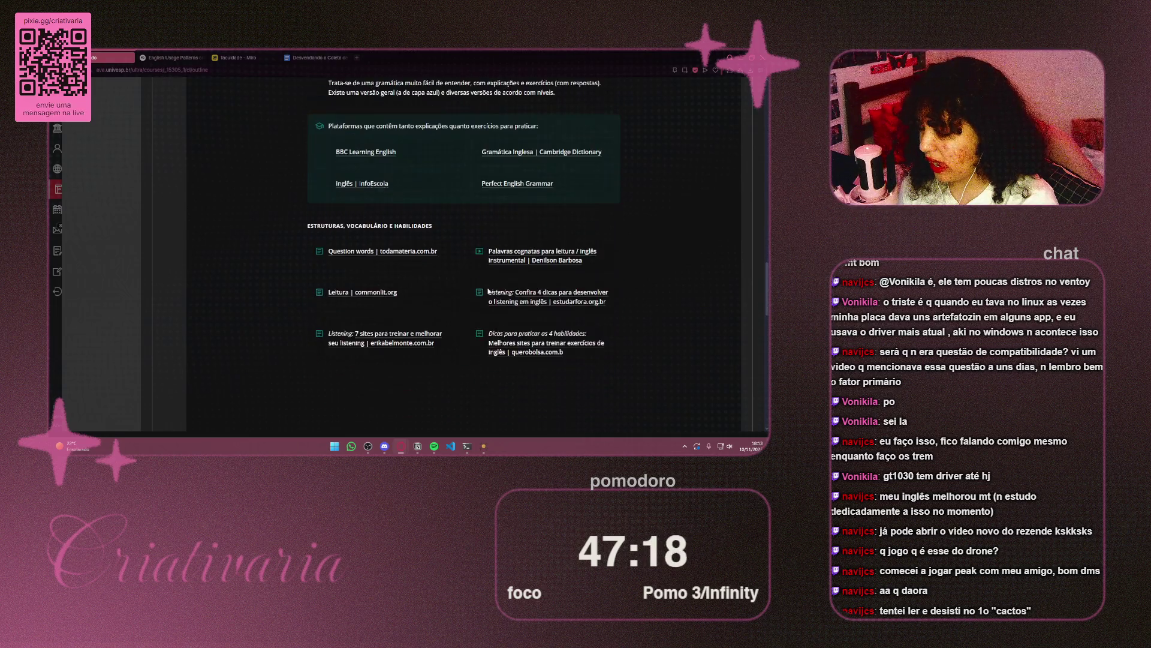
scroll(428, 288, down, 5)
click(413, 278)
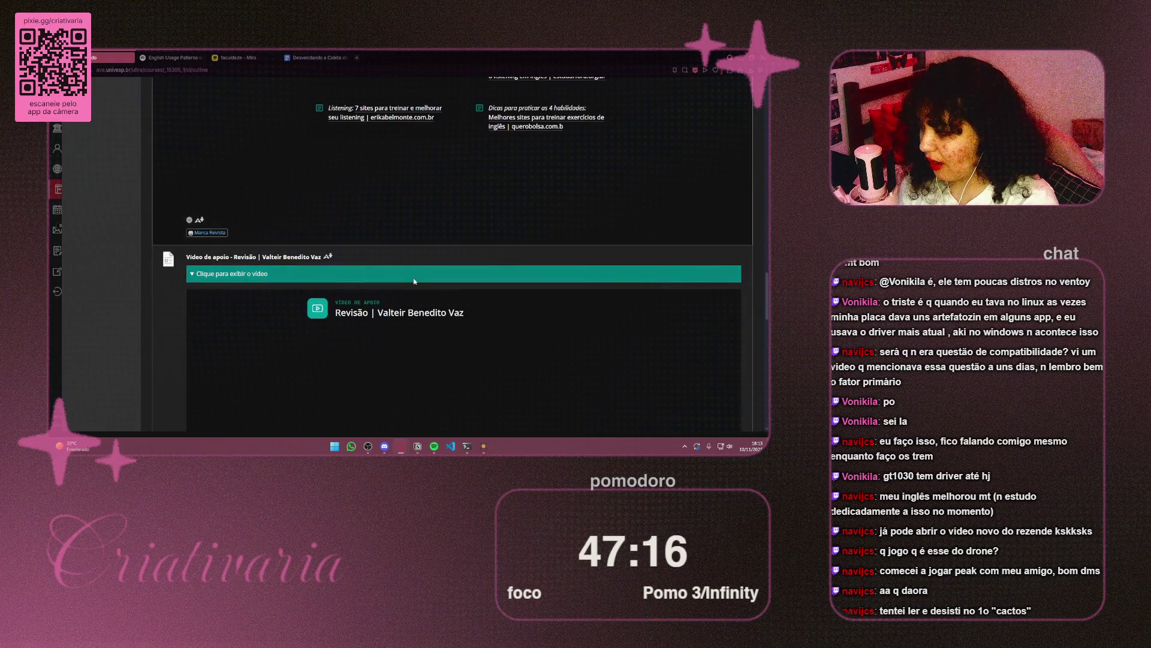
Step: Expand the Videoaula 17 Let's review! (Parte 2) video
scroll(413, 278, down, 3)
scroll(204, 286, down, 5)
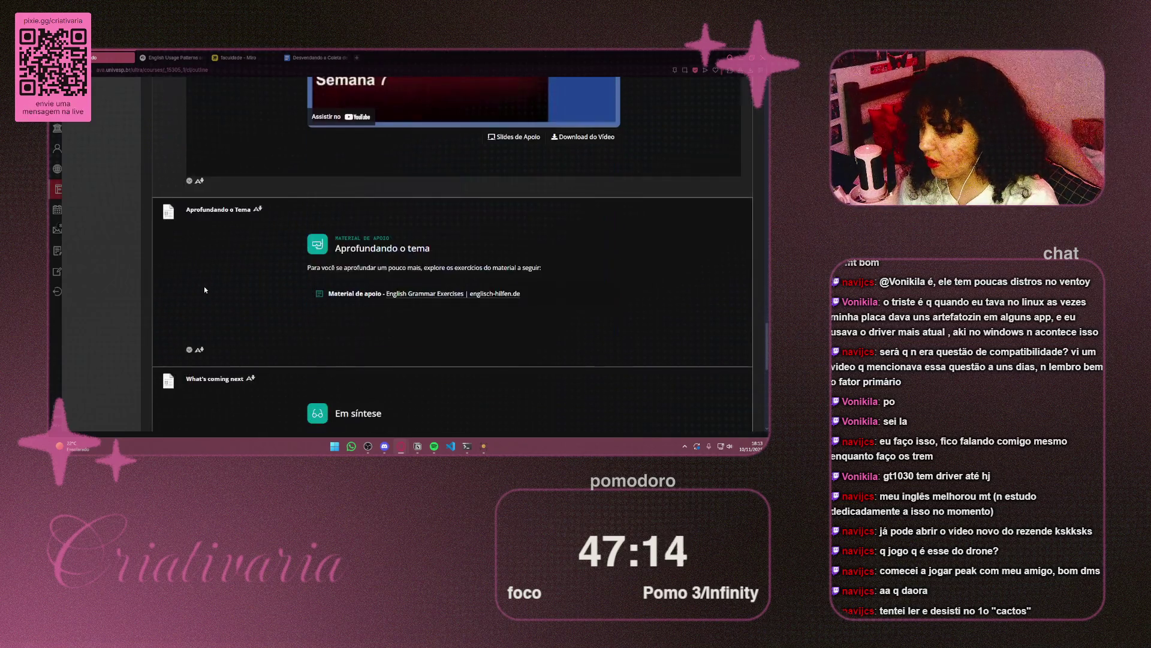
scroll(203, 286, down, 3)
scroll(205, 287, down, 3)
scroll(207, 286, up, 7)
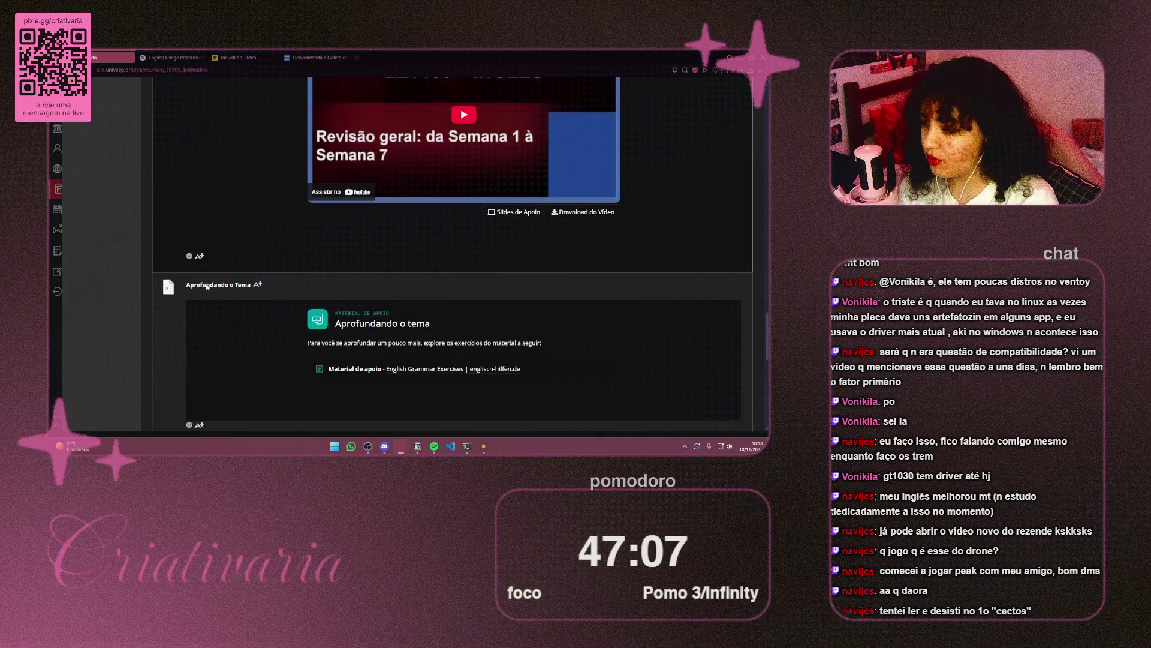
scroll(206, 288, down, 5)
scroll(204, 272, up, 10)
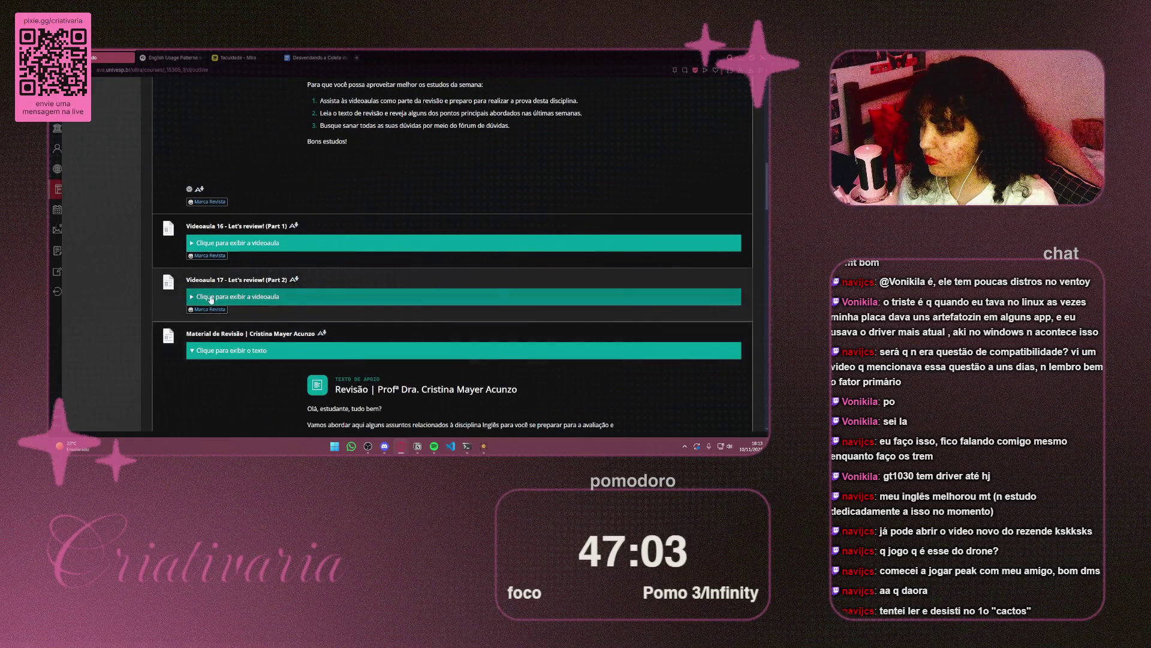
click(211, 297)
Step: Expand the Videoaula 16 Let's review! (Parte 1) video, then go back to the course list
scroll(211, 300, down, 3)
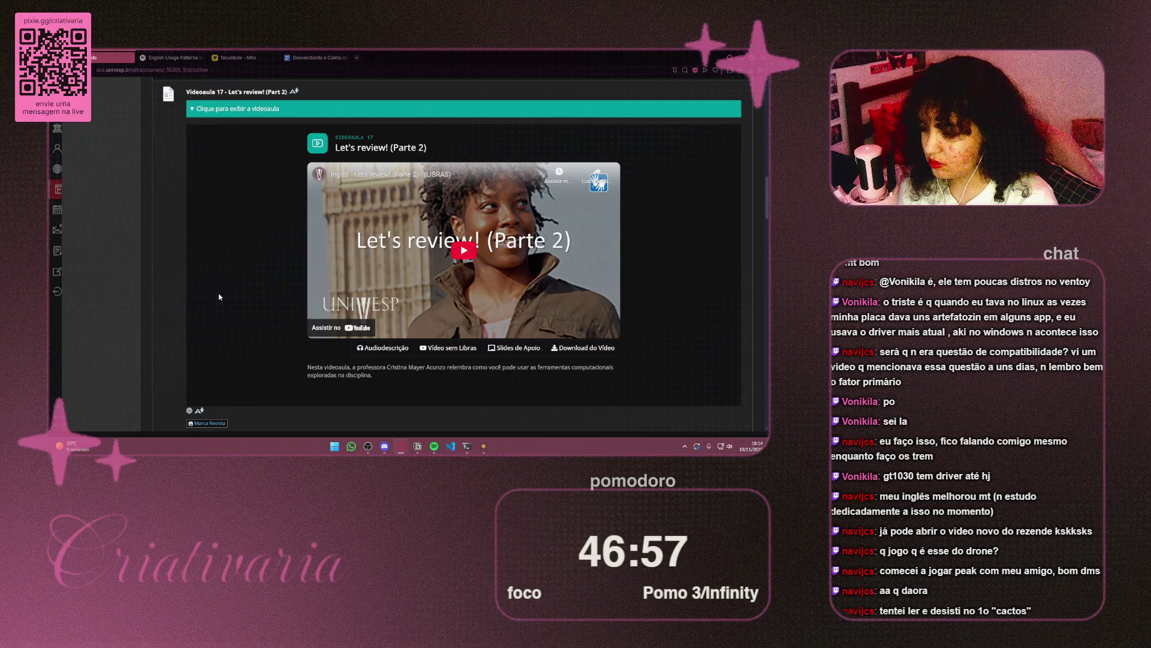
scroll(264, 204, up, 3)
click(264, 204)
scroll(457, 245, down, 3)
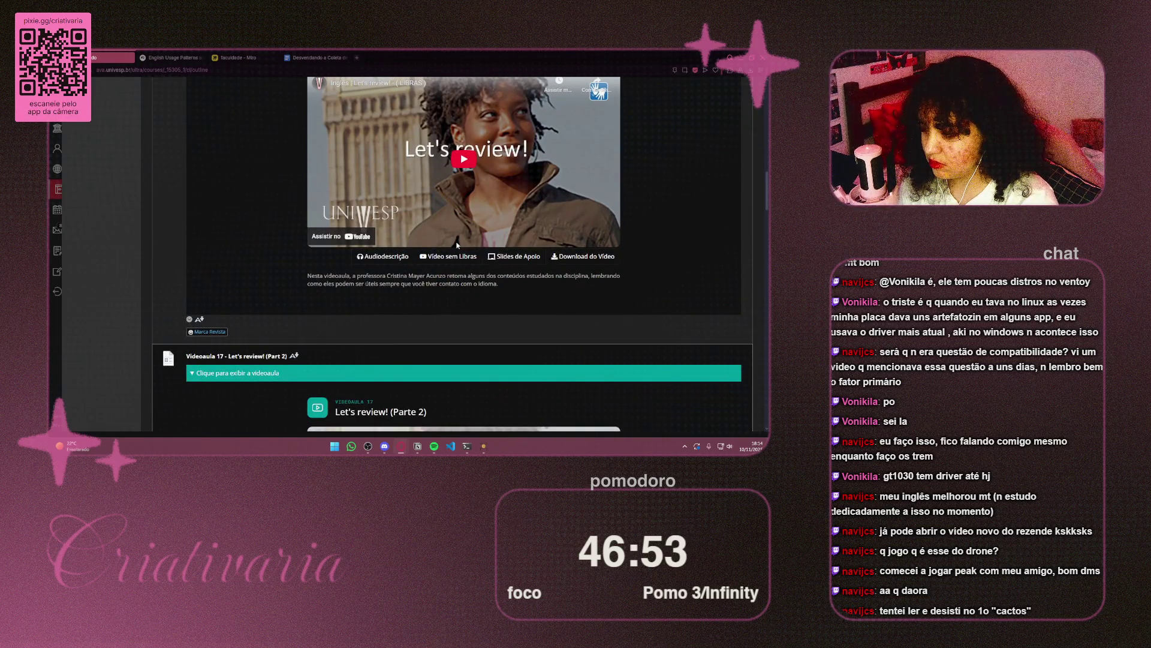
scroll(457, 245, up, 15)
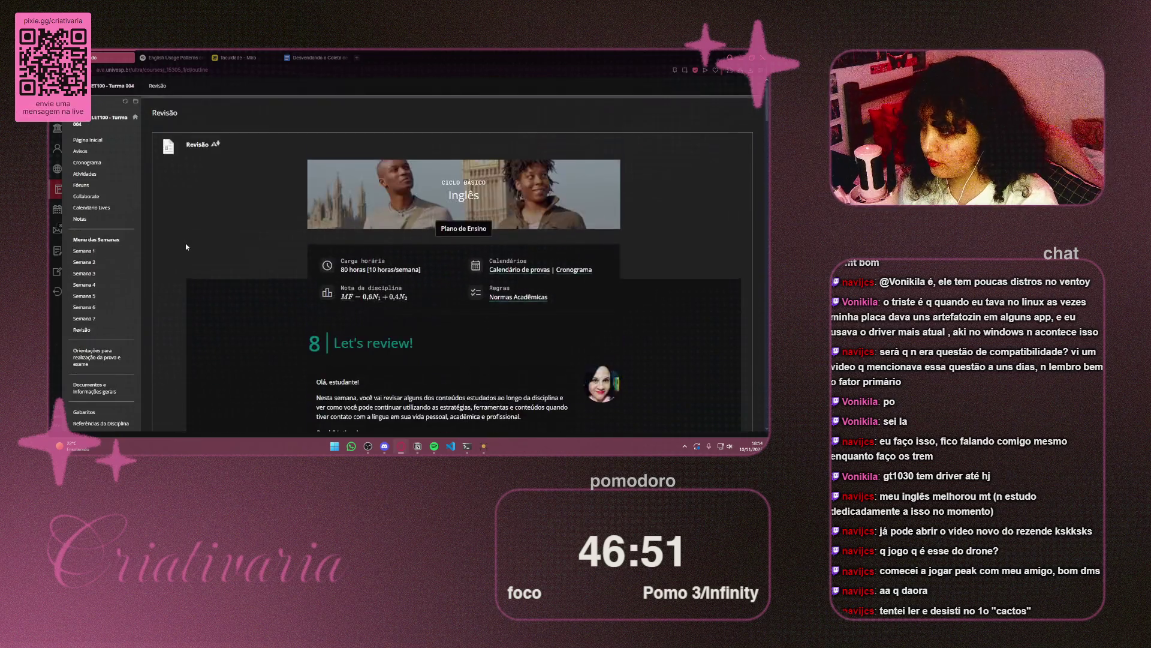
key(alt+Left)
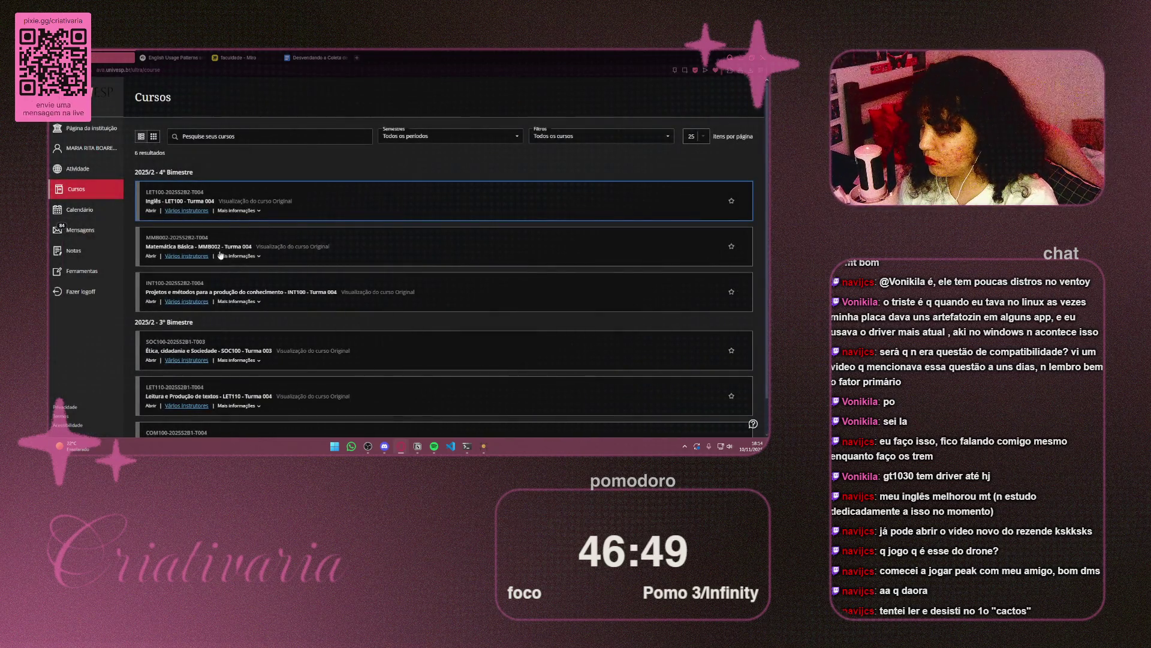
Step: Browse the Projetos e Métodos course and its Revisão week, then open Matemática Básica
click(217, 292)
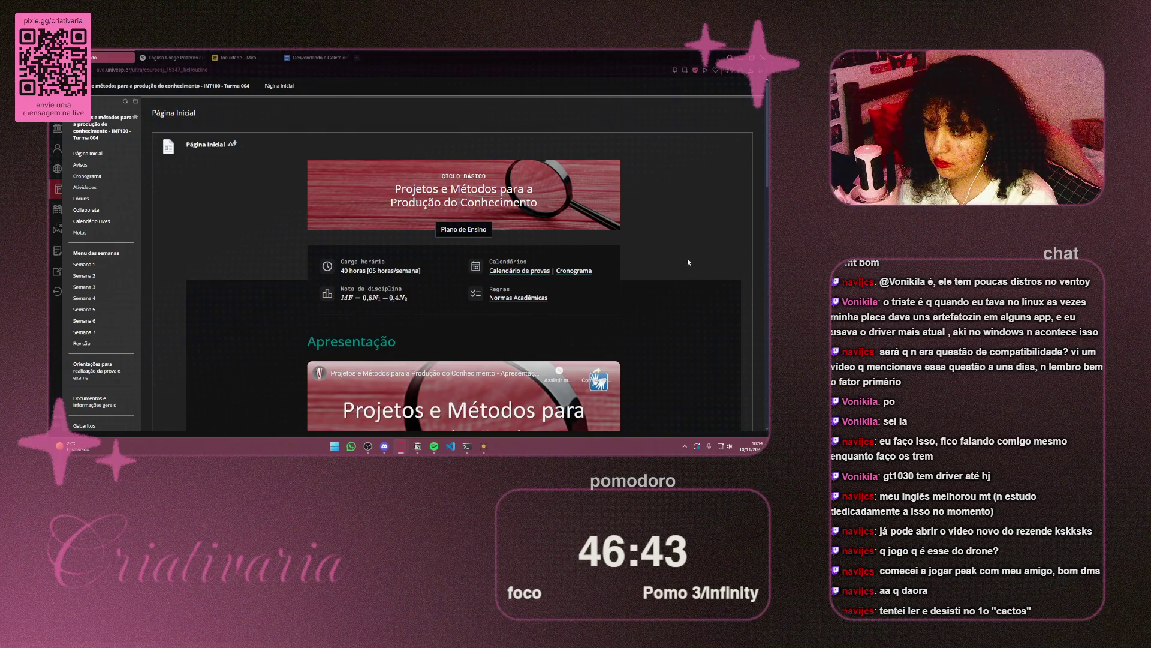
scroll(688, 262, down, 4)
scroll(686, 265, down, 1)
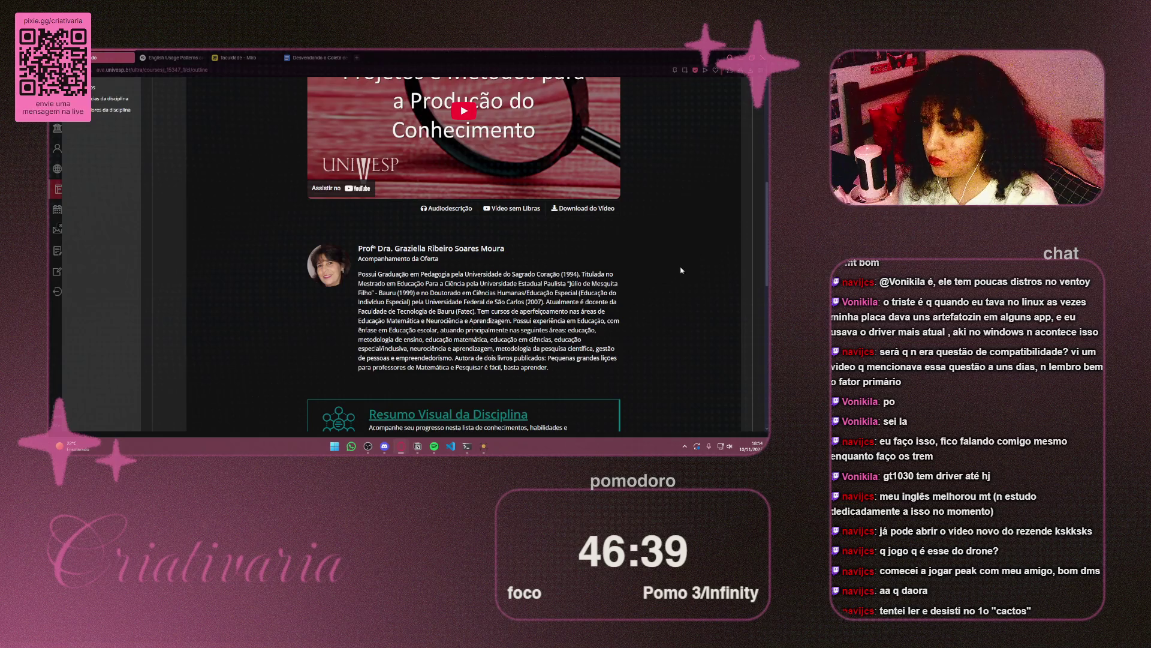
scroll(684, 253, down, 7)
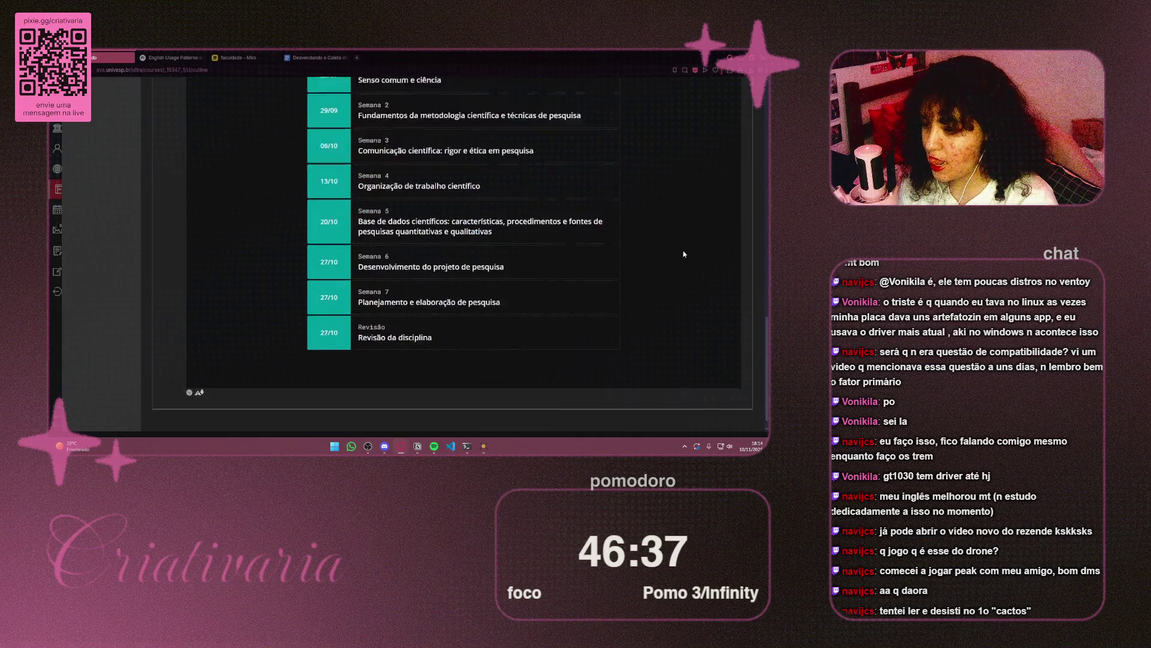
scroll(708, 382, up, 10)
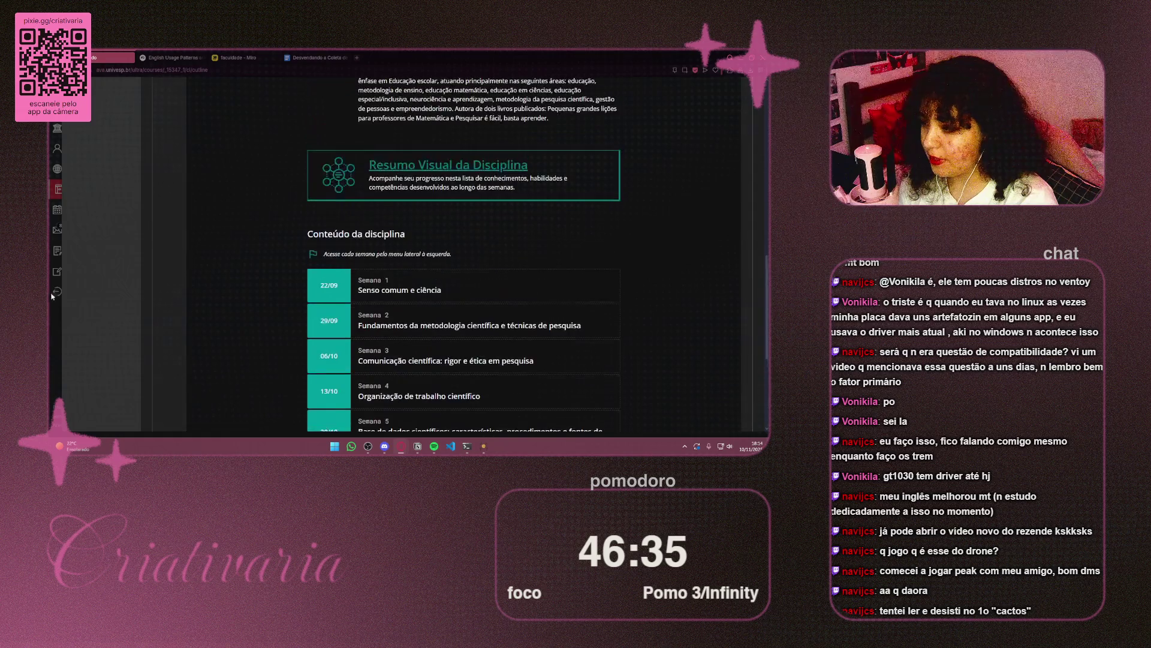
click(82, 244)
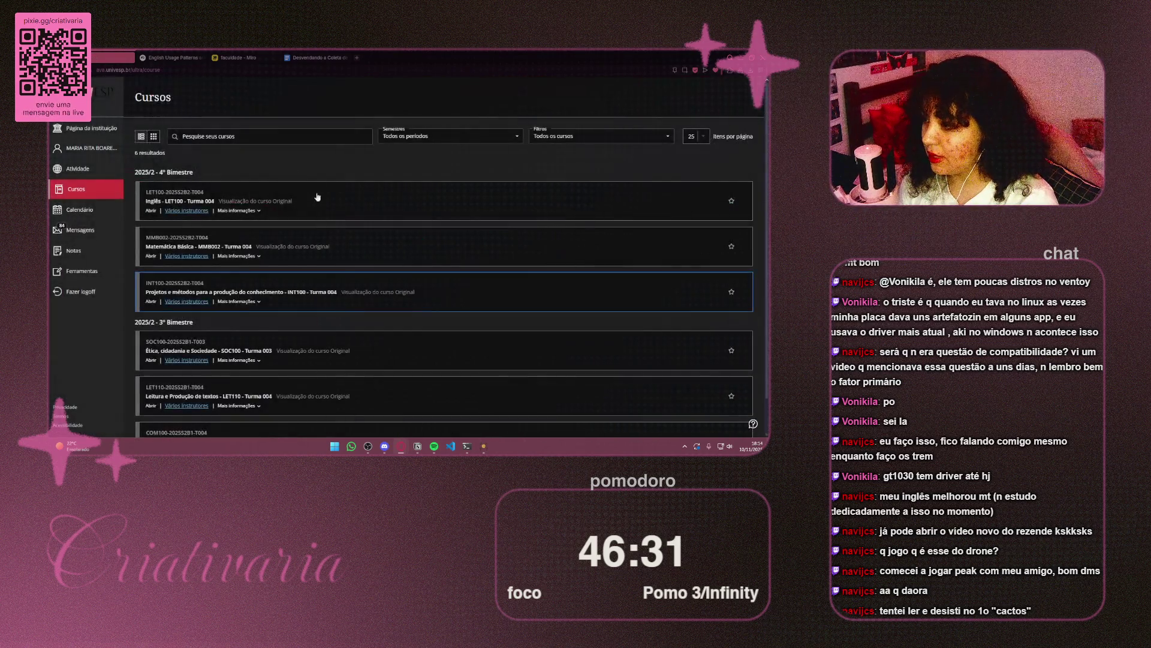
click(234, 249)
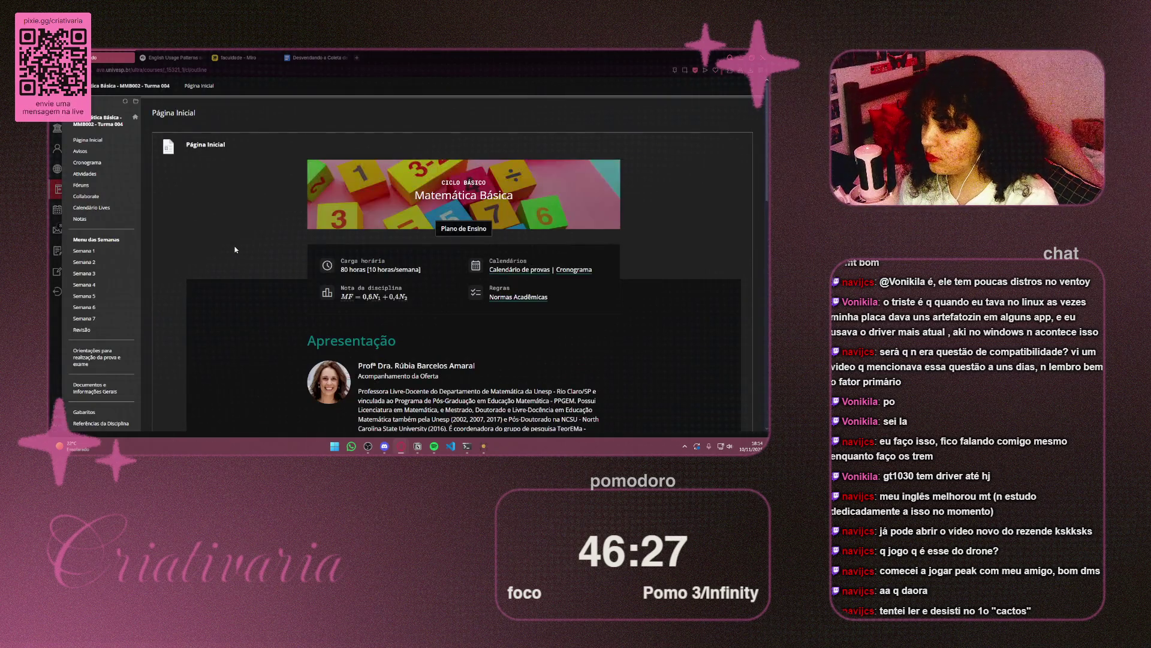
Step: Open the Matemática Básica Revisão week and launch its Webconferência de Revisão video on YouTube
scroll(235, 249, down, 5)
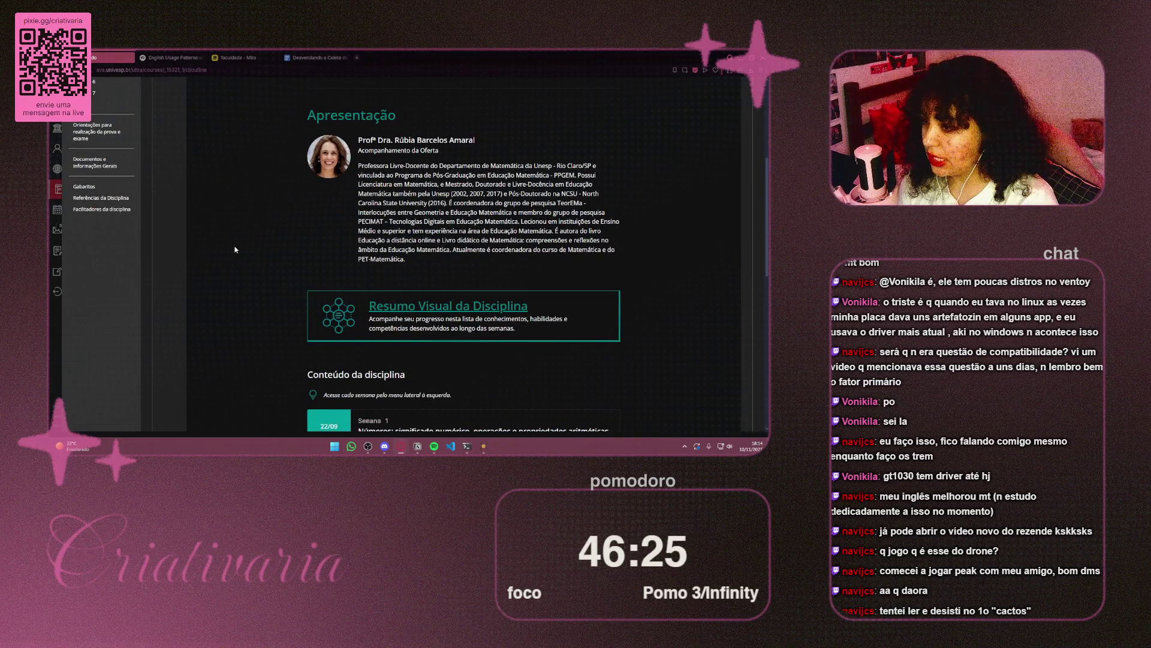
scroll(110, 244, up, 3)
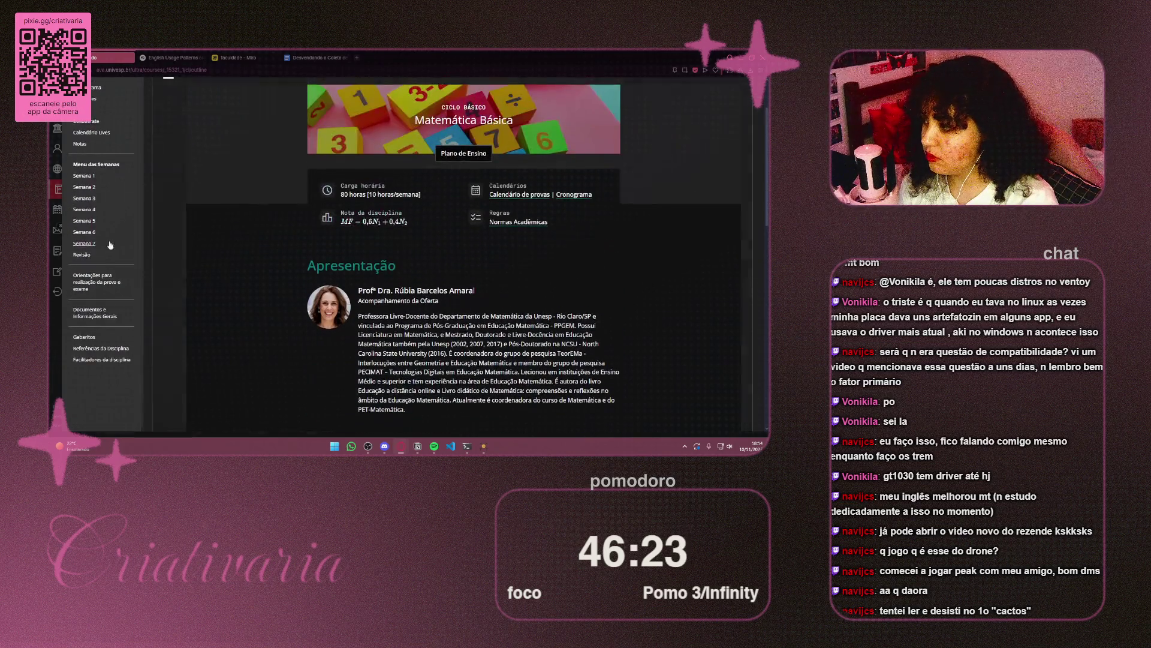
click(85, 256)
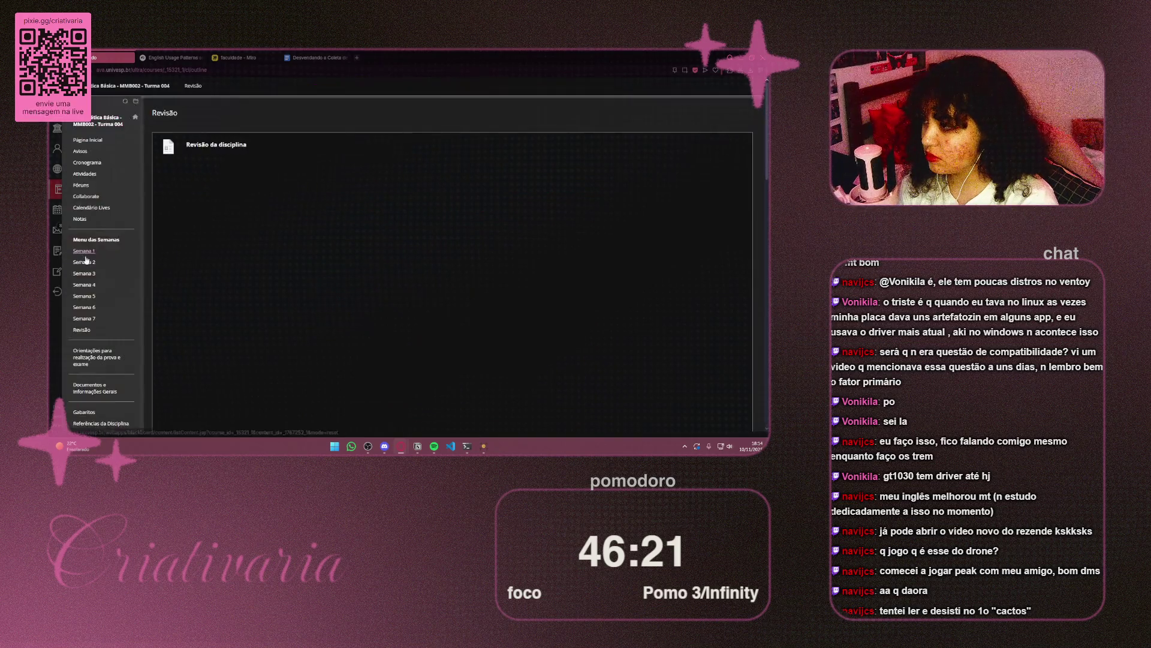
scroll(704, 268, down, 8)
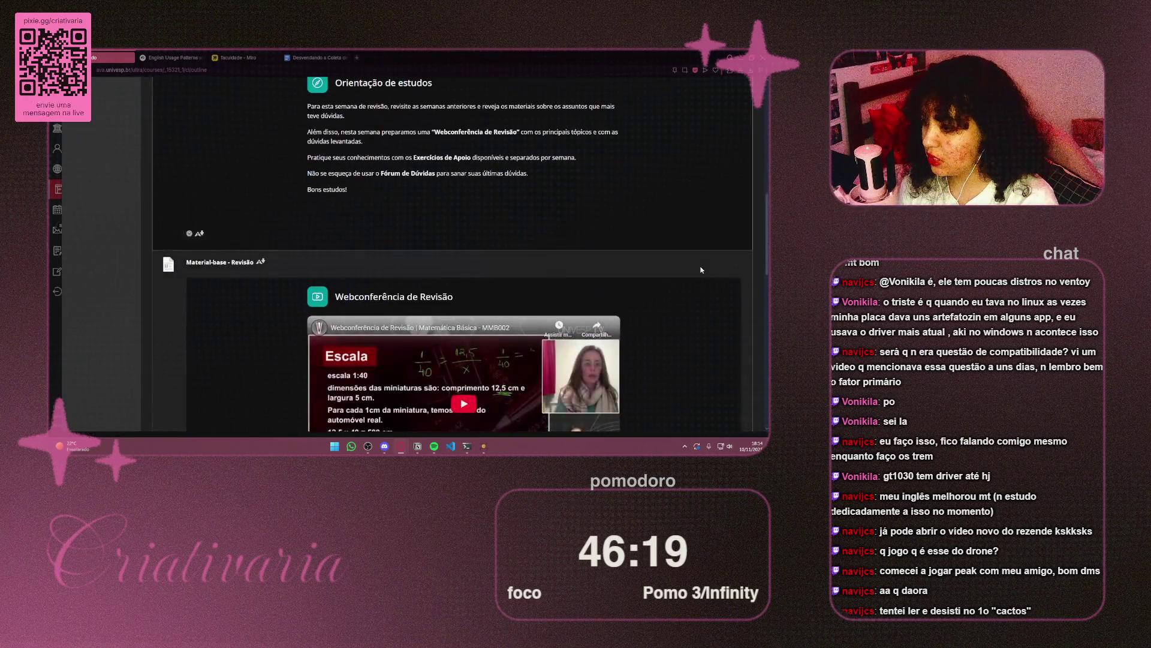
scroll(701, 270, down, 4)
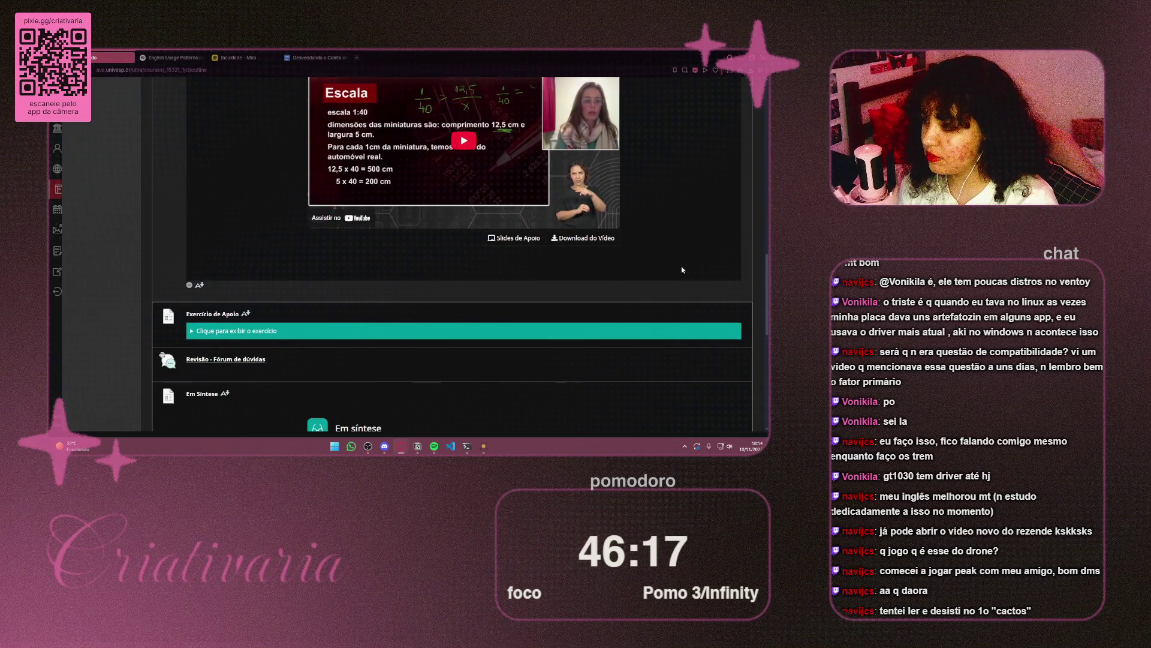
scroll(691, 270, up, 3)
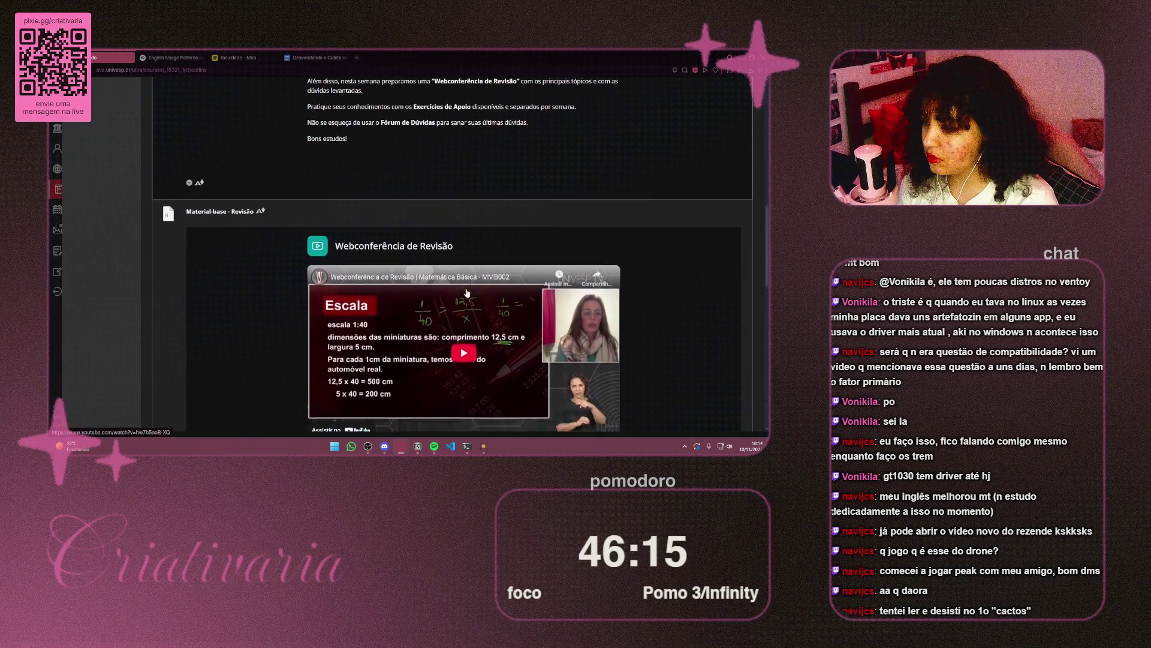
scroll(454, 294, down, 1)
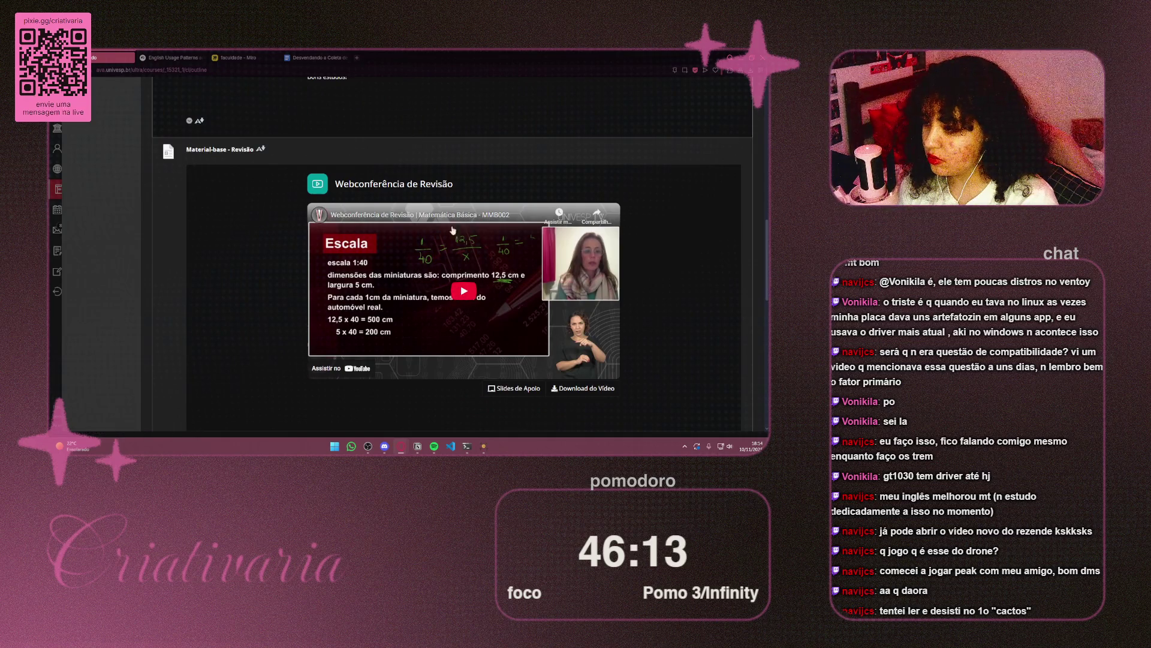
click(452, 215)
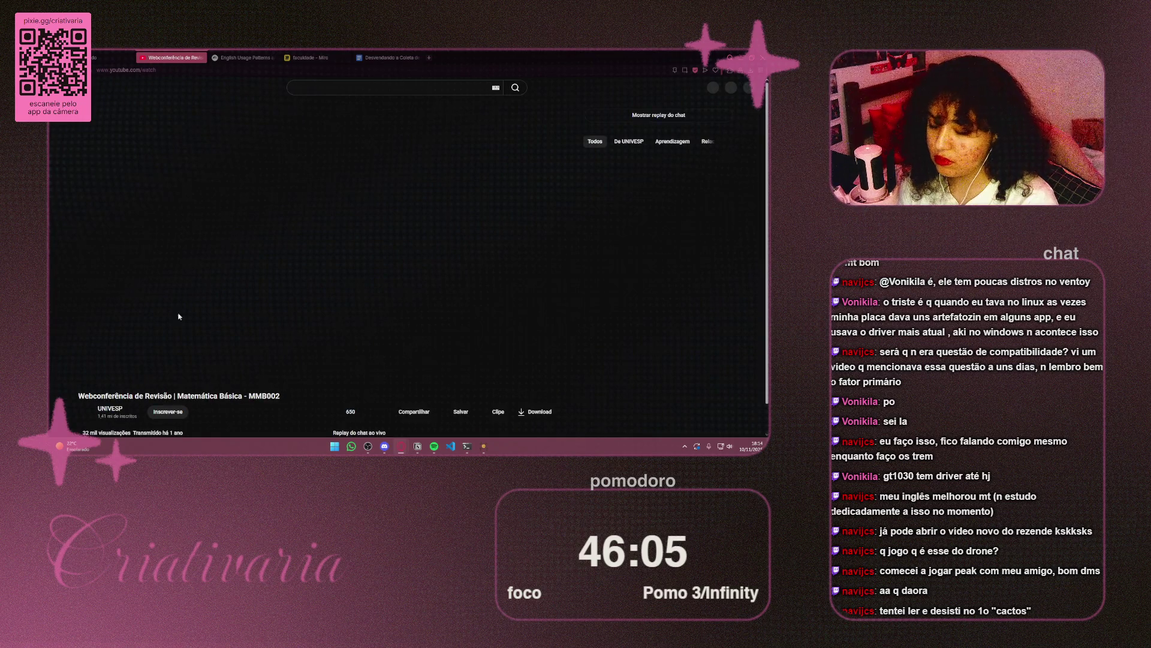
Step: Pause the review webconference, close the YouTube, Miro and article tabs, and open a Speed Dial tab
click(92, 374)
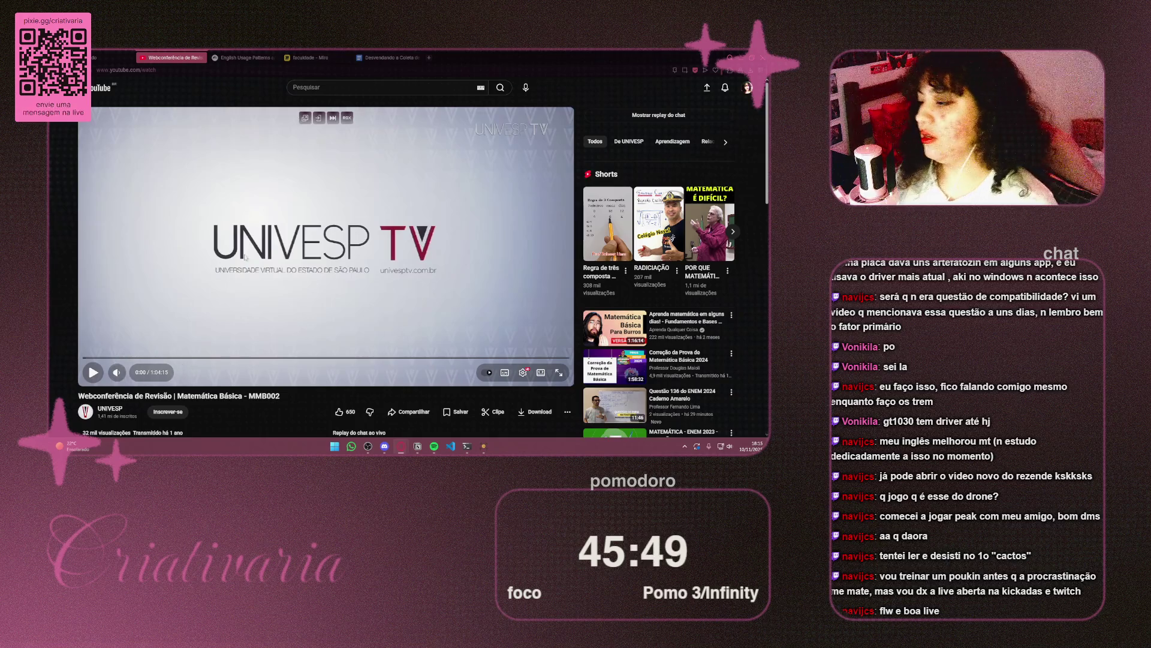
click(203, 58)
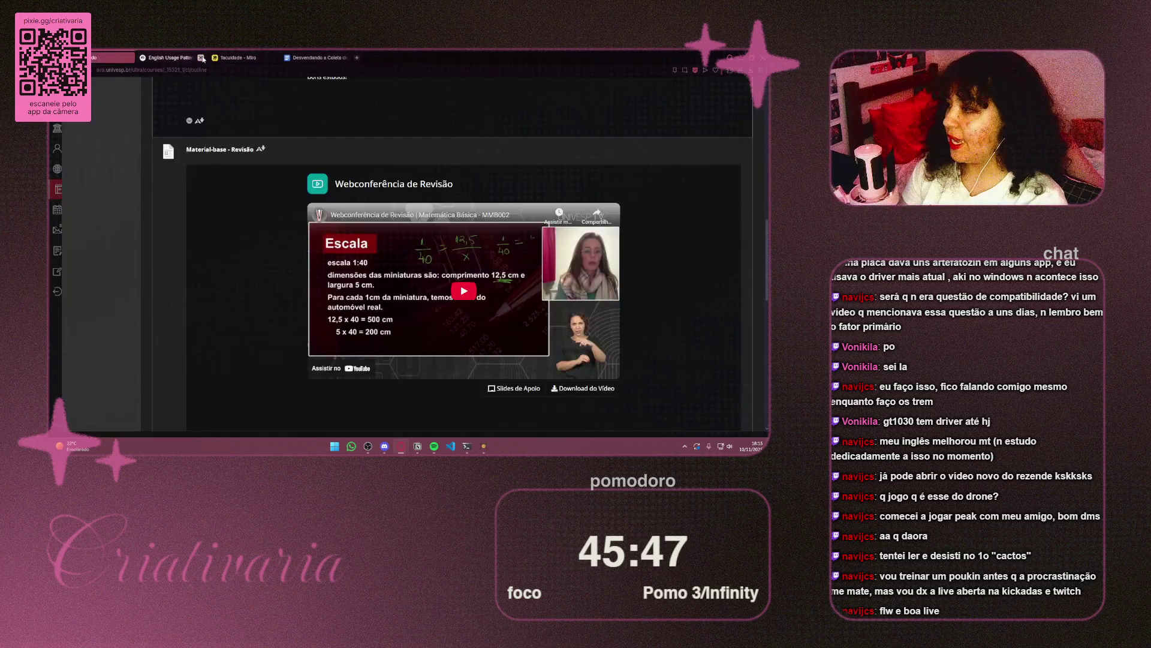
click(202, 58)
key(ctrl+t)
click(201, 59)
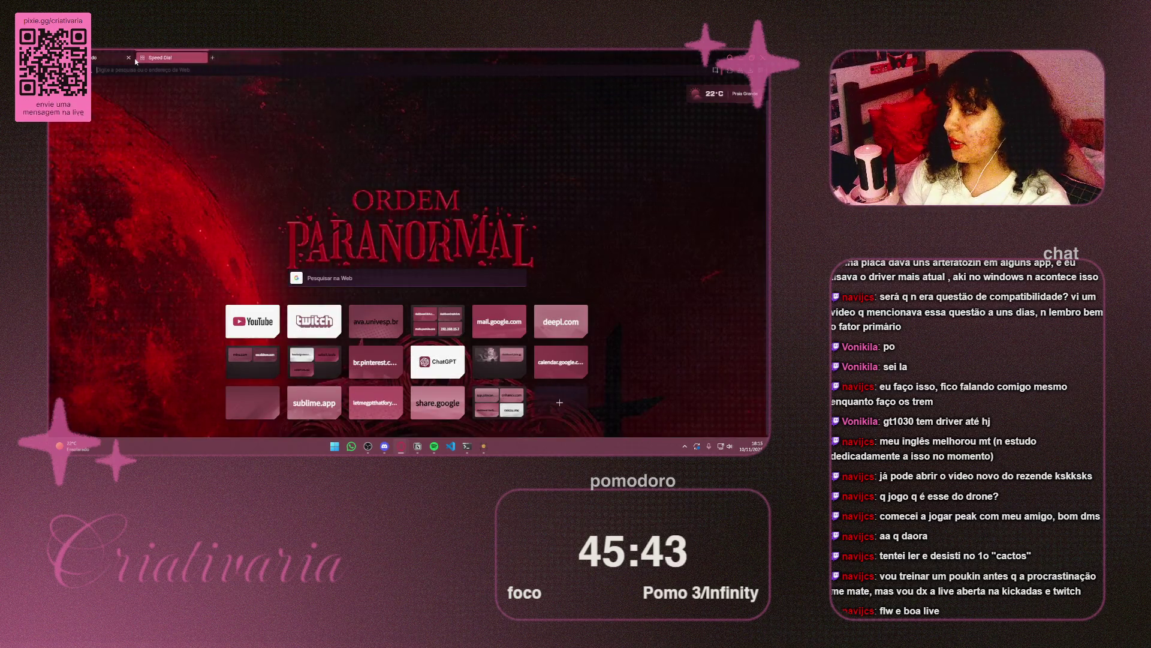
Step: Close the last old Vivaldi tab and bring The Farmer Was Replaced back to the front
click(129, 58)
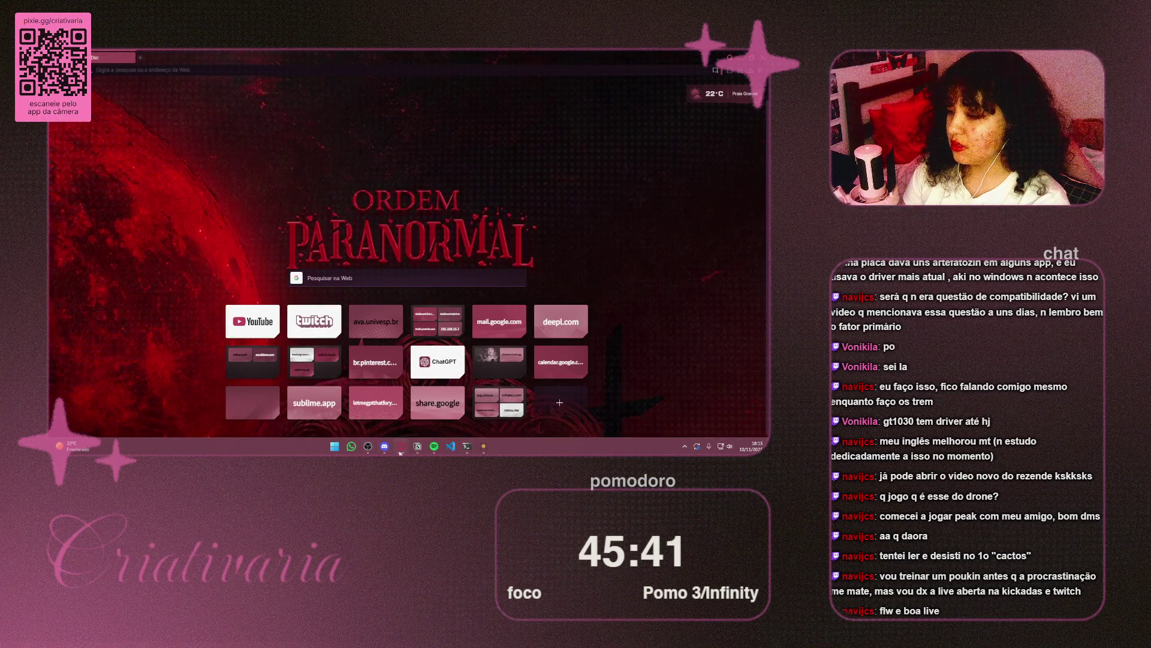
mouse_move(397, 448)
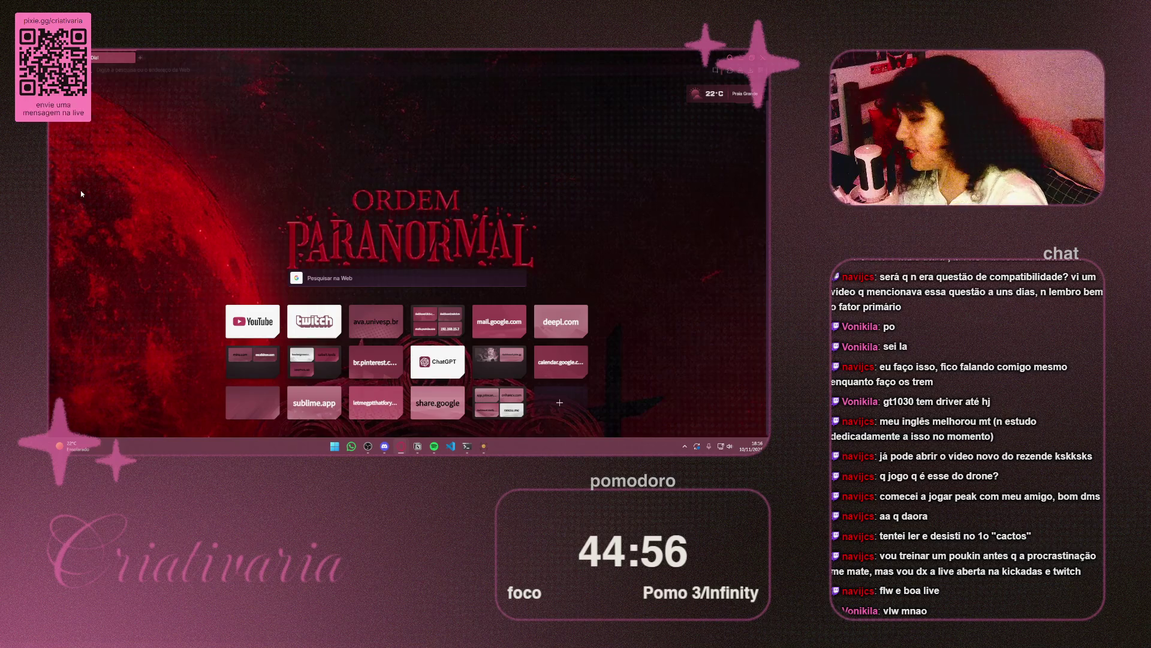
mouse_move(481, 452)
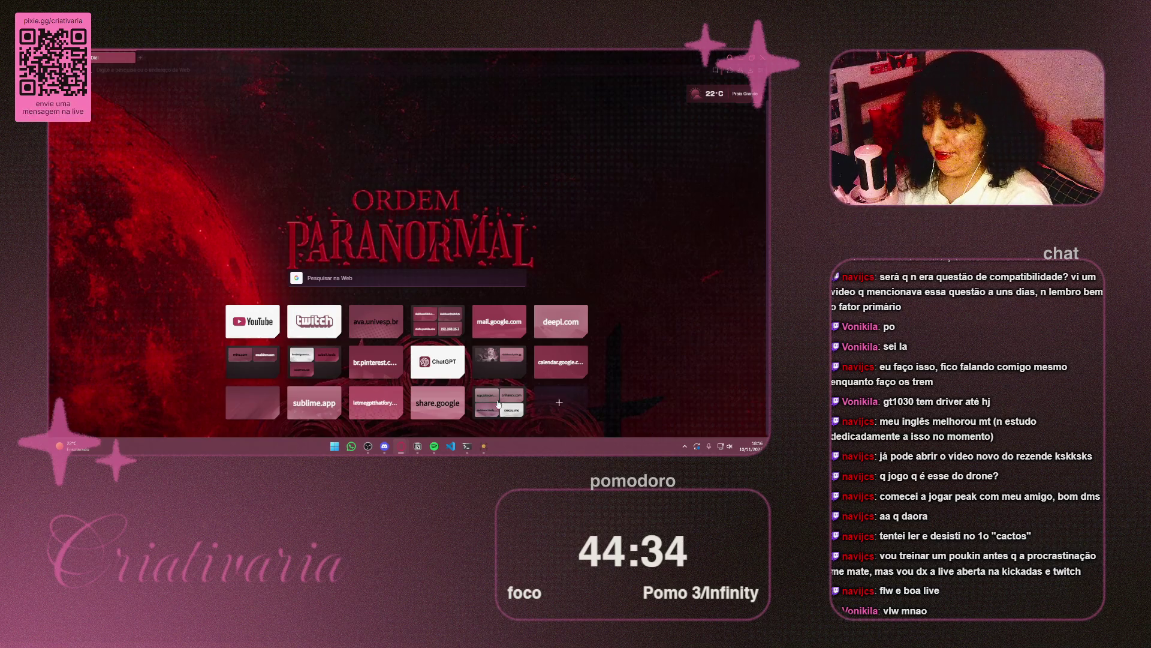
click(488, 450)
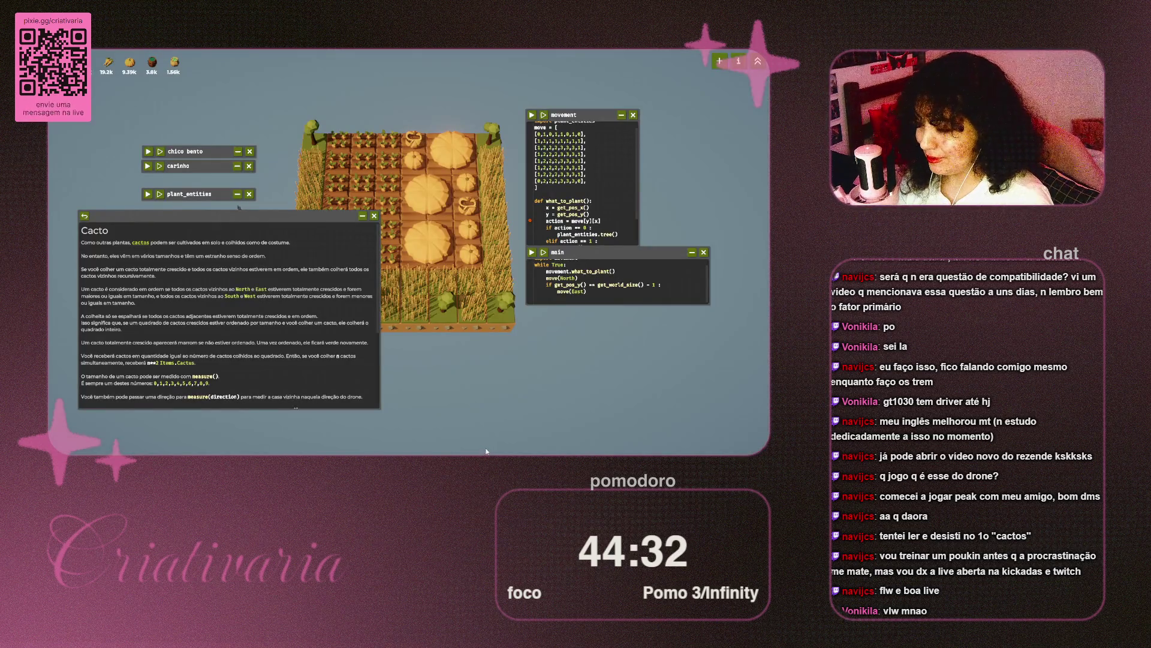
Step: Scroll to the end of the Cacto help page and close it
scroll(293, 291, down, 3)
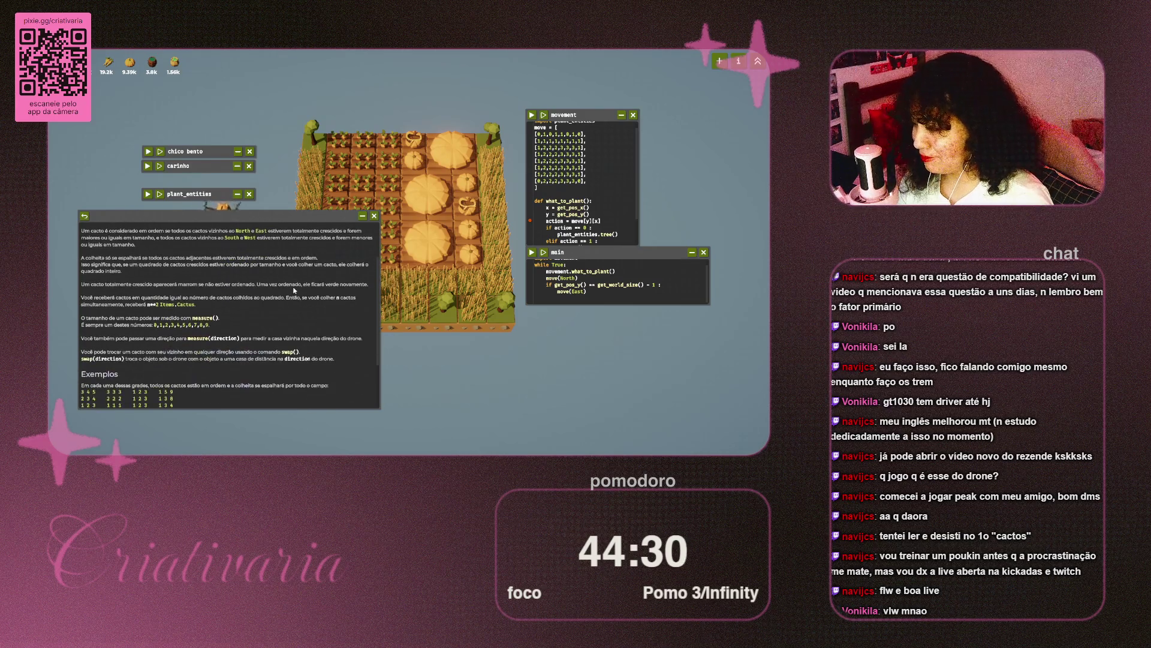
scroll(294, 290, down, 4)
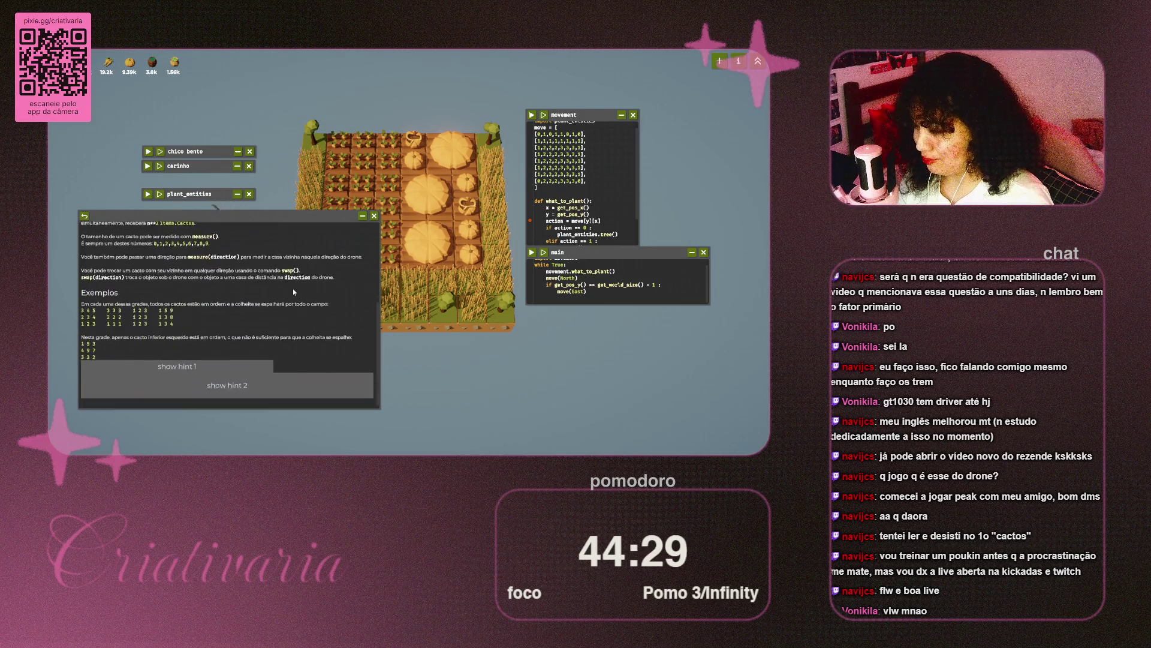
click(374, 216)
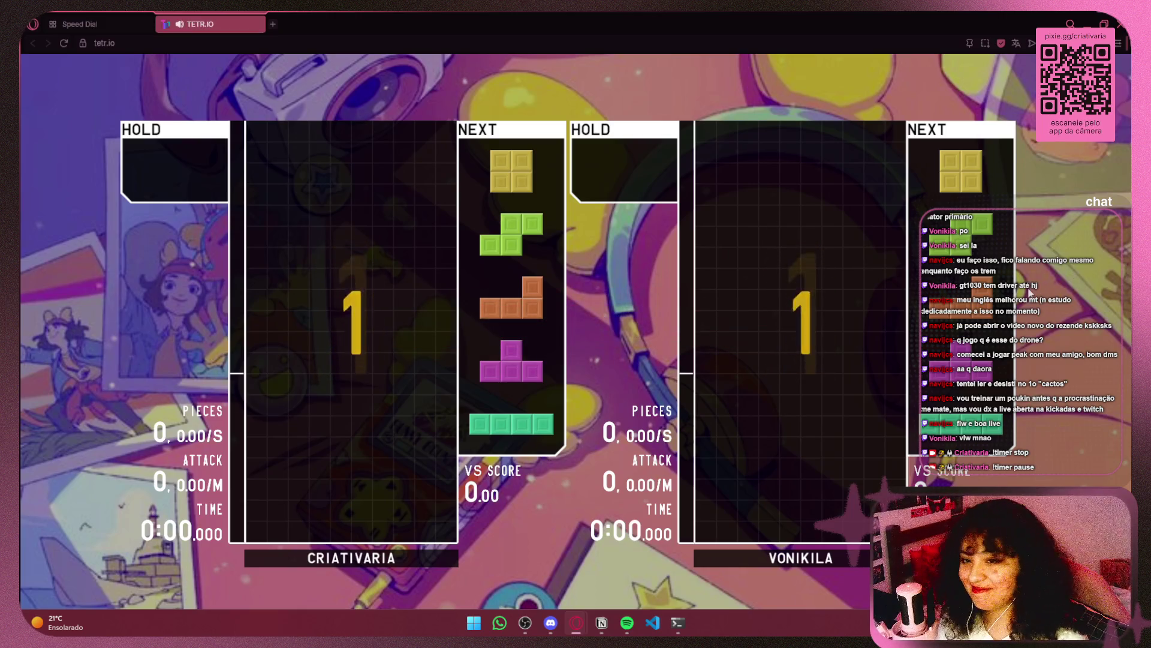
Step: Drop the opening O piece at bottom right, then place the S and L pieces
key(Right)
key(Right)
key(Right)
key(space)
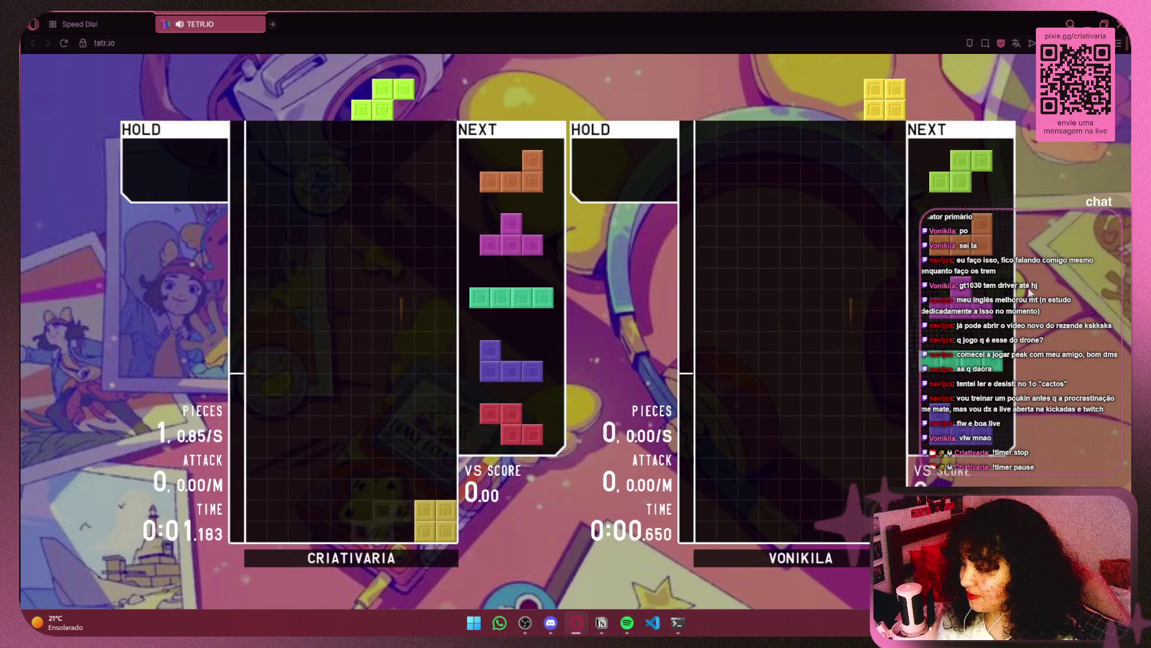
key(Up)
key(Left)
key(Left)
key(Left)
key(Right)
key(Right)
key(Right)
key(Right)
key(Right)
key(Right)
key(Left)
key(space)
key(Up)
key(Right)
key(Left)
key(Down)
Step: Set the T against the right wall, drop a vertical I, and place J and Z bottom left
key(Right)
key(space)
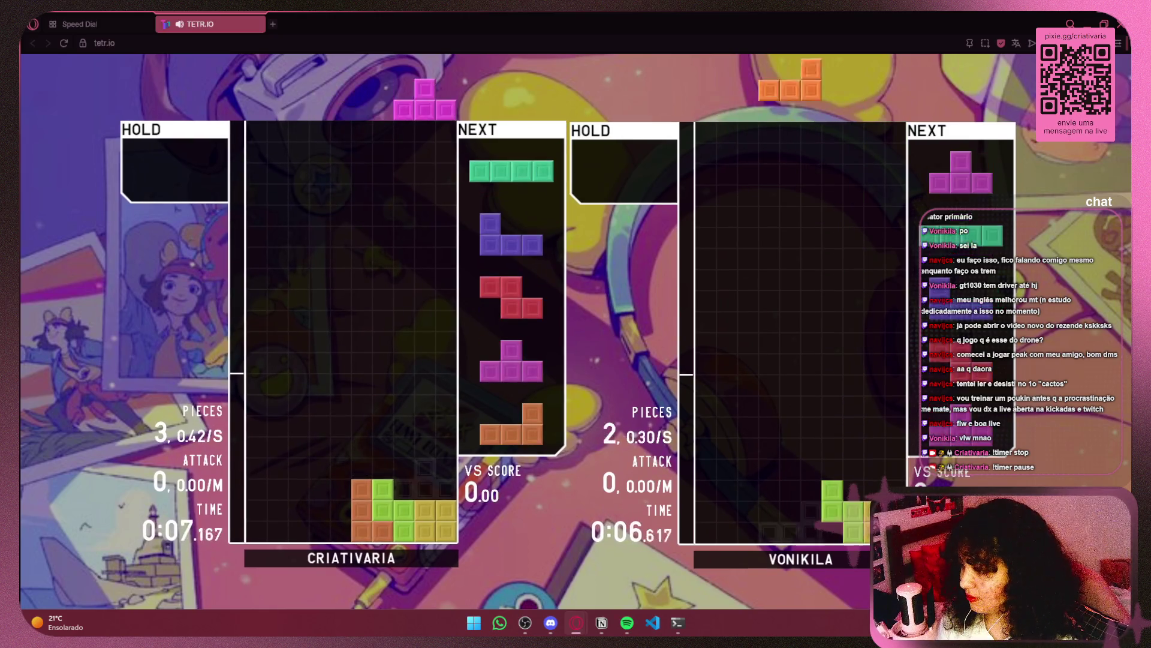
key(Right)
key(Right)
key(Right)
key(space)
key(Up)
key(Left)
key(Left)
key(space)
key(Left)
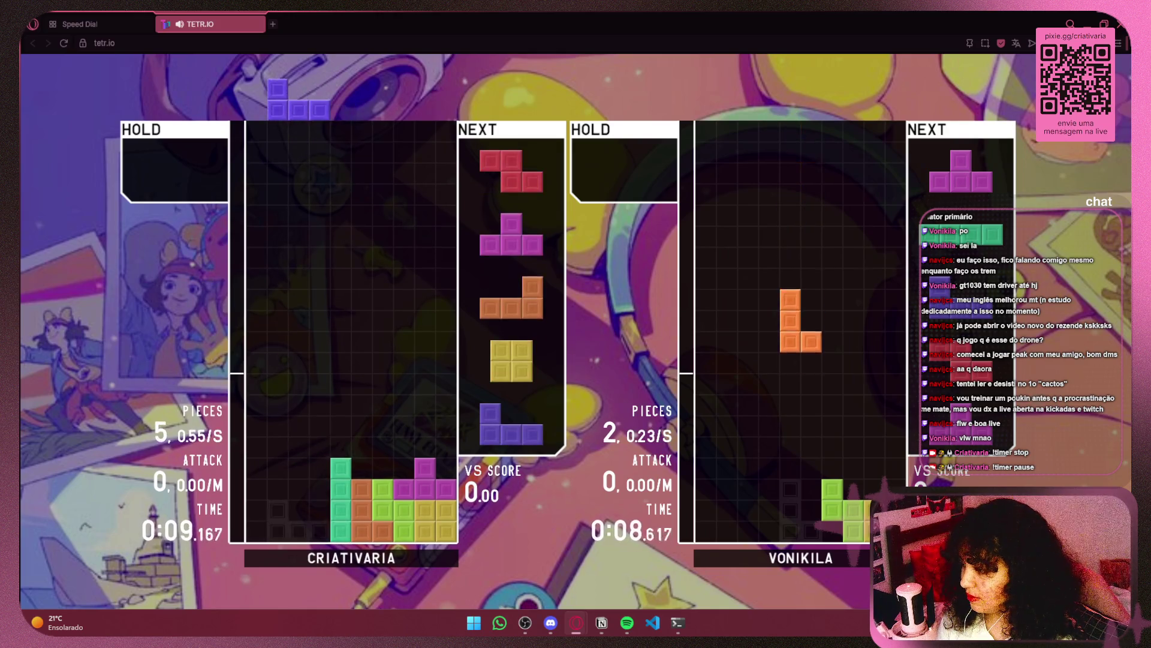
key(space)
key(Left)
key(space)
Step: Stack the T, L, O, J and S pieces to build up the bottom rows
key(z)
key(Left)
key(Left)
key(space)
key(Right)
key(Right)
key(Right)
key(Left)
key(space)
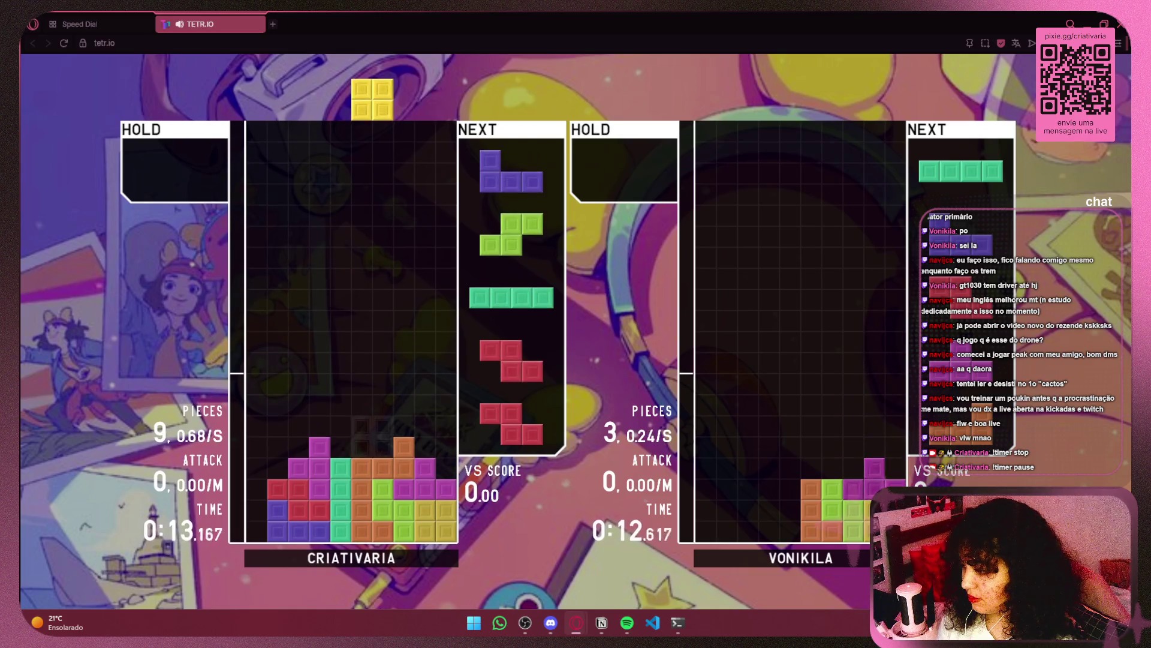
key(Left)
key(Right)
key(Right)
key(space)
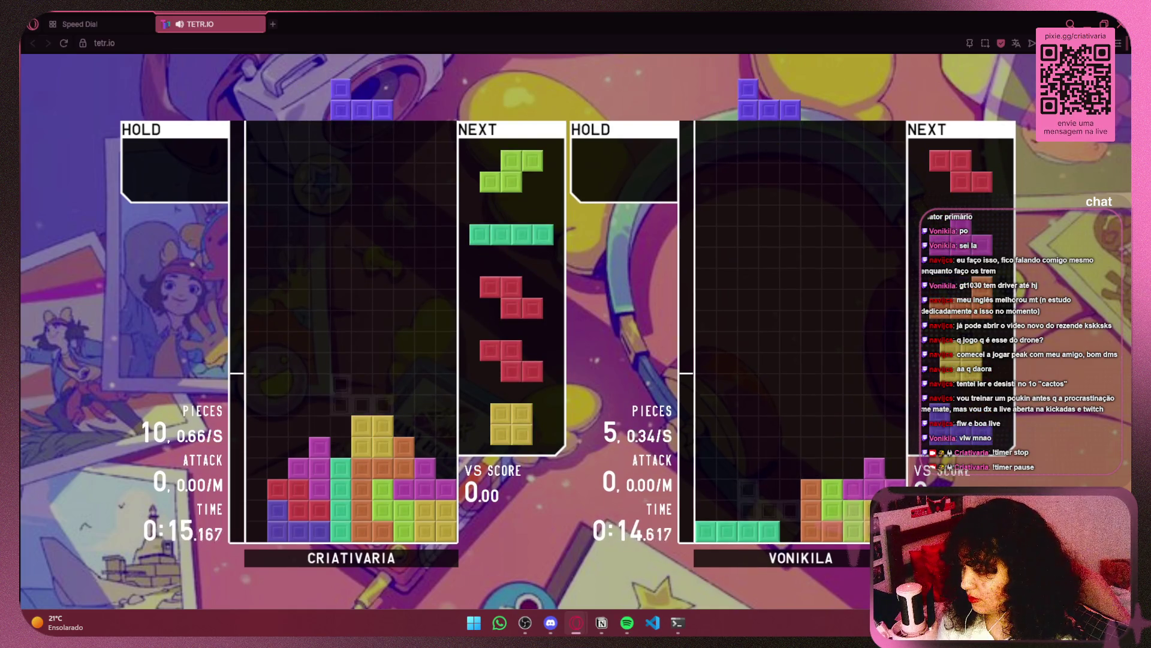
key(space)
key(Up)
key(Right)
key(Right)
key(Right)
Step: Hold the I piece, then drop two Z pieces, an O, and a T at the left wall
key(space)
key(c)
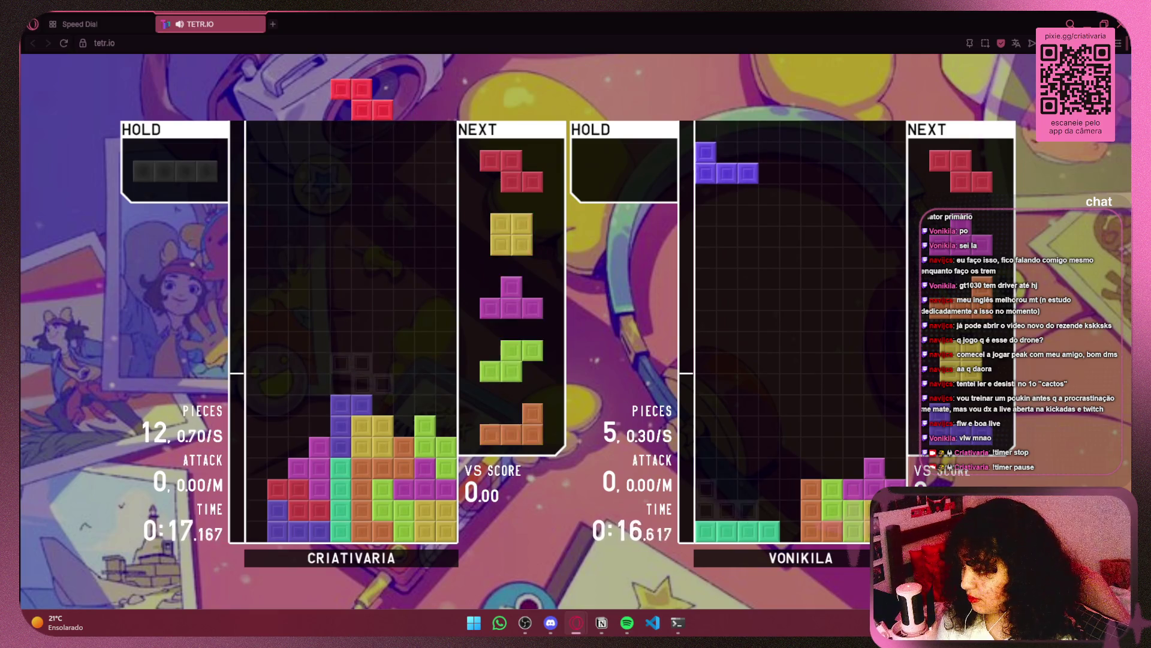
key(Up)
key(Right)
key(Right)
key(Right)
key(space)
key(Up)
key(Right)
key(Right)
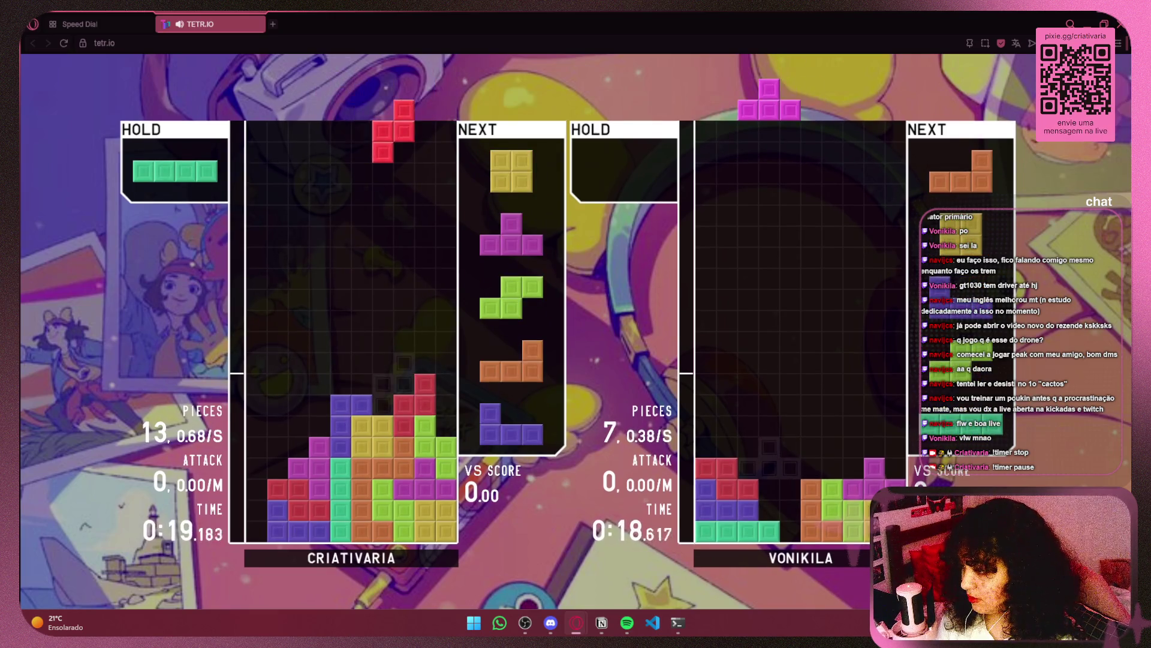
key(space)
key(Left)
key(Left)
key(Left)
key(Right)
key(Right)
key(Right)
key(Right)
key(space)
key(Up)
key(Left)
key(Left)
key(Left)
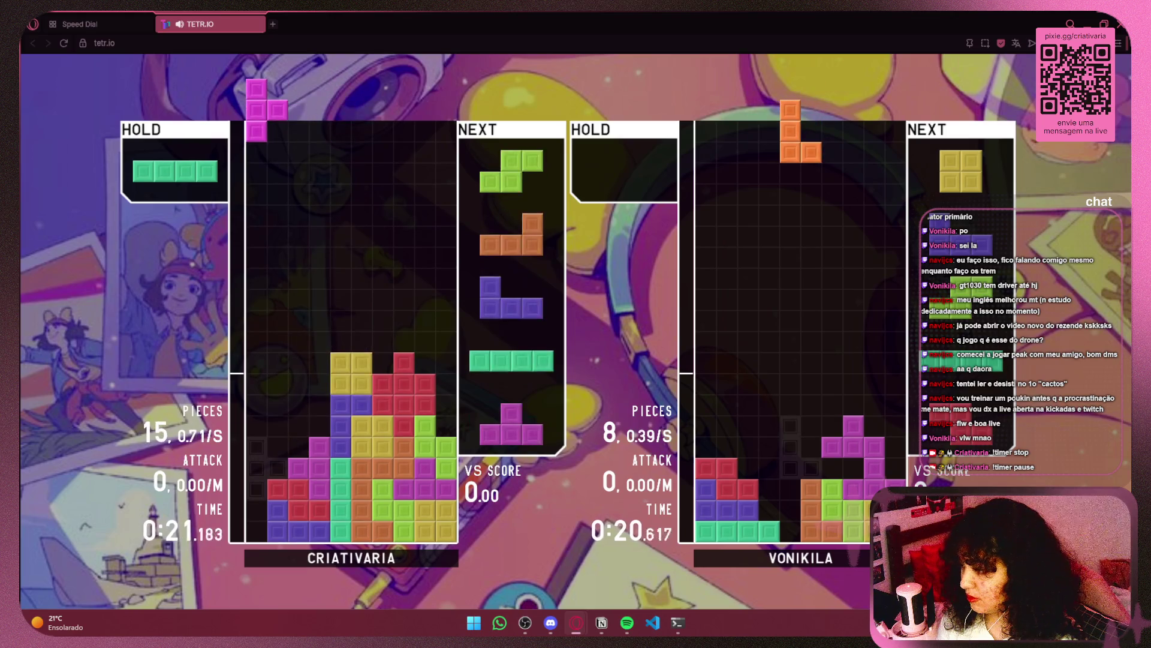
key(space)
Step: Set the S piece against the left wall and drop the L into the column-3 well
key(Up)
key(Left)
key(Left)
key(Left)
key(space)
key(Up)
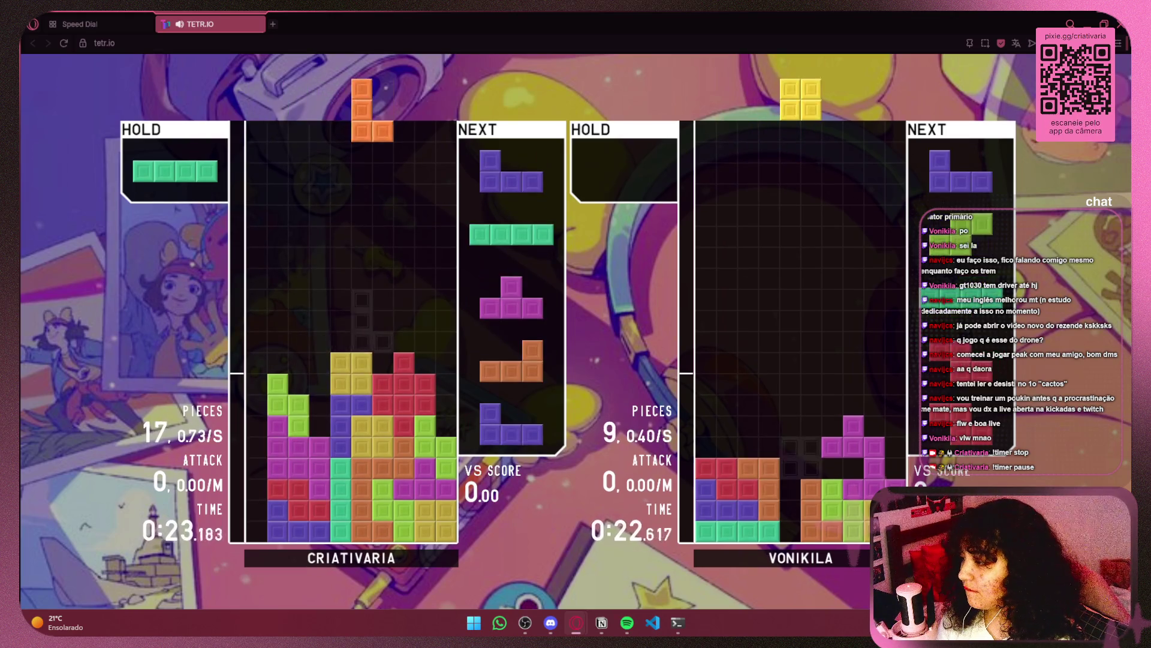
key(Left)
key(space)
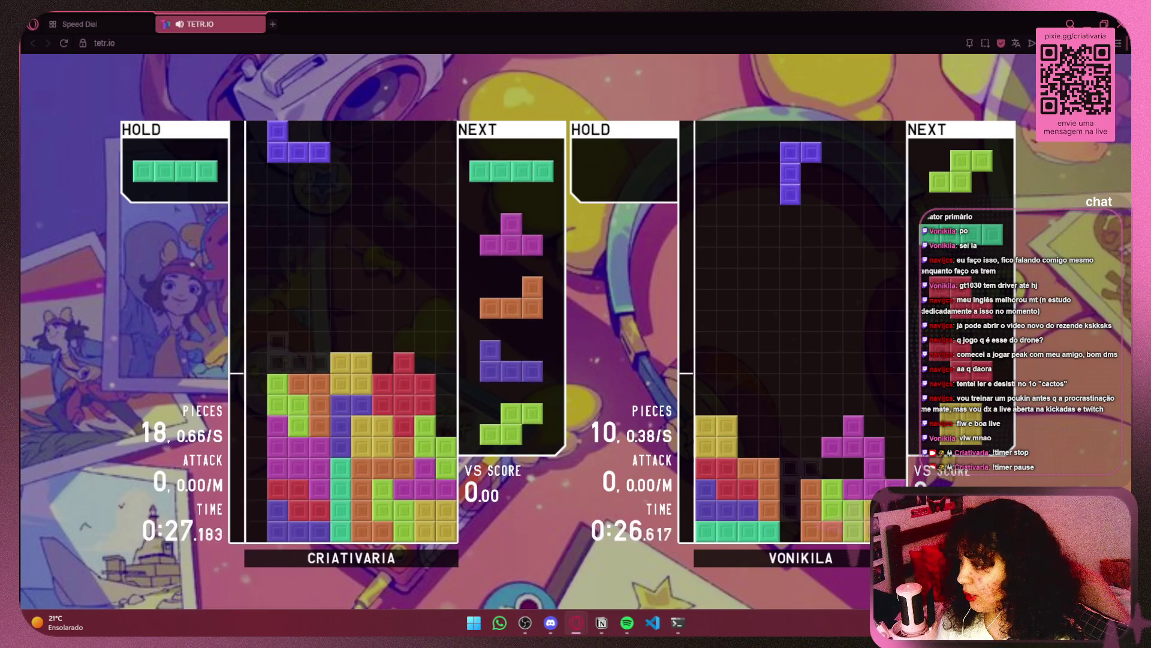
Step: Place the J, stand an I at the right wall, fill the column-7 gap with the T, and add an L
key(Left)
key(space)
key(Right)
key(Right)
key(Right)
key(Up)
key(Right)
key(space)
key(Up)
key(Up)
key(space)
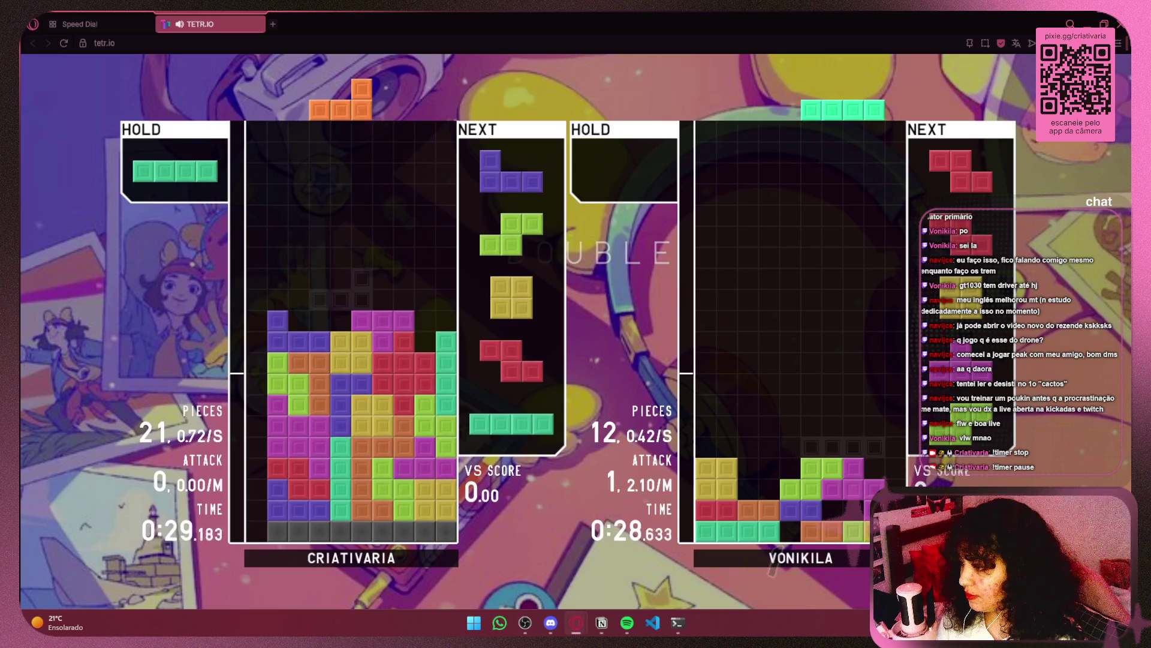
key(Right)
key(space)
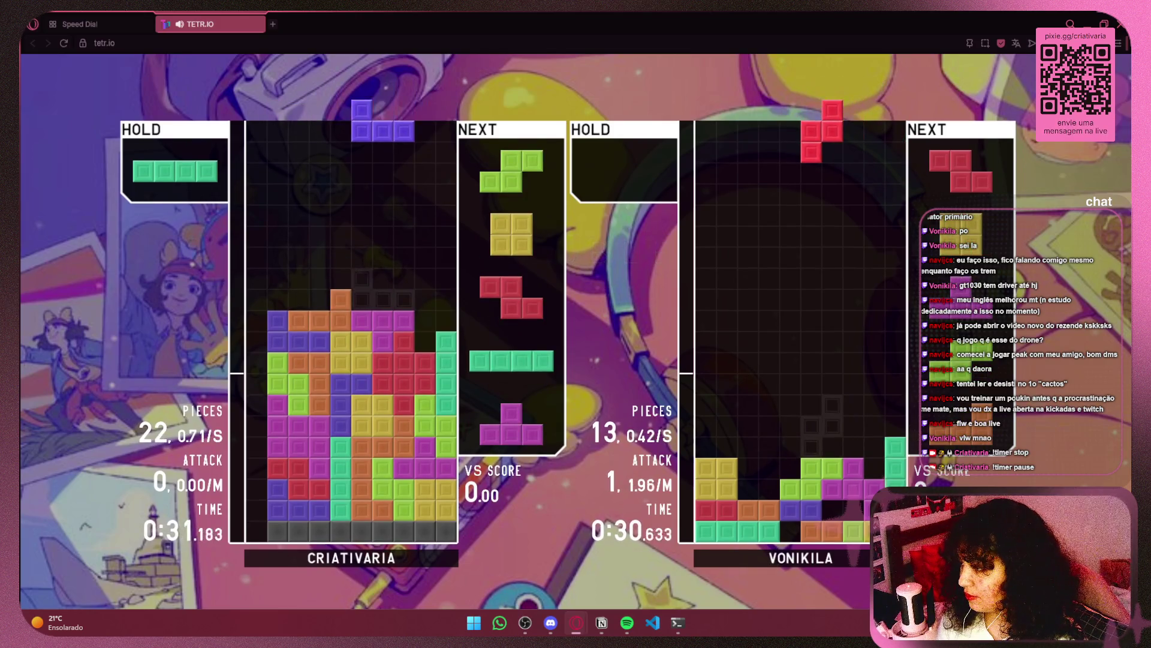
Step: Add the J and S, swap the held I for the O, and flatten the stack
key(space)
key(Up)
key(Left)
key(Right)
key(space)
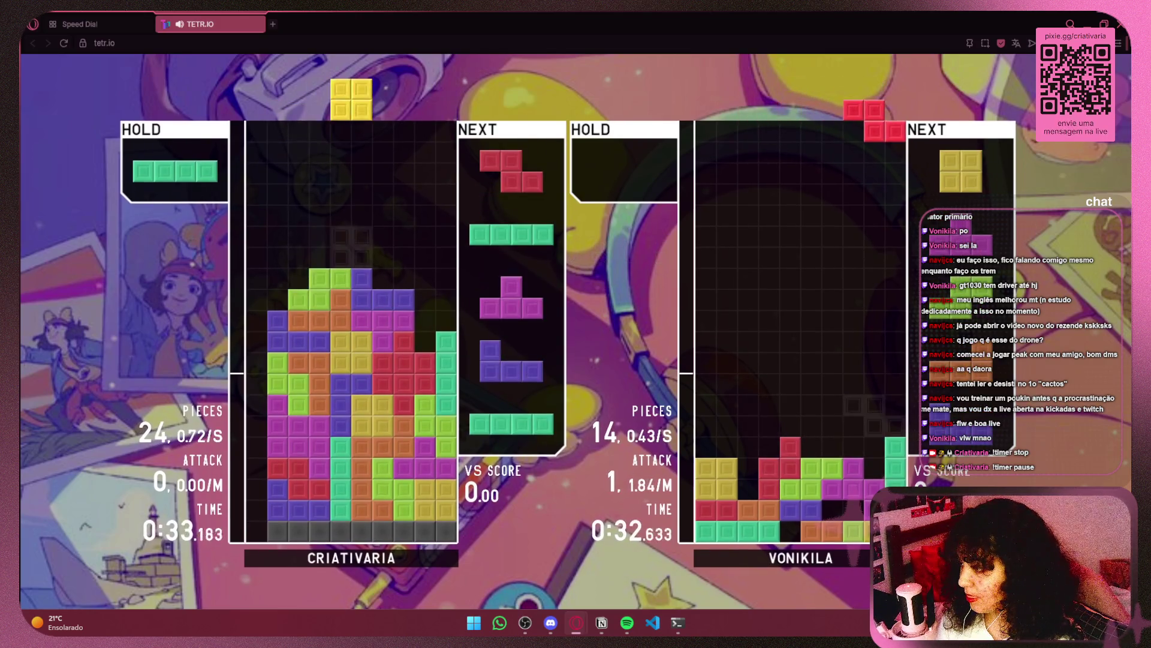
key(c)
key(Up)
key(Left)
key(Left)
key(Left)
key(space)
Step: Drop two I pieces into the well for a back-to-back Quad, sending 10 attack
key(Up)
key(Right)
key(Right)
key(Right)
key(space)
key(Up)
key(Left)
key(Left)
key(Left)
key(space)
Step: Stack the T and J on the right, then clear three lines with an upright I
key(Up)
key(Up)
key(Right)
key(Right)
key(Right)
key(space)
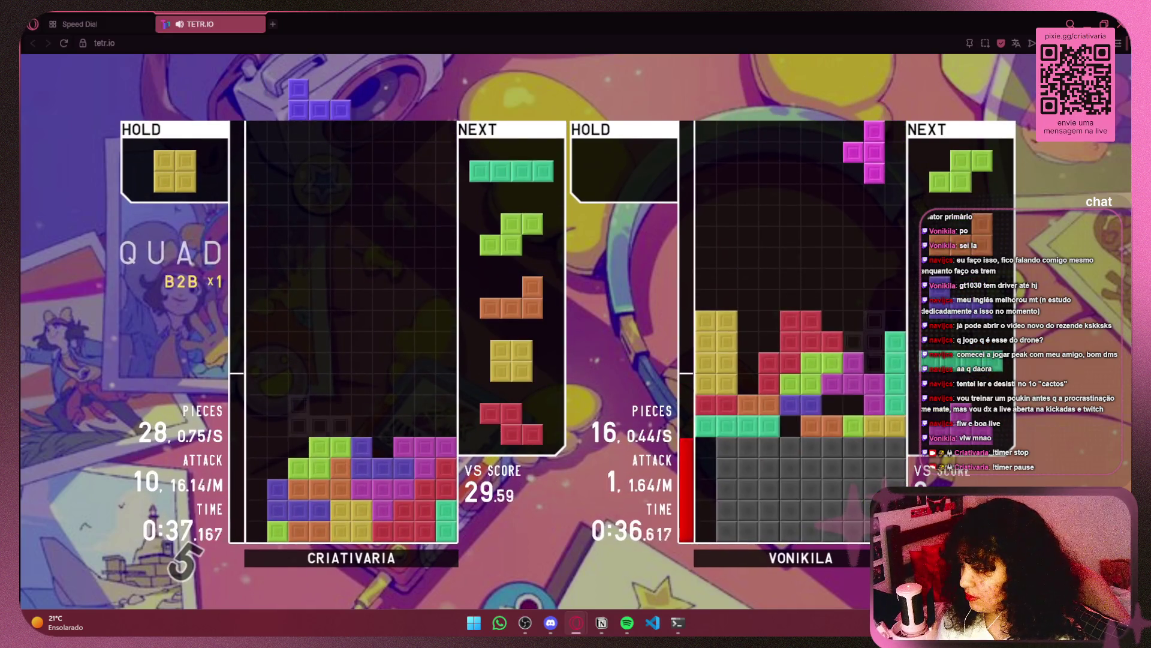
key(Right)
key(space)
key(Up)
key(Left)
key(Left)
key(Left)
key(space)
Step: Clear single lines with the S and Z, fitting the L, O and T around them
key(Up)
key(Left)
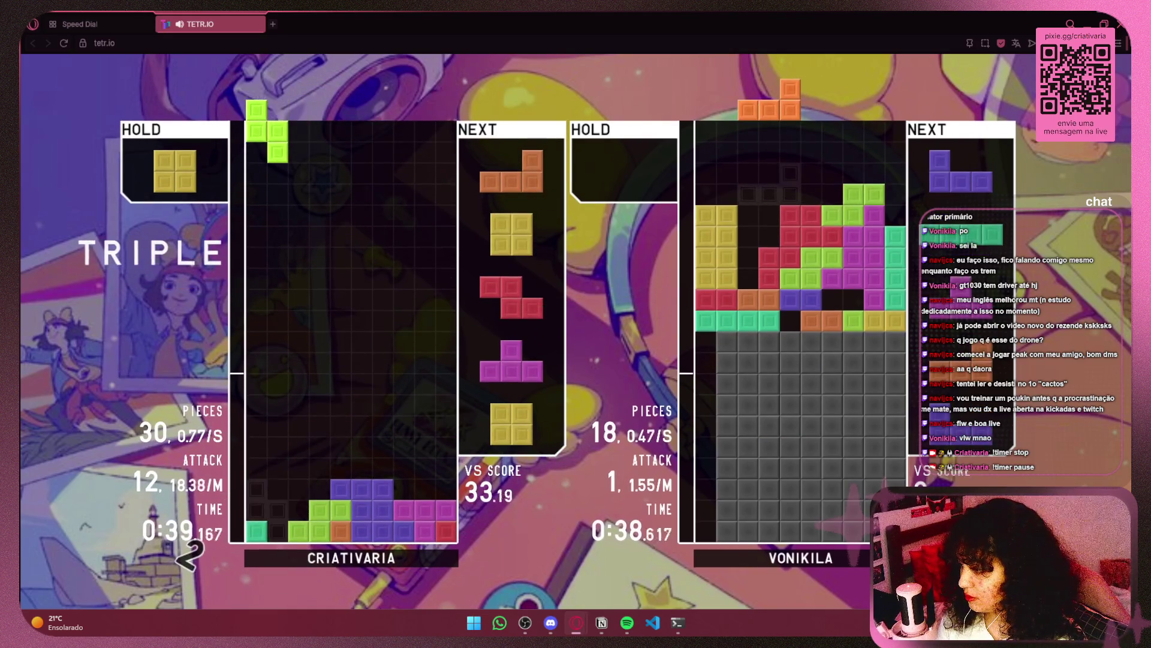
key(space)
key(Right)
key(Right)
key(Right)
key(space)
key(Right)
key(Right)
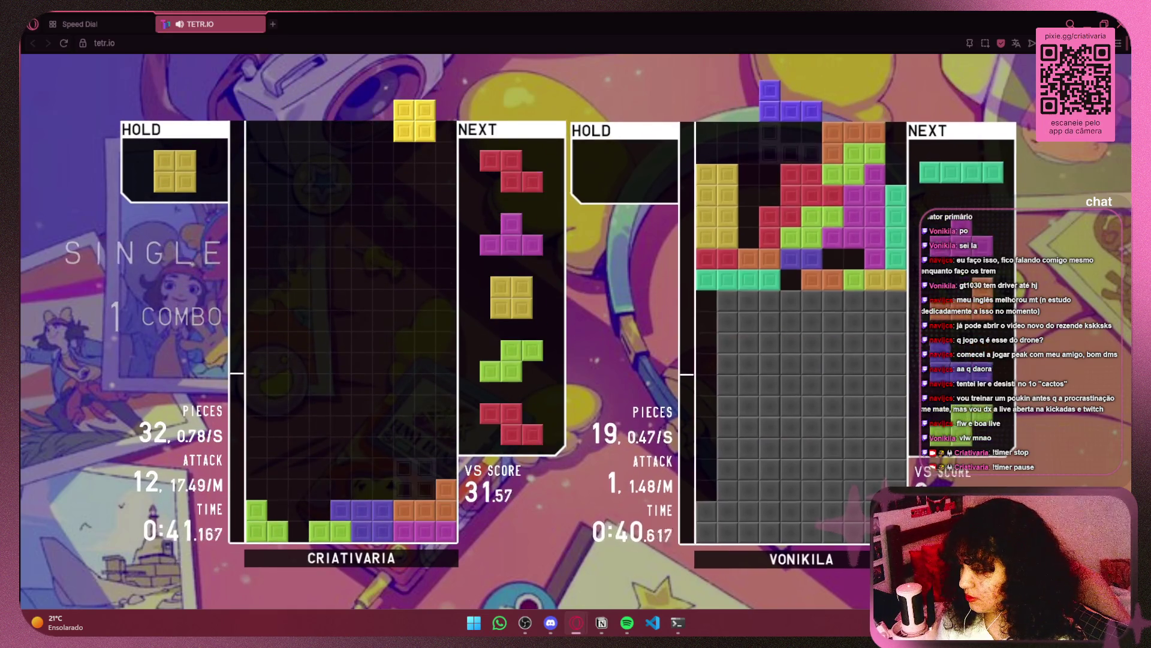
key(space)
key(Up)
key(Left)
key(Left)
key(space)
key(Right)
key(space)
Step: Swap the O from hold onto the right, clear a line with the S, and place the Z
key(Right)
key(Right)
key(Right)
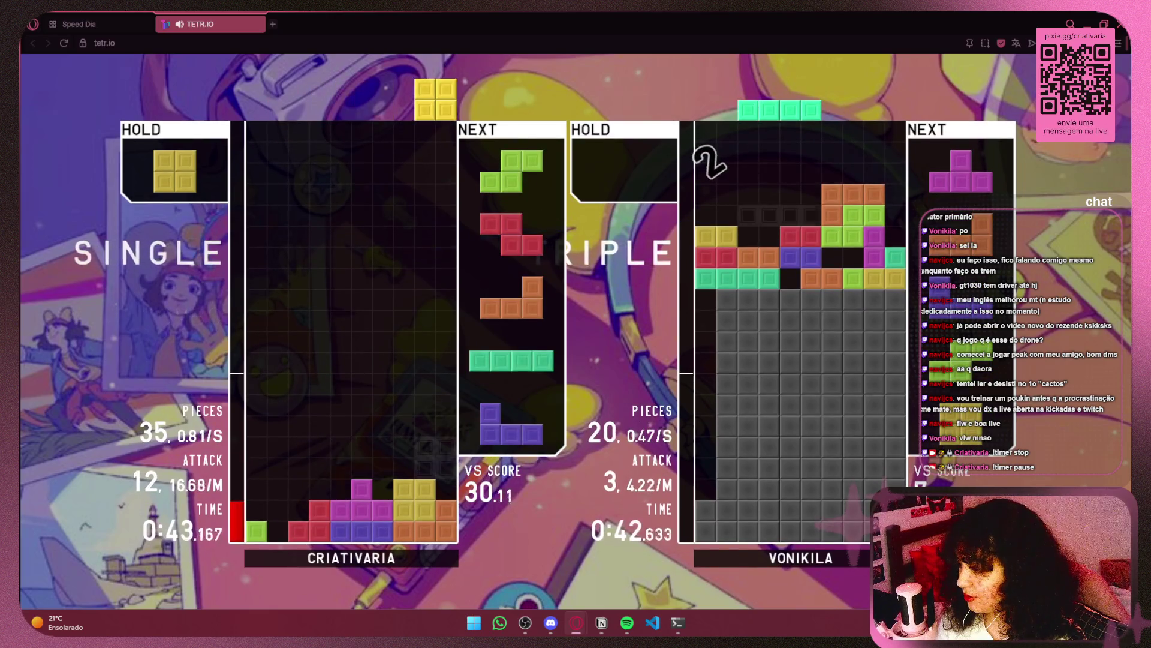
key(c)
key(Right)
key(Right)
key(Right)
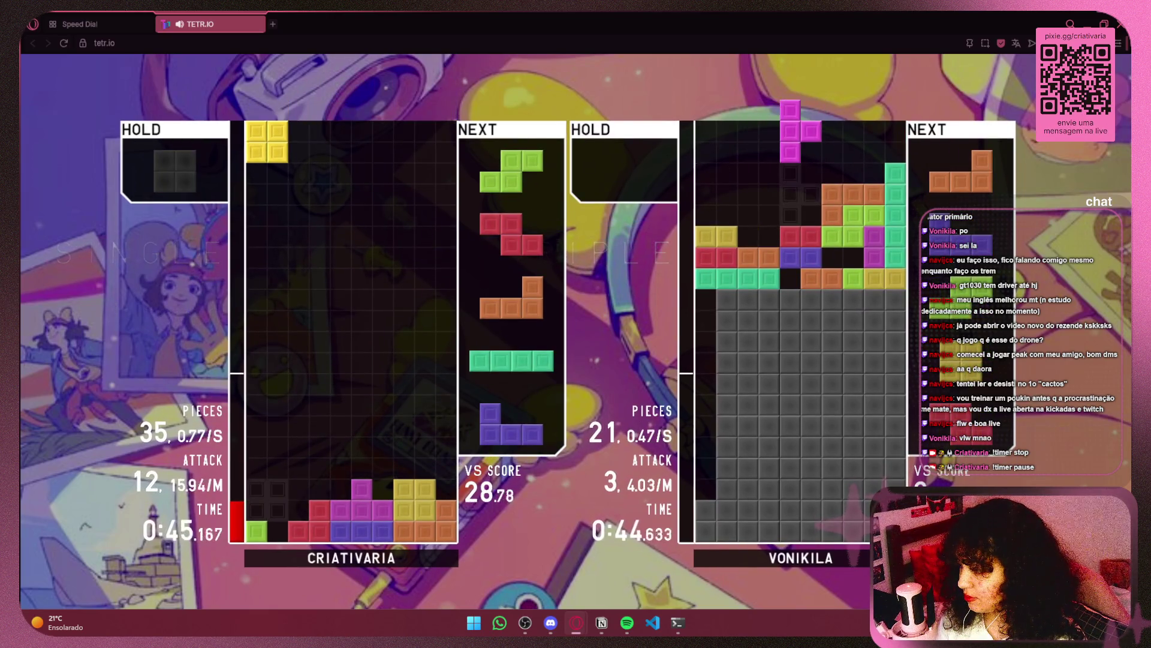
key(Right)
key(Right)
key(Right)
key(space)
key(Up)
key(Left)
key(Left)
key(Left)
key(space)
key(Left)
key(Left)
key(Left)
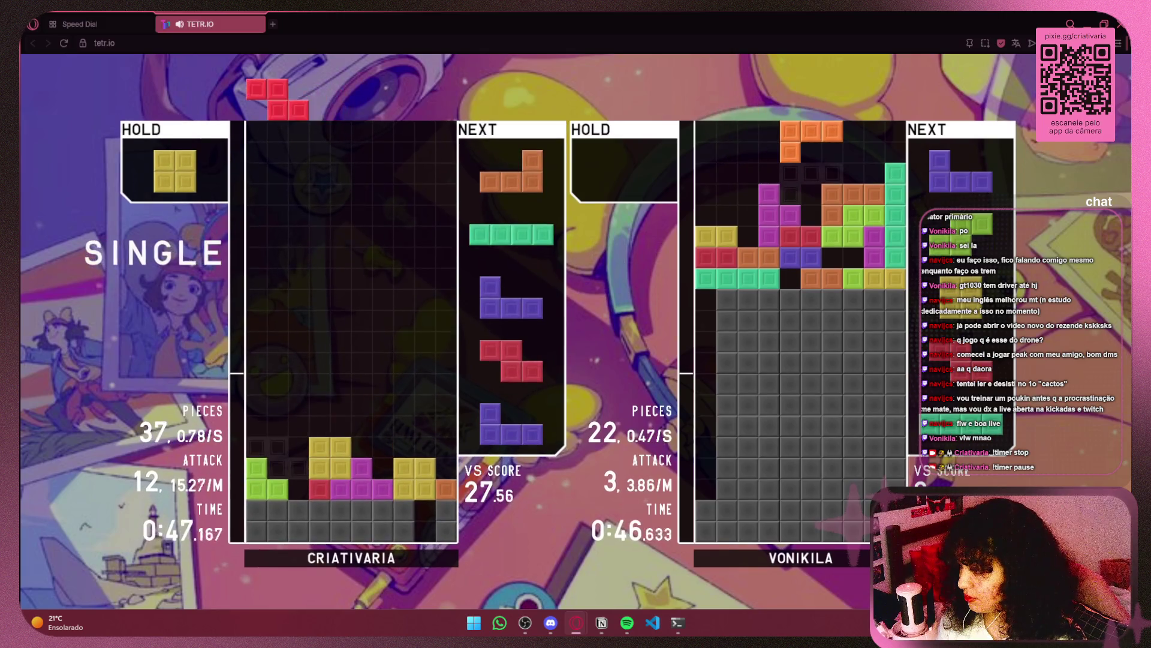
key(Left)
key(space)
Step: Fill the left columns with the L and I, then place the J and Z mid-stack
key(Right)
key(Right)
key(Right)
key(Up)
key(Left)
key(Left)
key(Left)
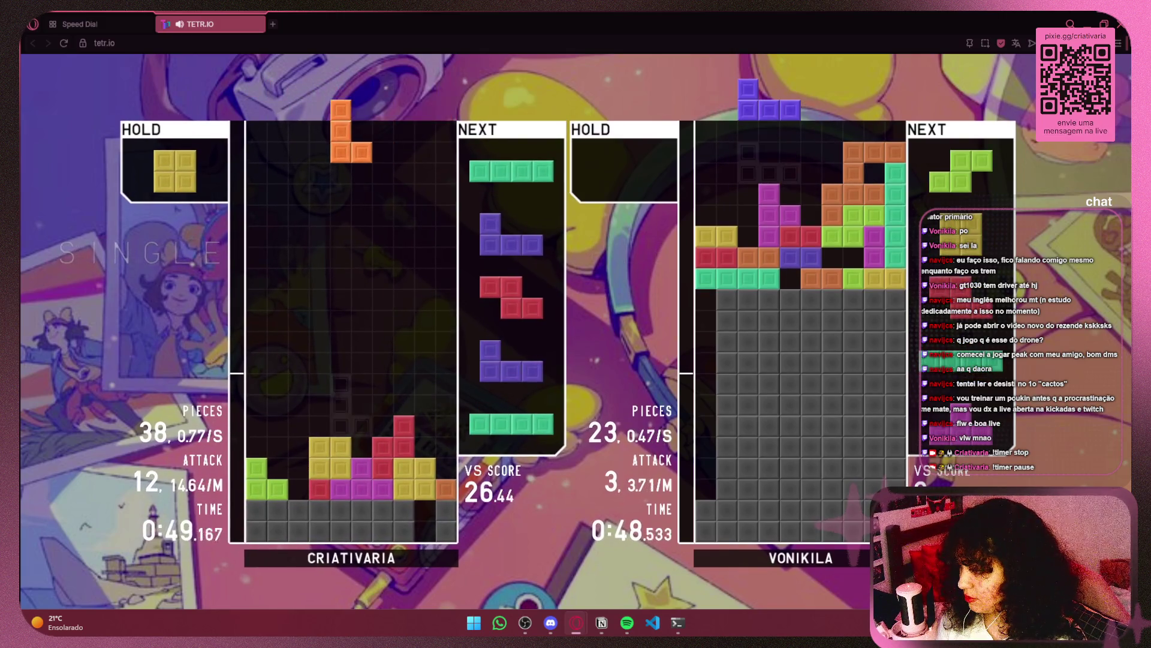
key(space)
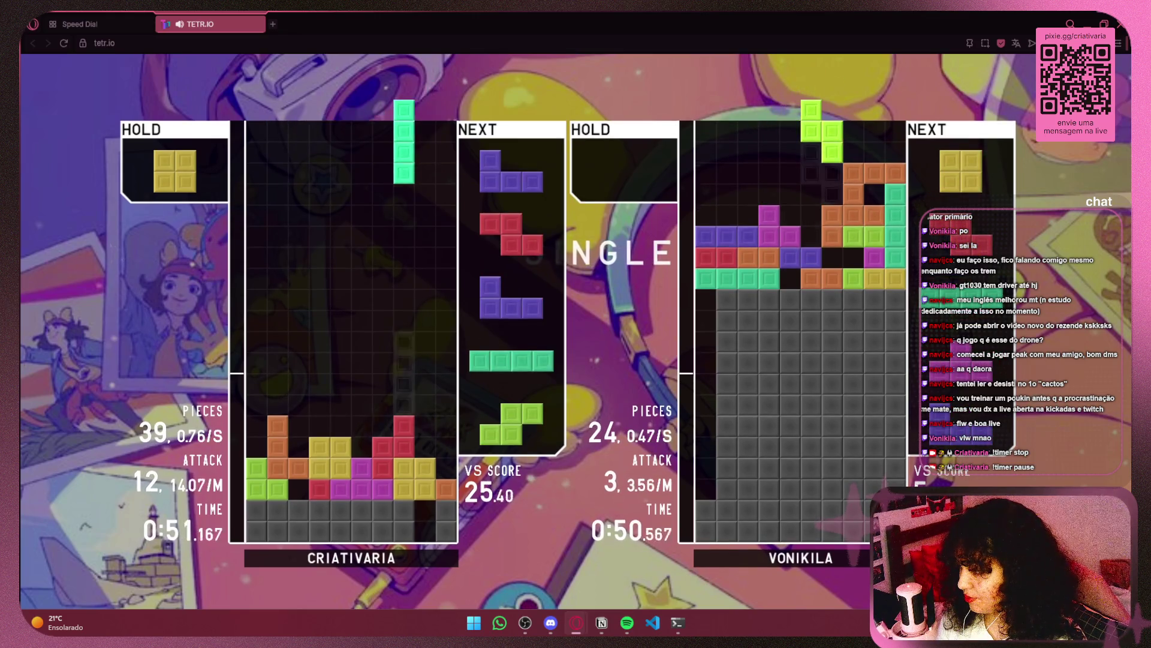
key(Left)
key(Left)
key(Left)
key(space)
key(Up)
Step: Place an upside-down J, hold the I for later, and stack the O and S
key(Up)
key(space)
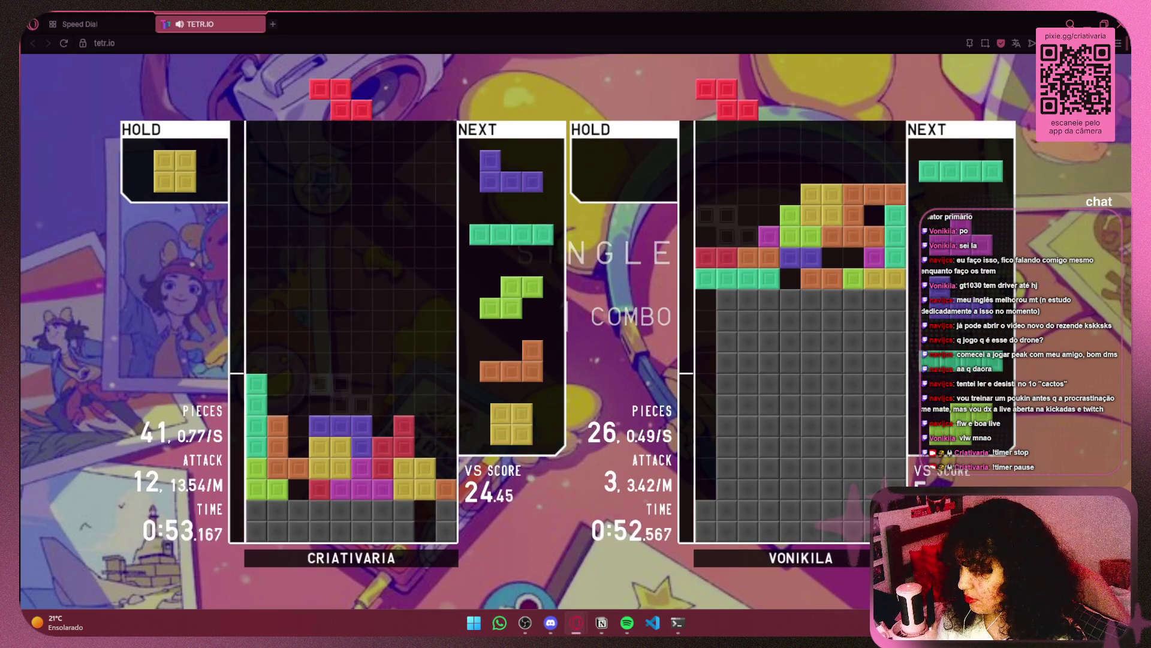
key(Right)
key(space)
key(Up)
key(Left)
key(Left)
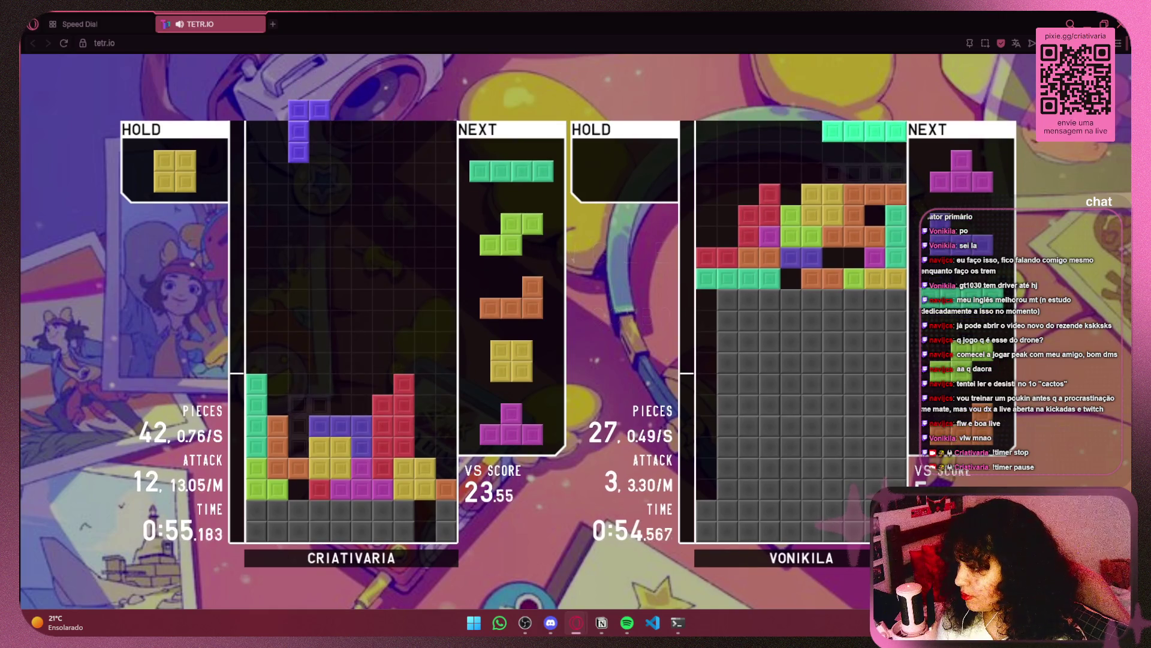
key(space)
key(Up)
key(Right)
key(Right)
key(c)
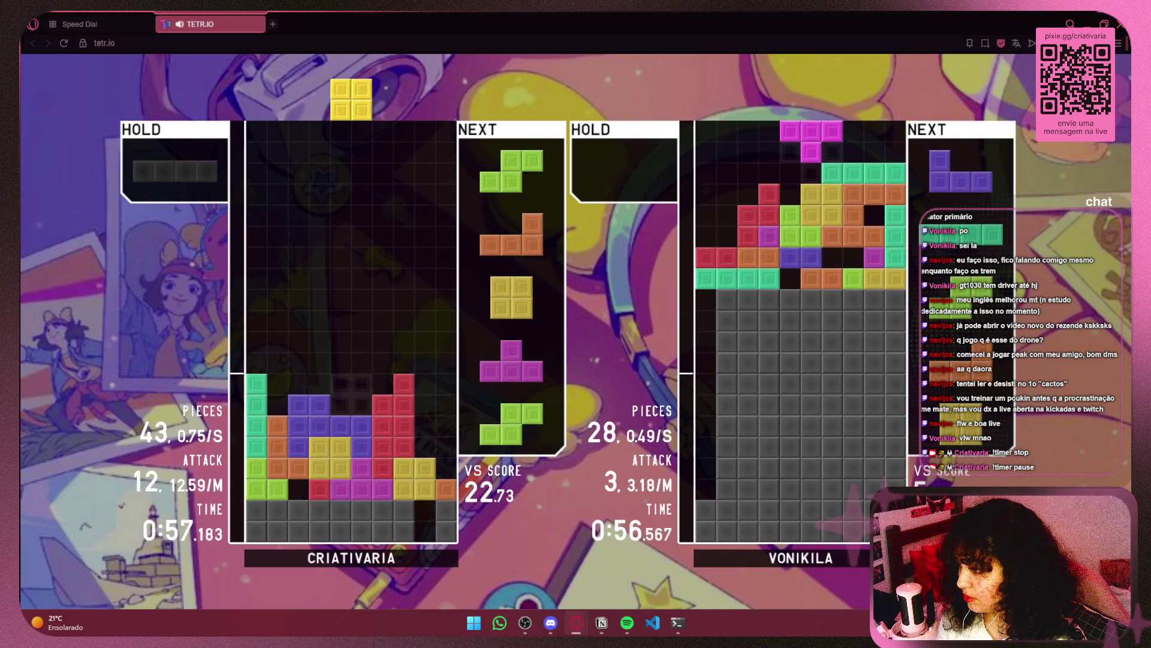
key(space)
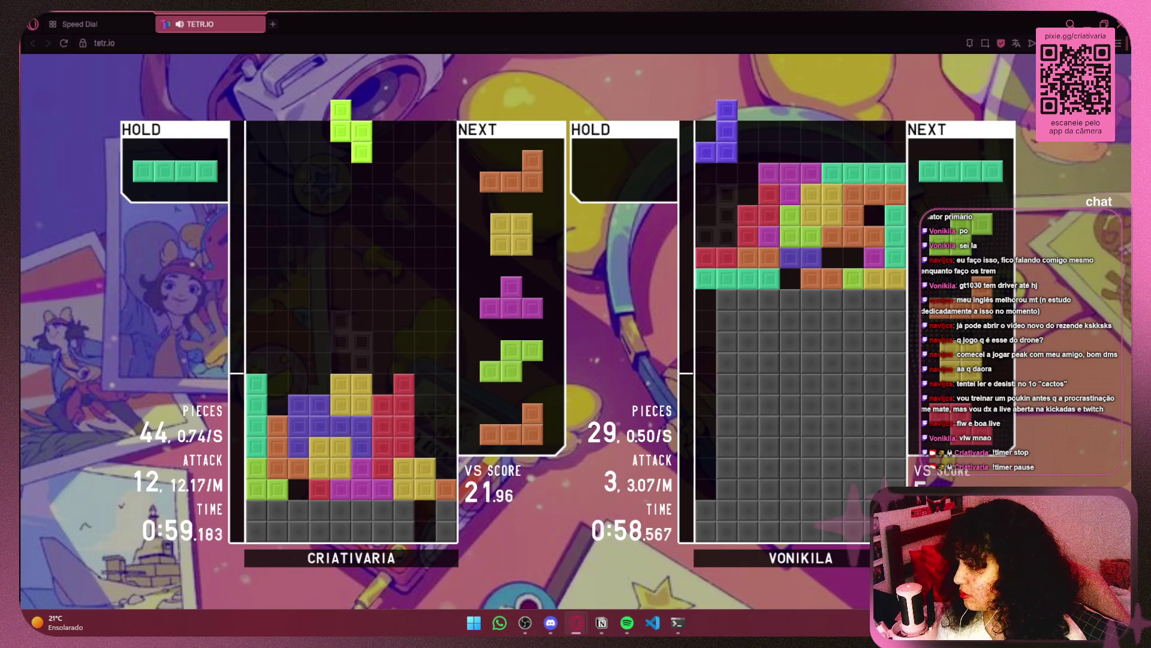
key(Right)
key(space)
Step: Drop the L, then clear two lines each with the O and the T
key(Up)
key(Up)
key(Left)
key(Left)
key(space)
key(Left)
key(Left)
key(Left)
key(Right)
key(Right)
key(Right)
key(space)
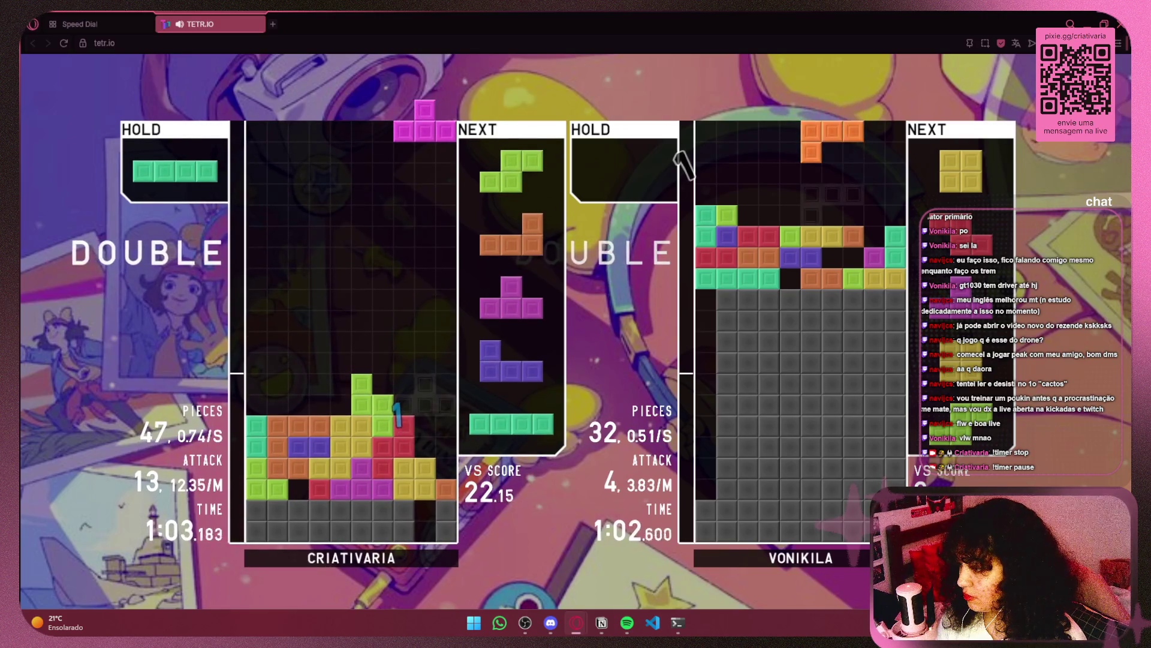
key(z)
key(Right)
Step: Extend the combo with the S and L, then set the T on the left stack
key(space)
key(Up)
key(Right)
key(space)
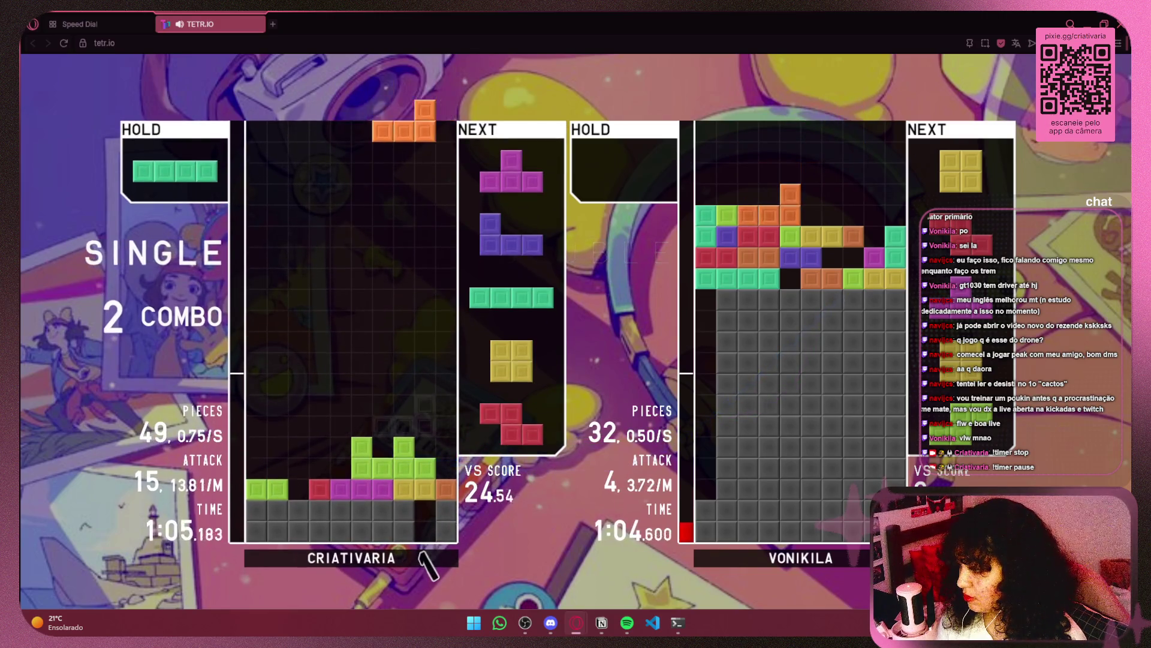
key(Right)
key(space)
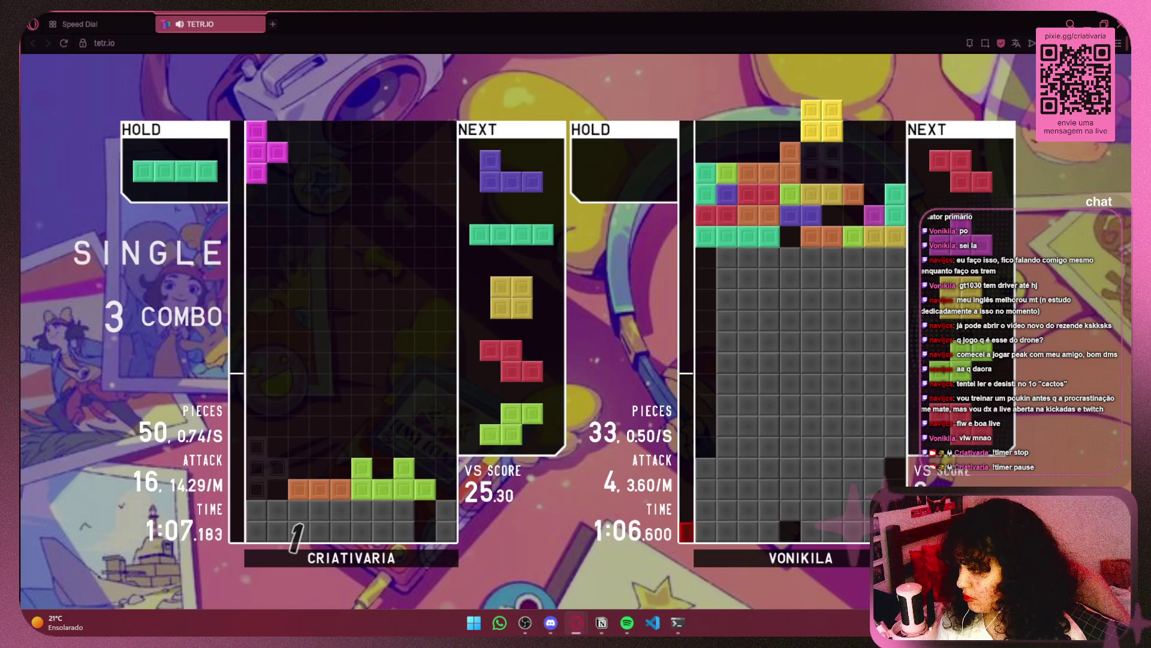
key(Right)
key(space)
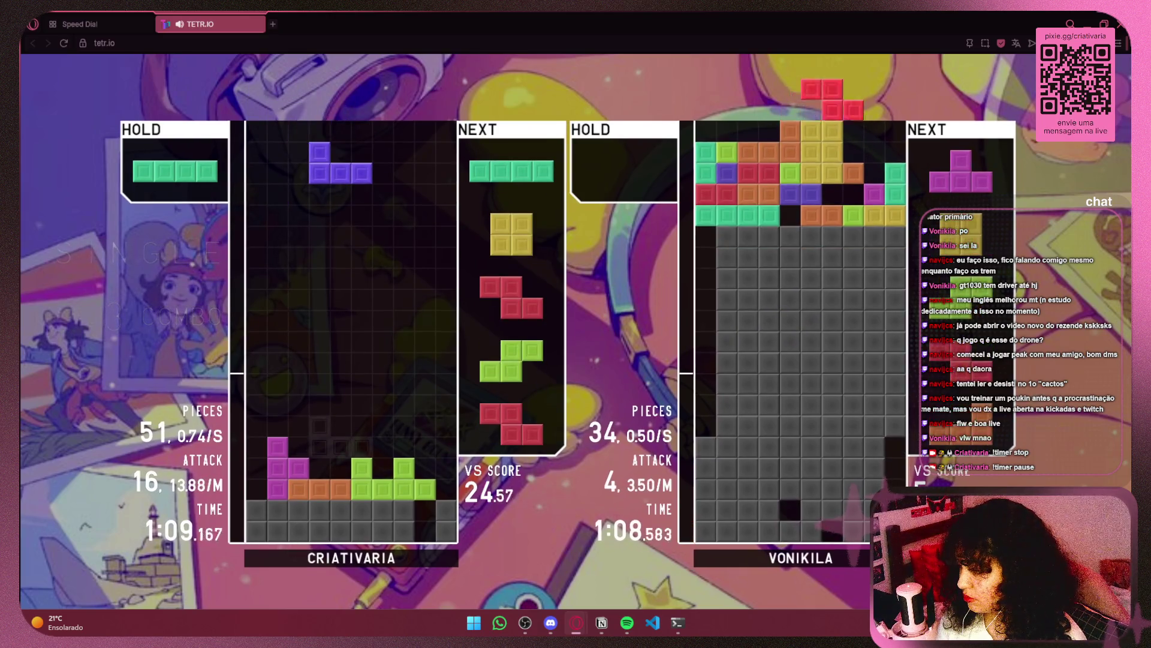
Step: Hold the J, drop I pieces at both edges to clear a line, and place the O
key(c)
key(Up)
key(Left)
key(Left)
key(Left)
key(space)
key(Up)
key(Right)
key(Right)
key(Right)
key(space)
key(Left)
key(Left)
key(space)
Step: Fit an upright Z into columns 2-3 and drop the green S beside it
key(Right)
key(Up)
key(Right)
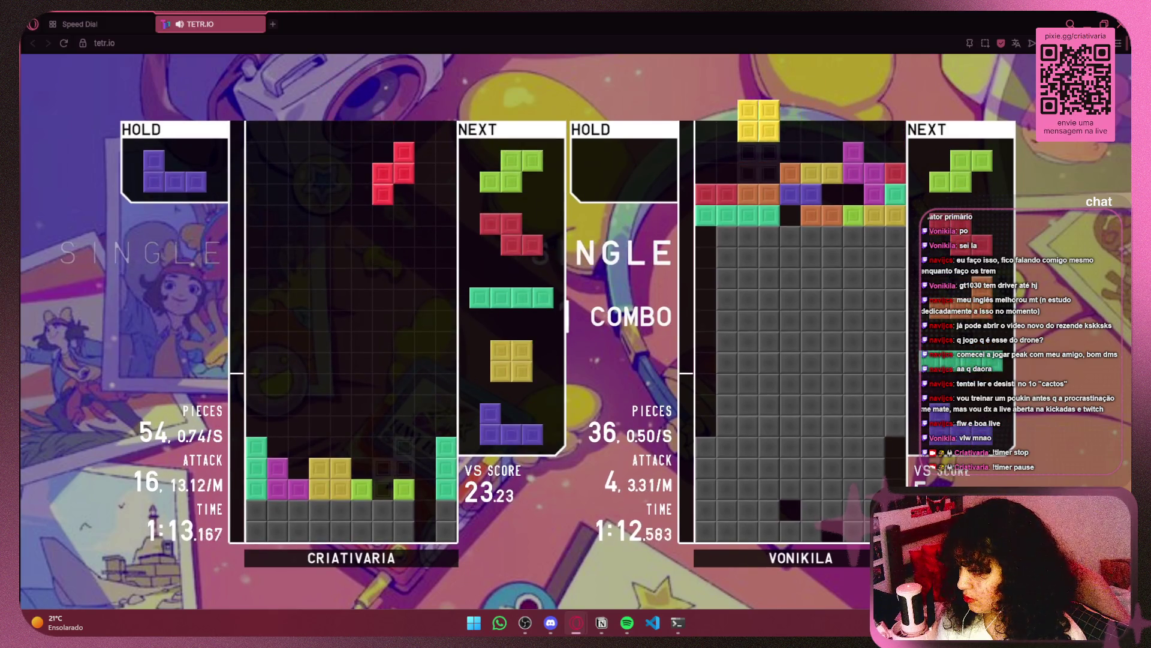
key(Left)
key(Left)
key(Left)
key(Right)
key(space)
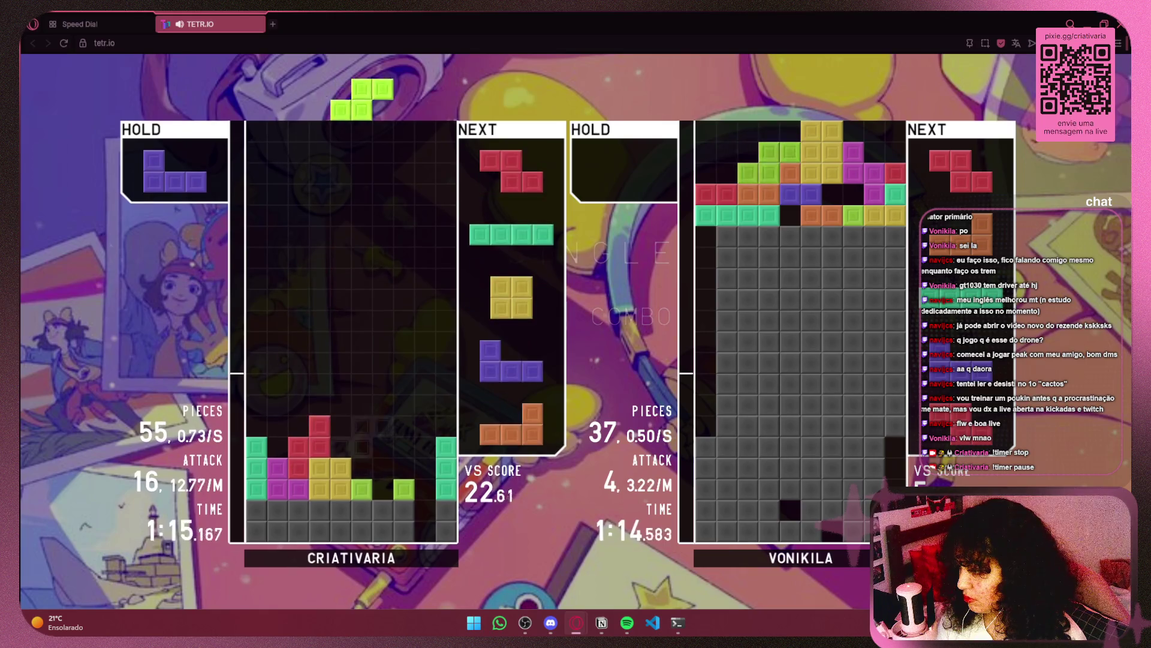
key(Up)
key(space)
Step: Place another Z, then drop an upright I into the column-8 well for three lines
key(Right)
key(Up)
key(Left)
key(space)
key(Up)
key(Right)
key(Right)
key(Right)
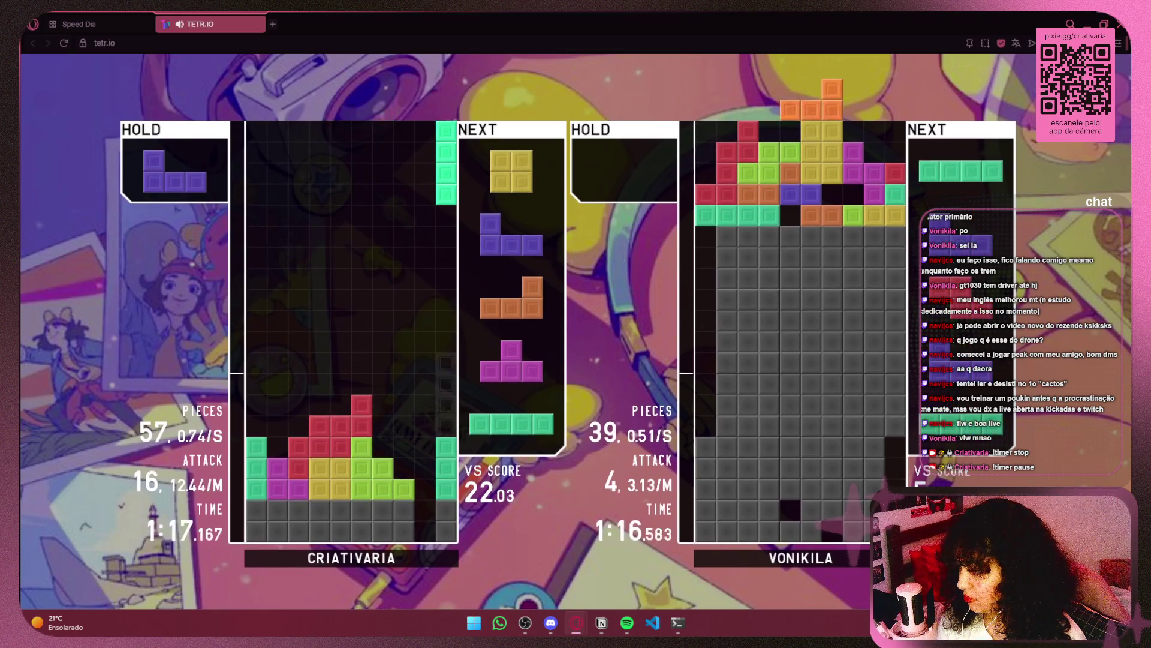
key(Left)
key(space)
Step: Swap the yellow O for the held J and rotate it into position on the left
key(Right)
key(Right)
key(Right)
key(c)
key(Left)
key(Left)
key(Left)
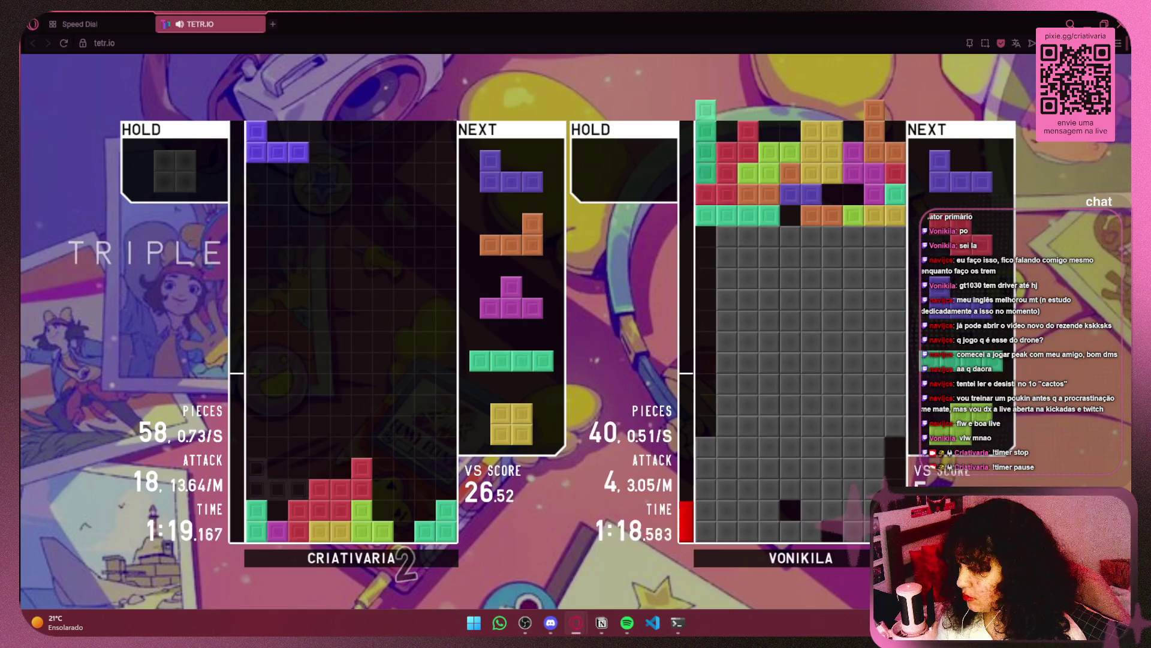
key(Up)
key(Right)
key(Right)
key(Right)
key(Left)
key(Left)
key(Left)
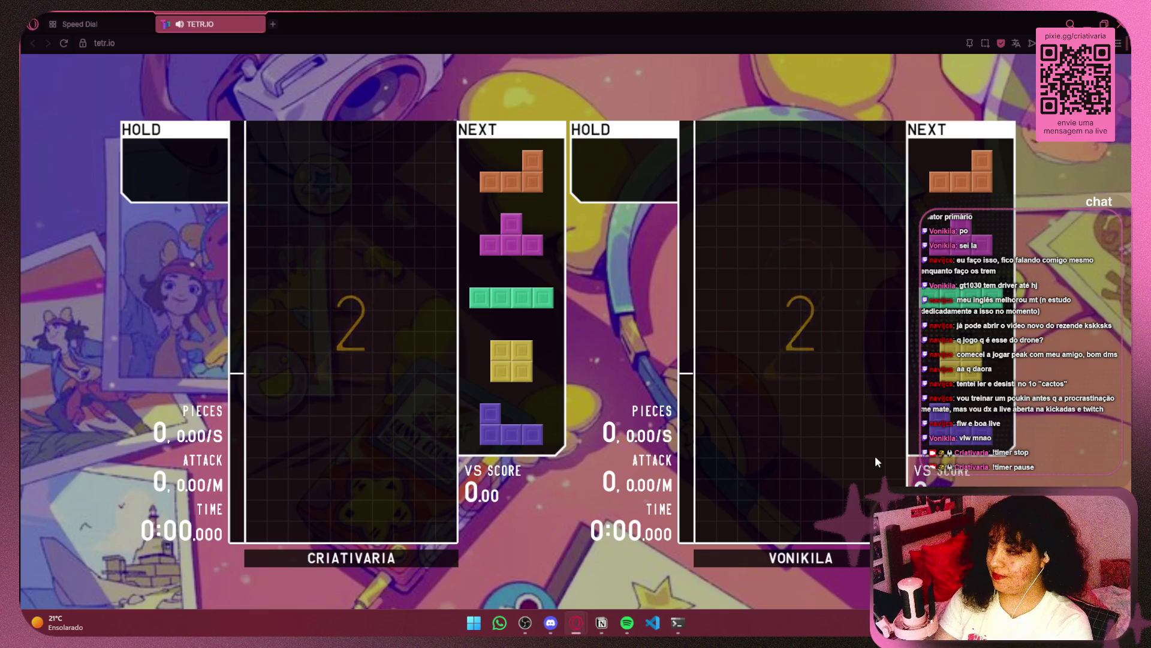
Step: Stack the opening L, T, O, J, S and Z pieces, then clear two lines with a vertical I
key(Right)
key(Right)
key(Right)
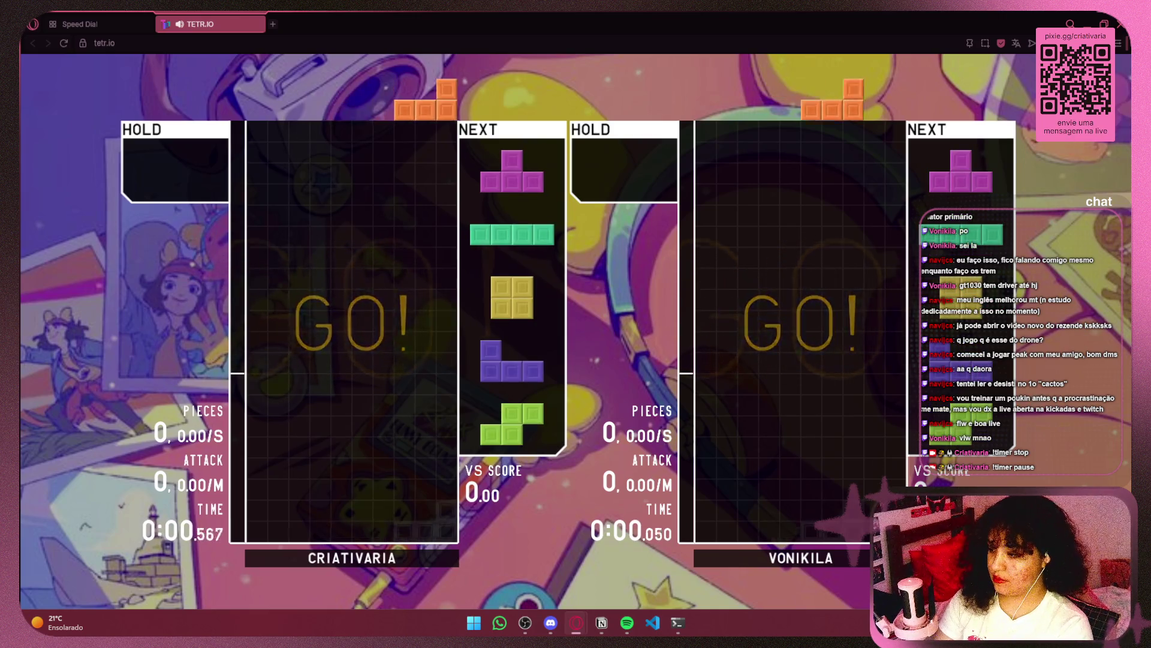
key(space)
key(space)
key(c)
key(Right)
key(Right)
key(Right)
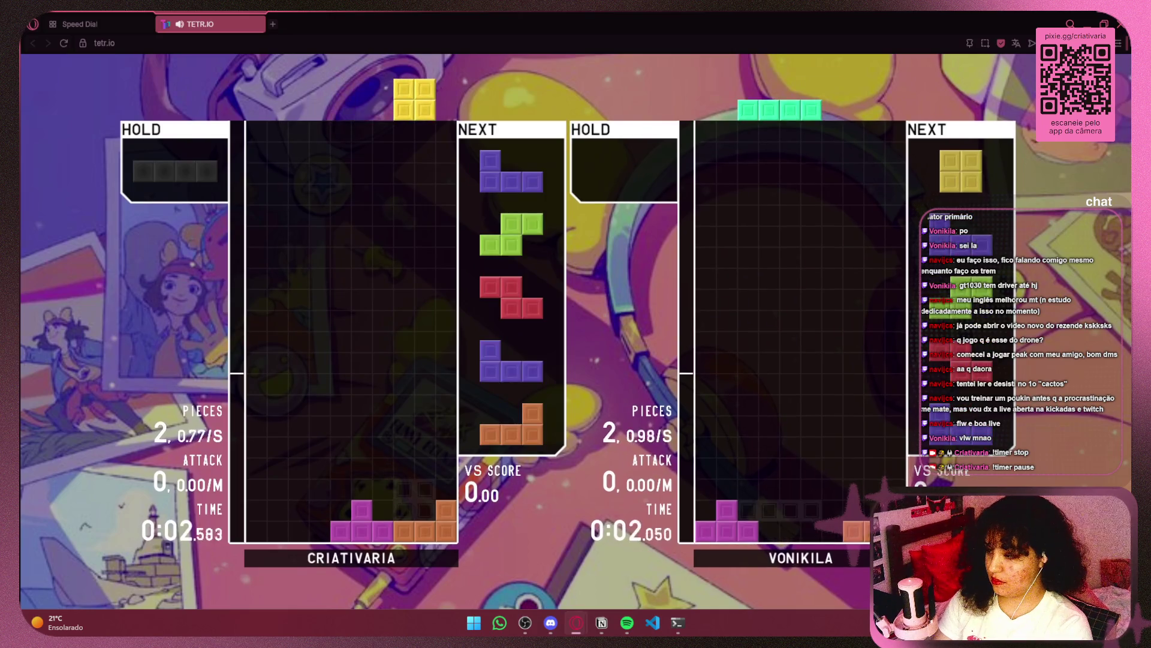
key(space)
key(Up)
key(Right)
key(space)
key(Left)
key(space)
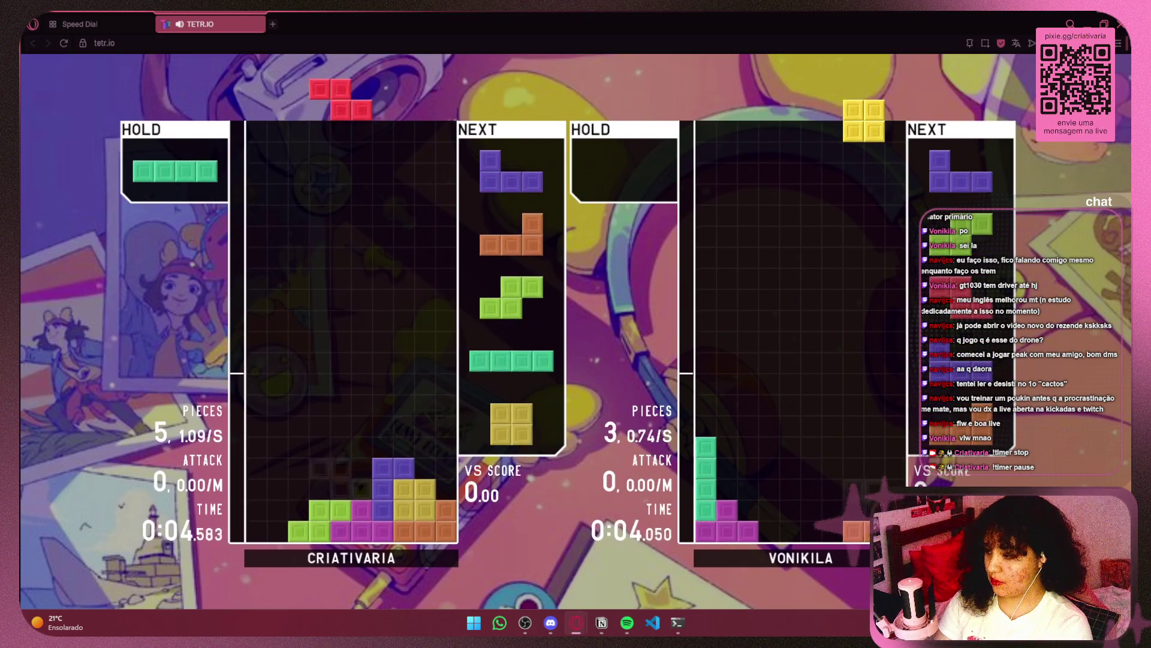
key(Up)
key(Left)
key(Left)
key(Left)
key(Right)
key(space)
key(Left)
key(space)
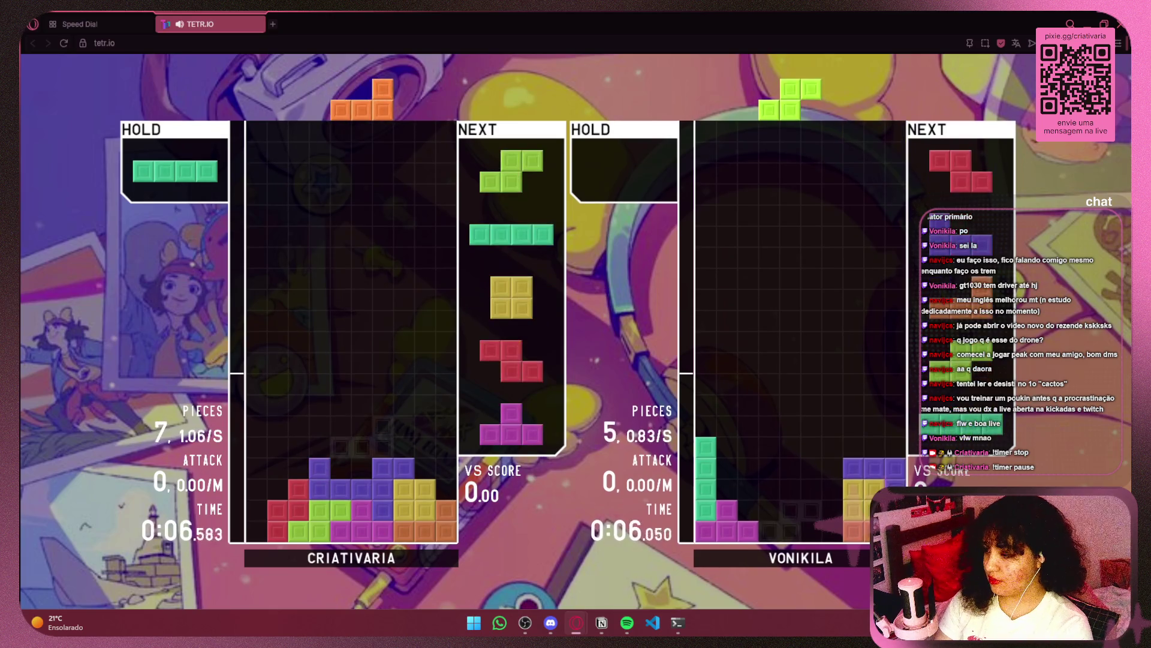
key(c)
key(Up)
key(Right)
key(Right)
key(Right)
key(Left)
key(Left)
key(Left)
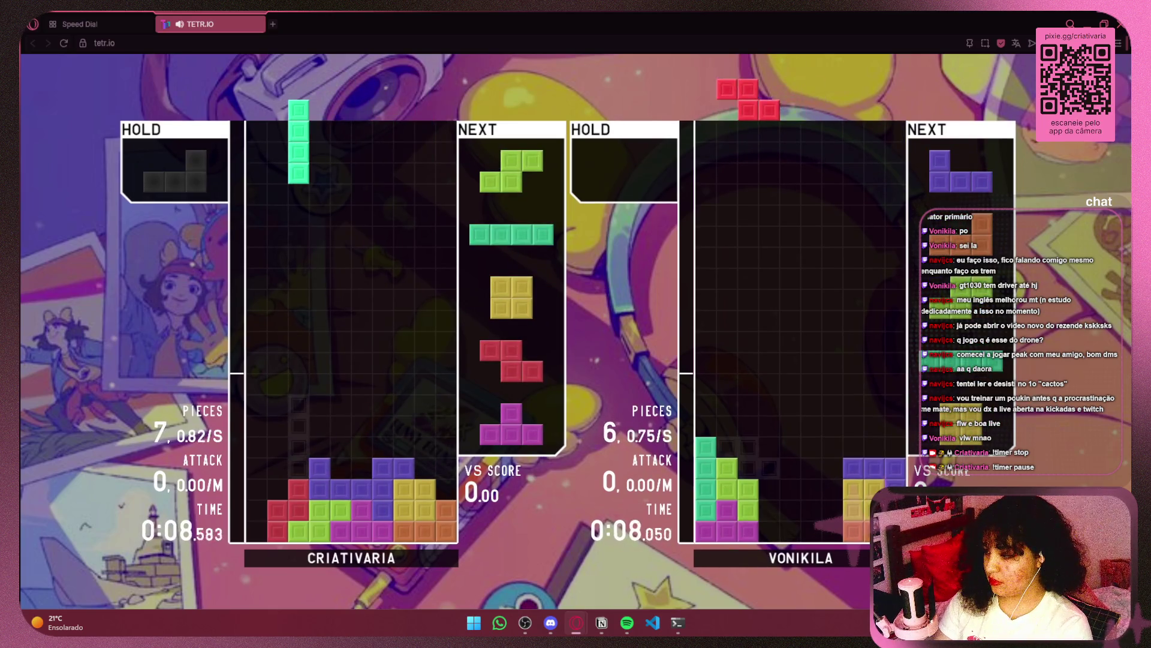
key(space)
Step: Place the S, an I in the far-right column, the held L, Z and O
key(Right)
key(space)
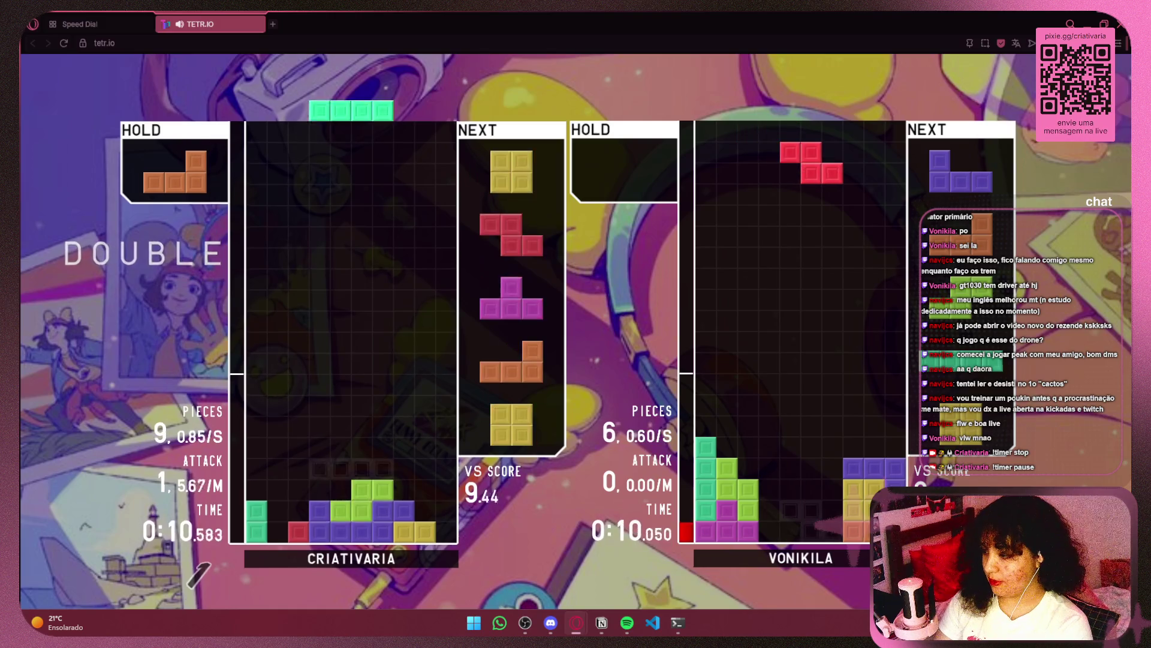
key(Up)
key(Right)
key(Right)
key(Right)
key(space)
key(c)
key(Up)
key(Left)
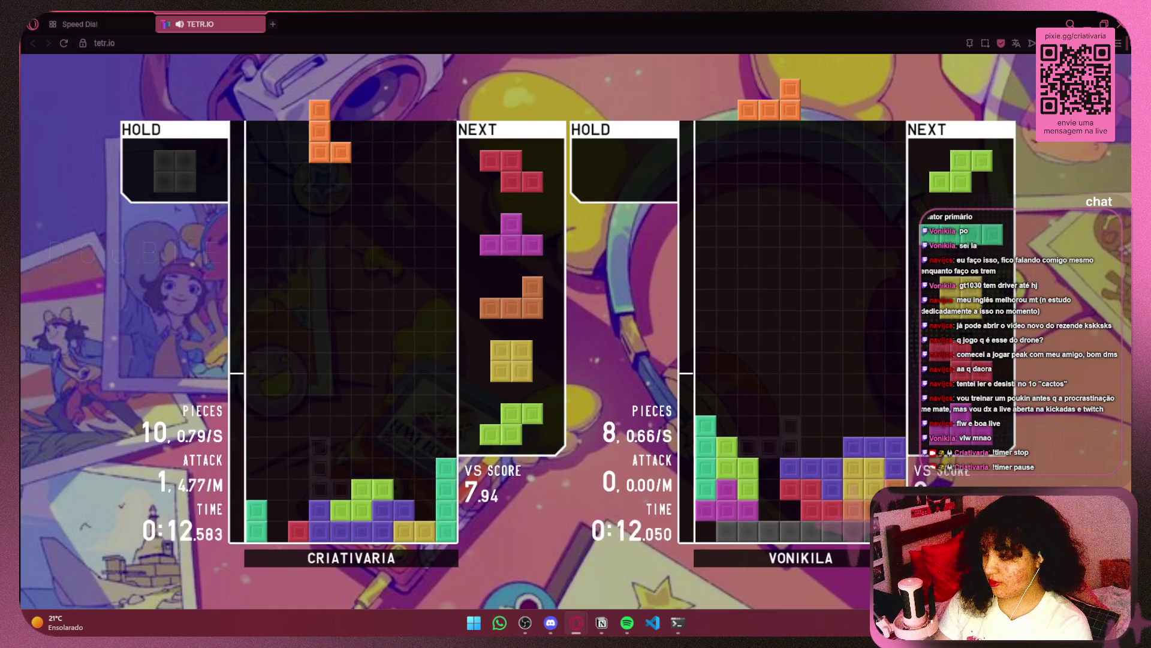
key(Left)
key(space)
key(Left)
key(Left)
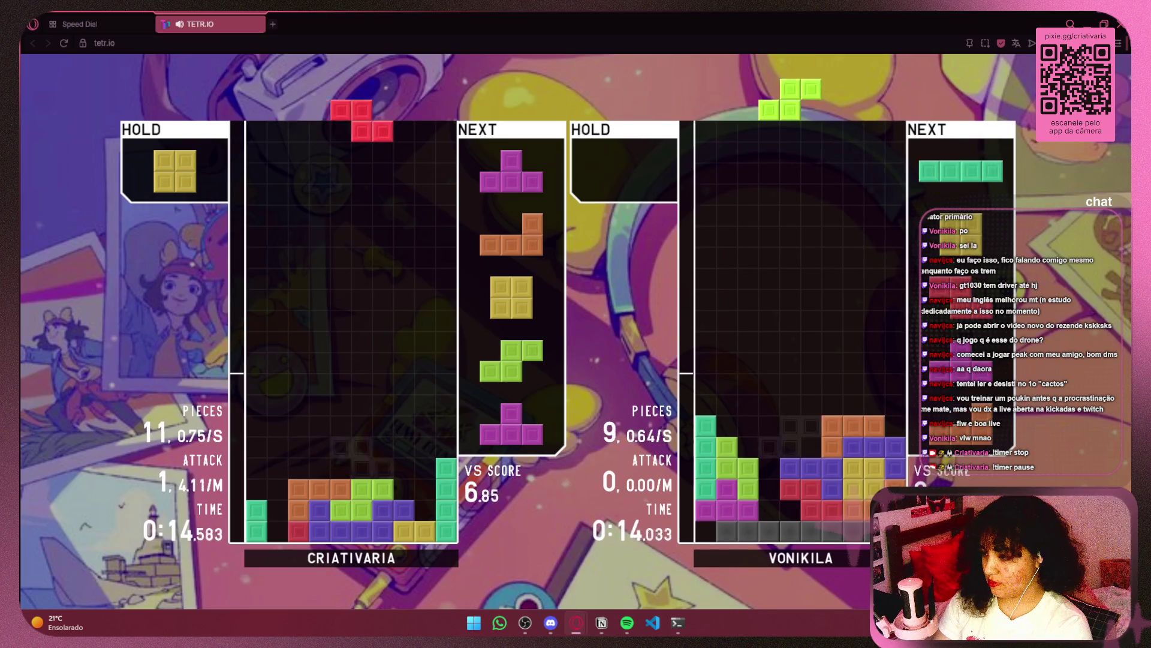
key(Right)
key(Right)
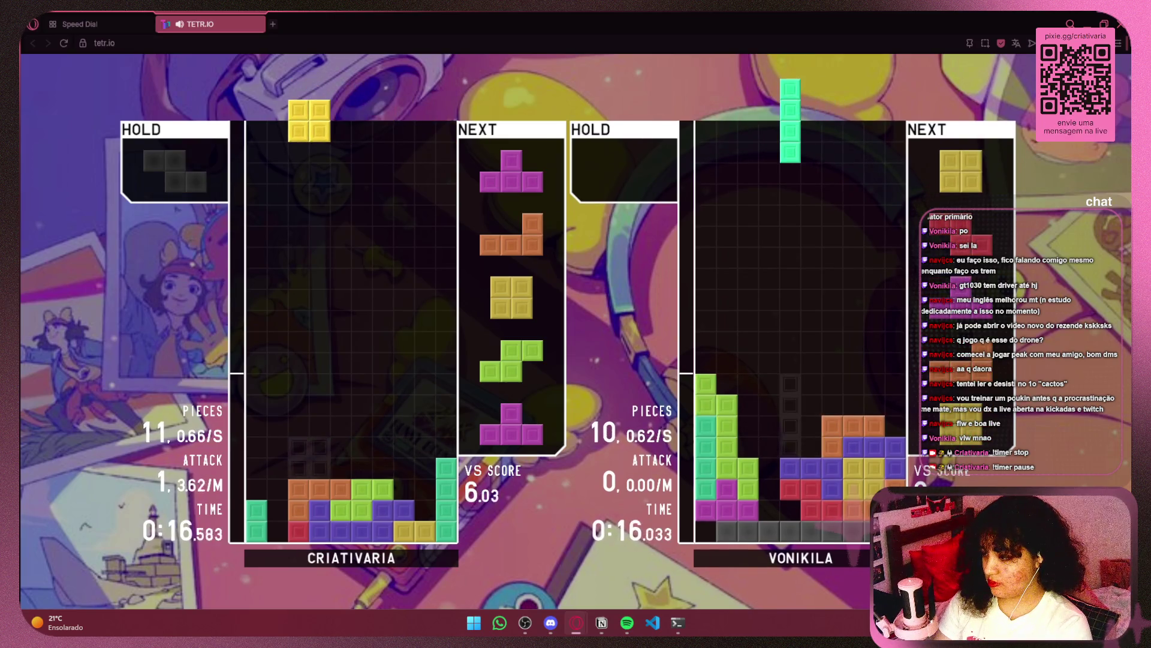
key(space)
Step: Build up the stack with T, L, O, S, I, J, Z pieces, then clear a double with the O
key(z)
key(Right)
key(Right)
key(Right)
key(Right)
key(space)
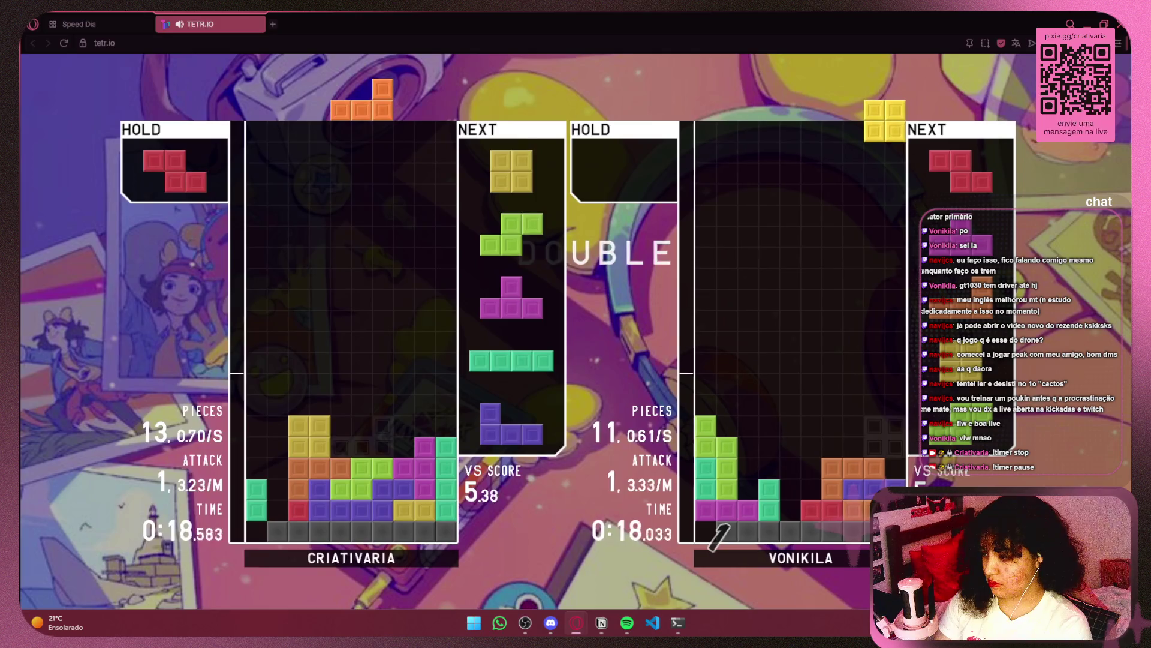
key(space)
key(Right)
key(Right)
key(Right)
key(space)
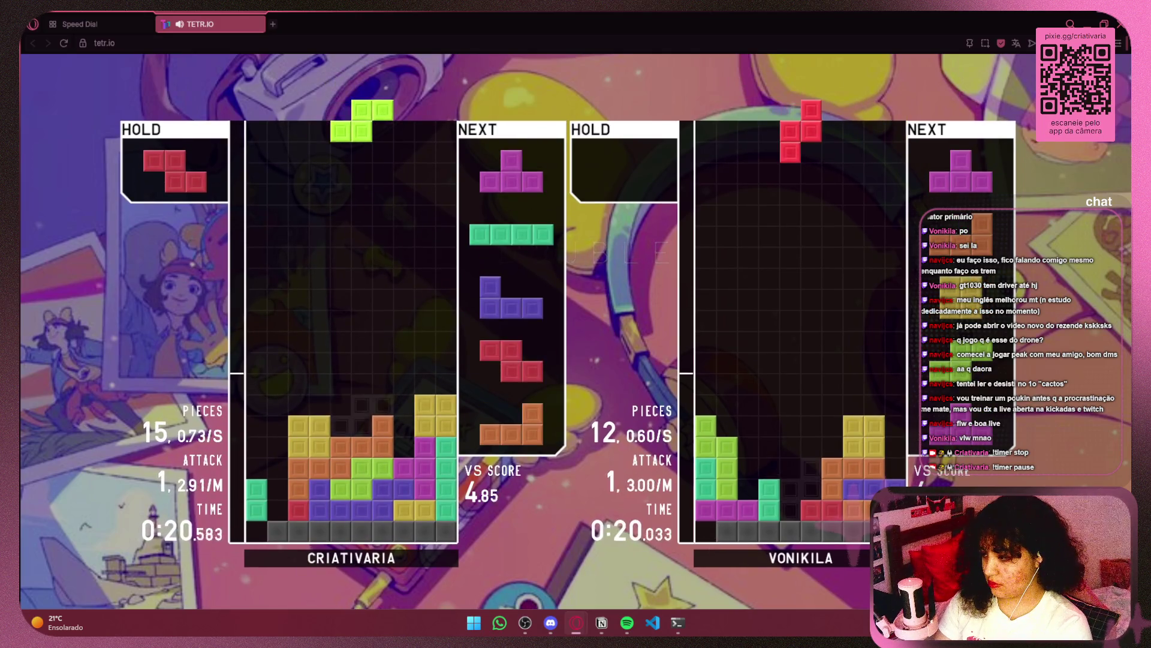
key(space)
key(Left)
key(space)
key(z)
key(Right)
key(Right)
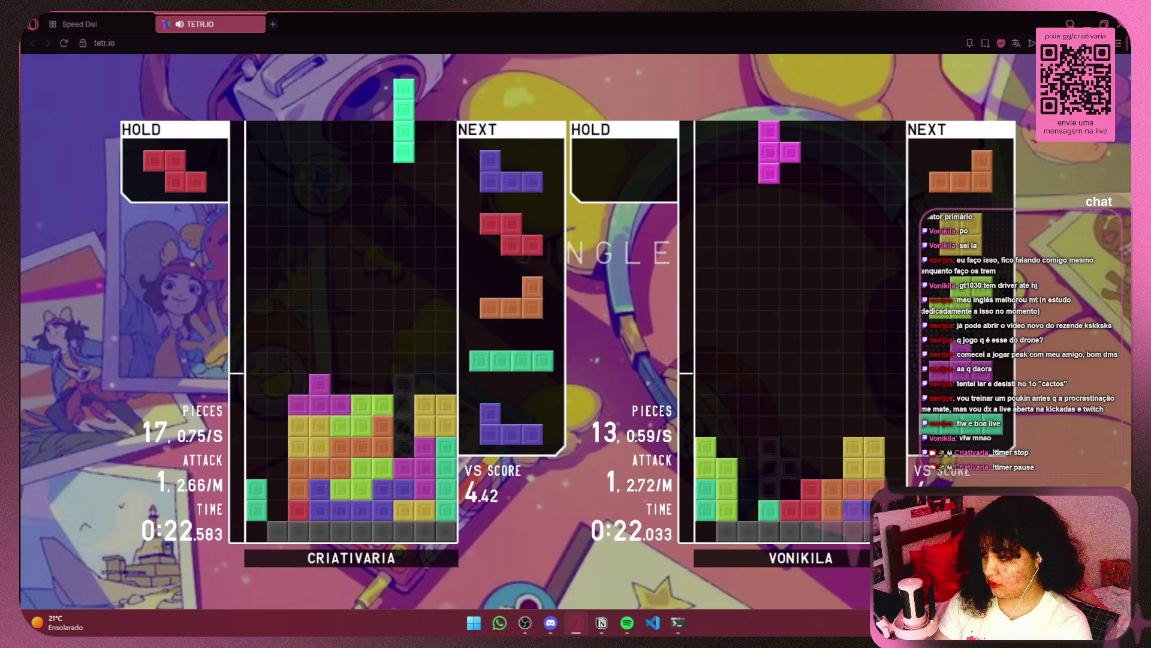
key(space)
key(Right)
key(space)
key(Right)
key(space)
key(Right)
key(Right)
key(Right)
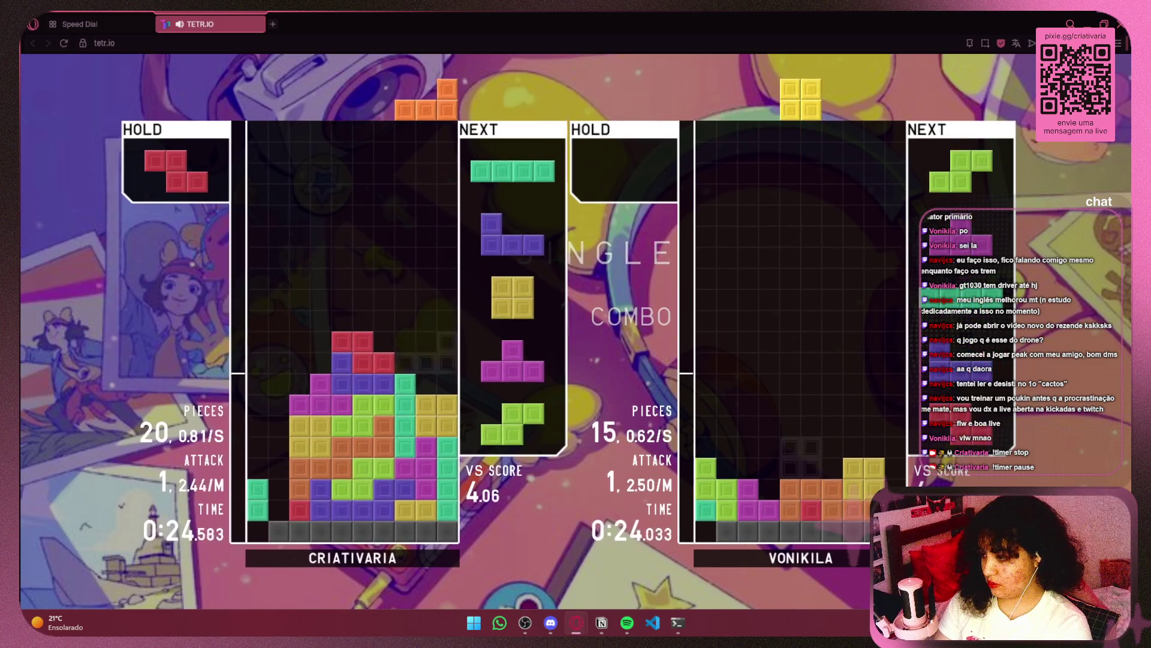
key(space)
key(c)
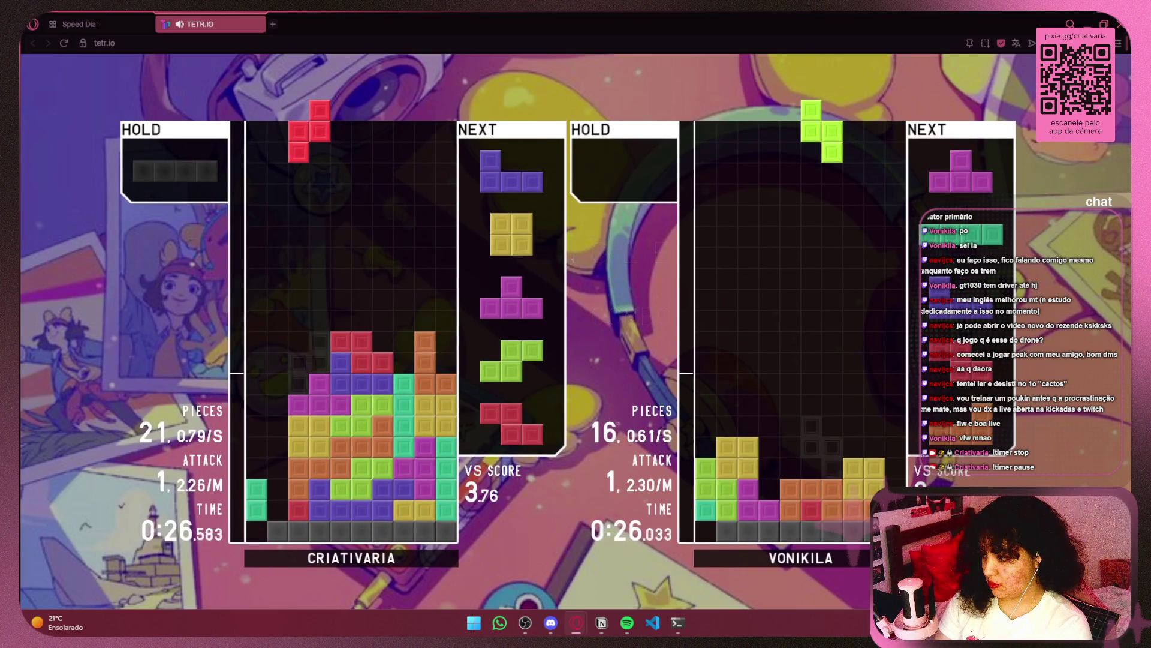
key(space)
key(Up)
key(Right)
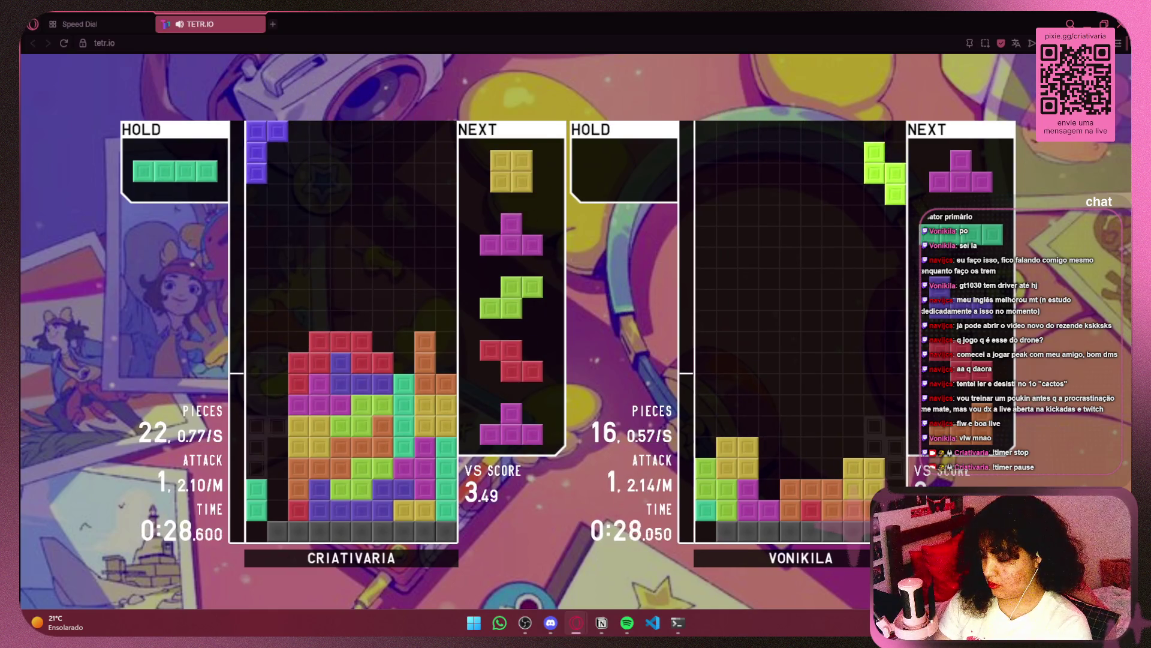
key(Right)
key(Right)
key(Right)
key(space)
key(Left)
key(Left)
key(Left)
key(space)
Step: Chain a T double combo, drop an S, and clear another double with the Z
key(Up)
key(Left)
key(Left)
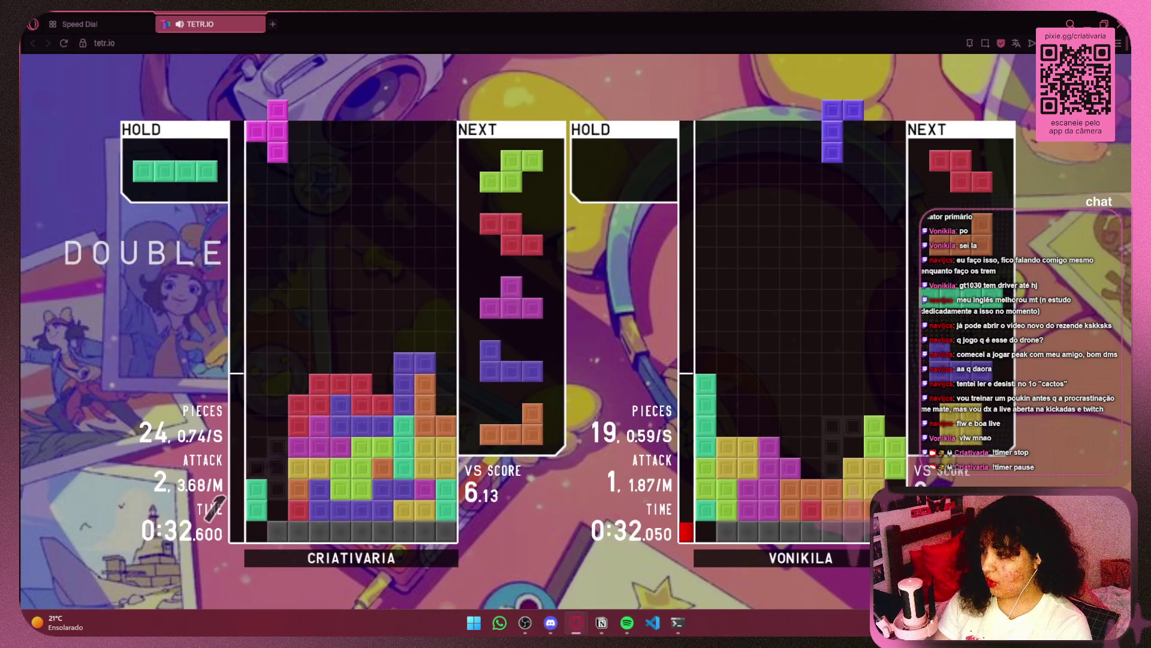
key(space)
key(Left)
key(Left)
key(Left)
key(Right)
key(Right)
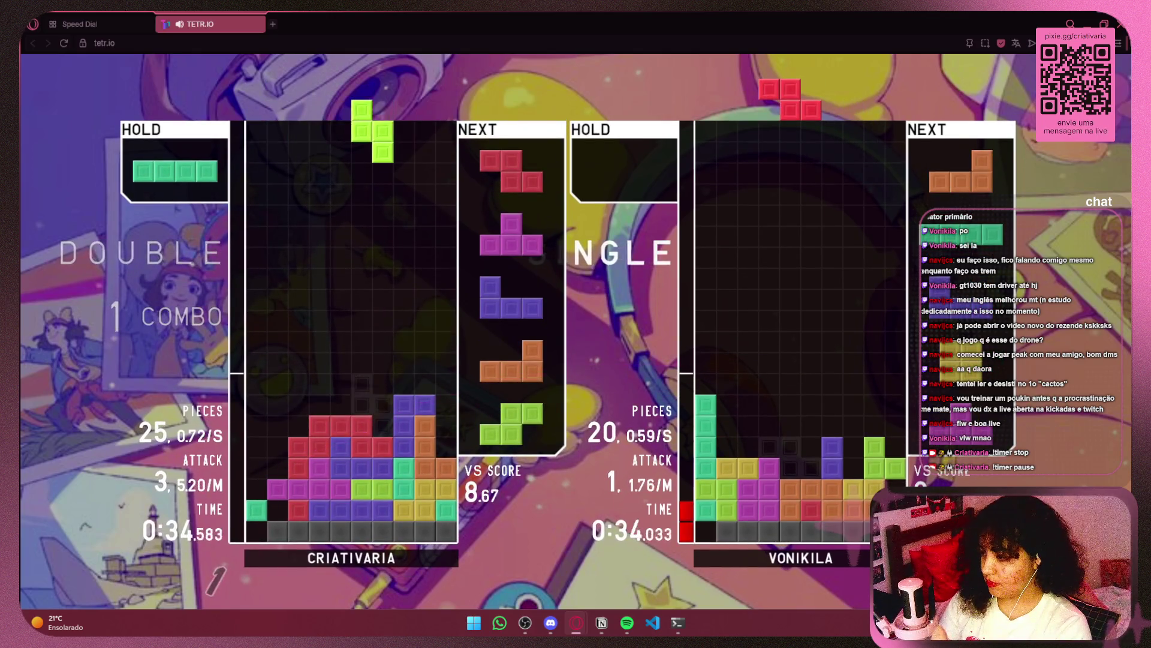
key(space)
key(Up)
key(Left)
key(Left)
key(Left)
key(space)
Step: Clear a single with an I in the right well, then a double with the J
key(space)
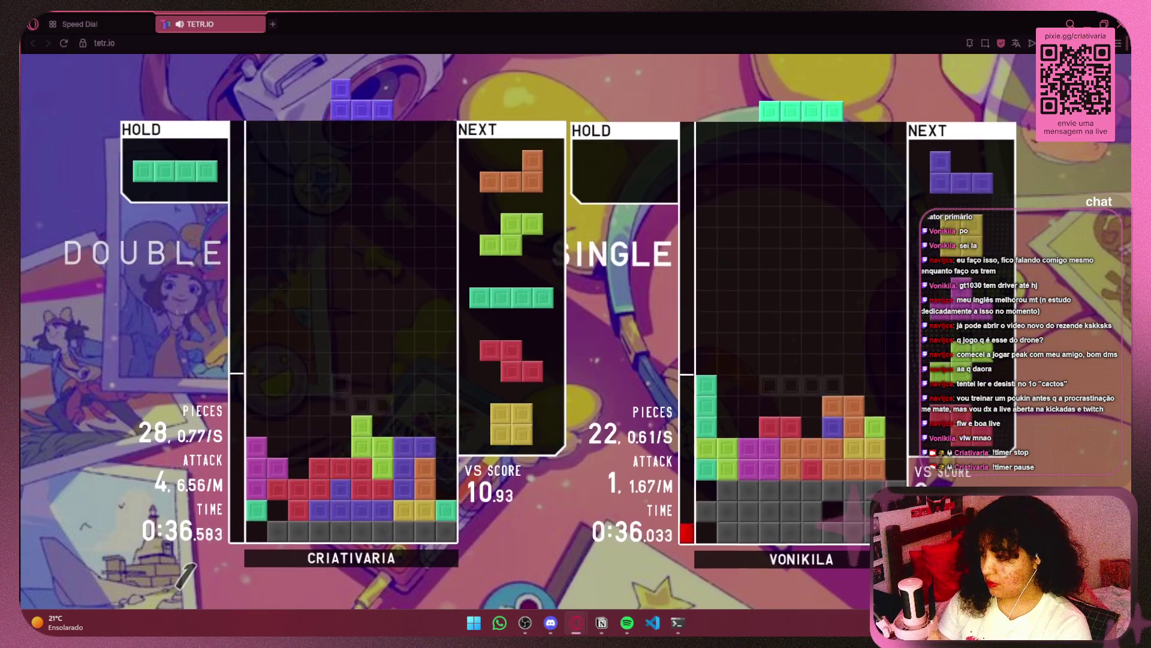
key(c)
key(Up)
key(Right)
key(Right)
key(Right)
key(Right)
key(space)
key(Up)
key(Left)
key(Left)
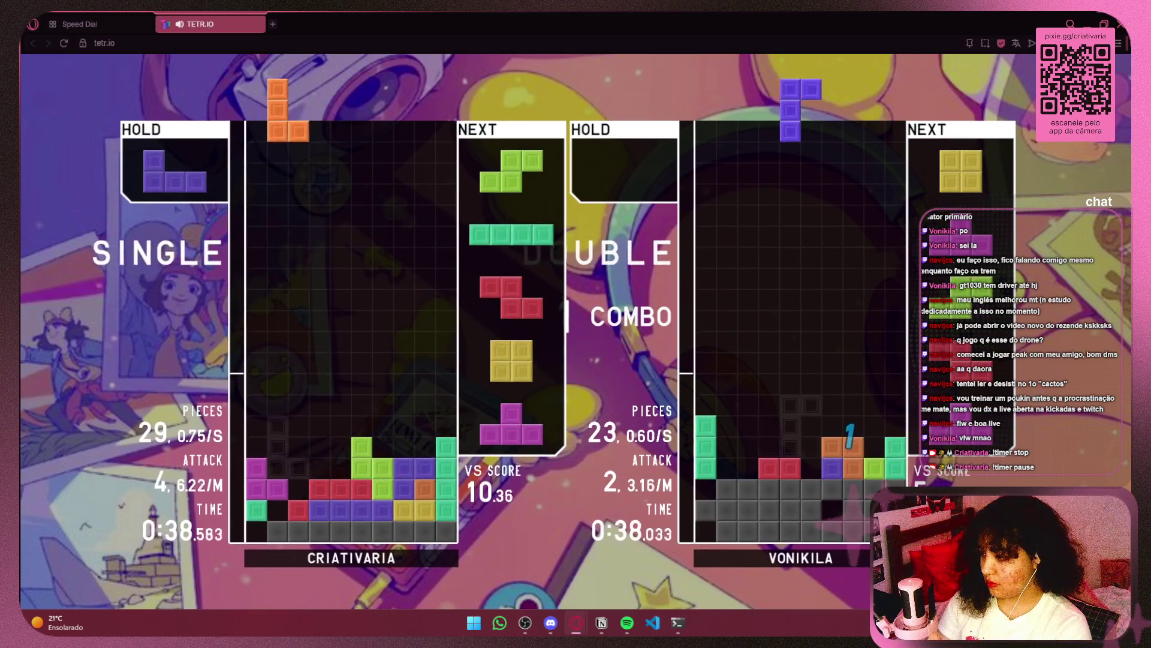
key(Right)
key(space)
key(Right)
key(Right)
key(Right)
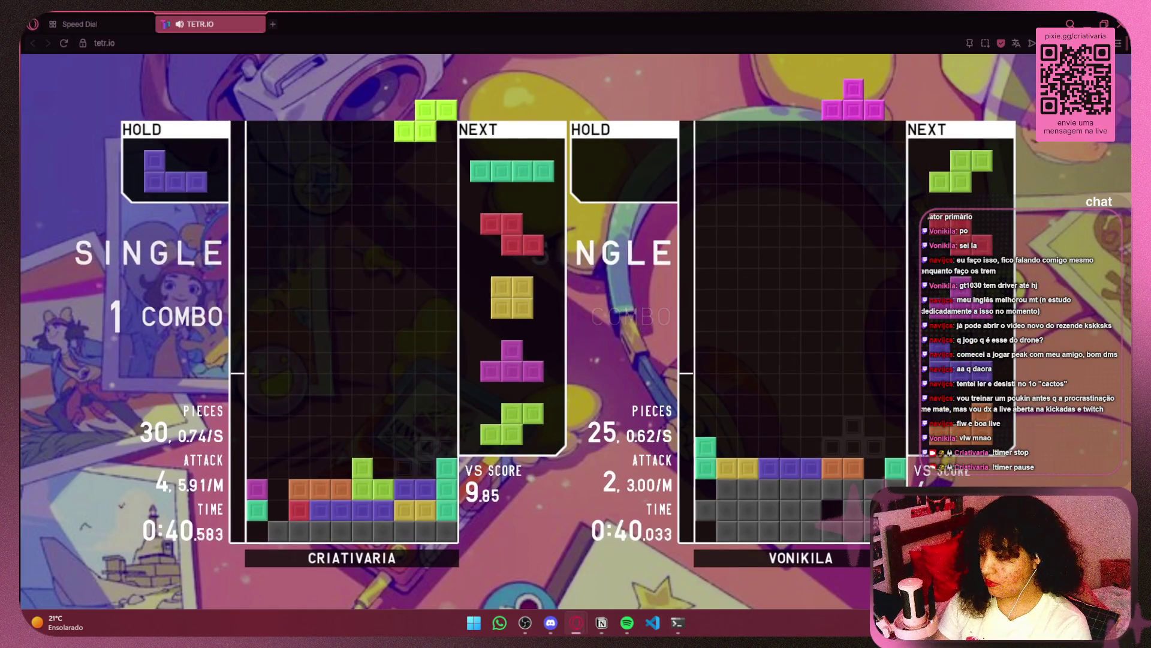
key(space)
key(c)
key(Up)
key(Left)
key(Left)
key(Left)
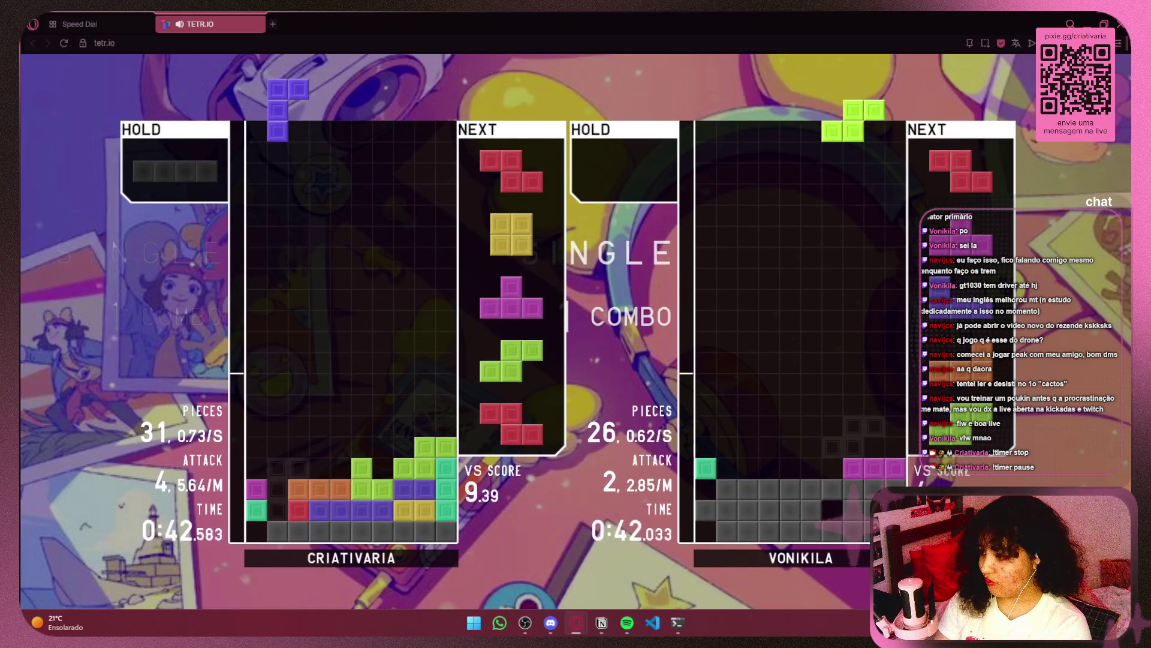
key(space)
Step: Lay down Z, O, T, S and Z pieces, then clear a double with a far-left I
key(Left)
key(Left)
key(space)
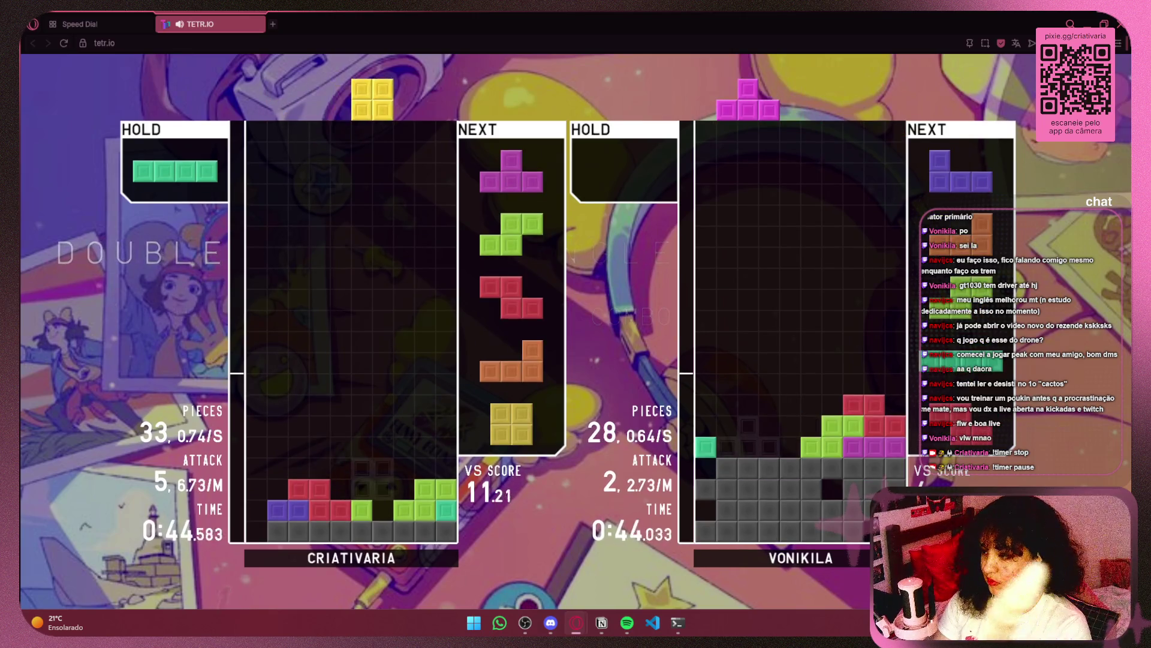
key(Right)
key(space)
key(Up)
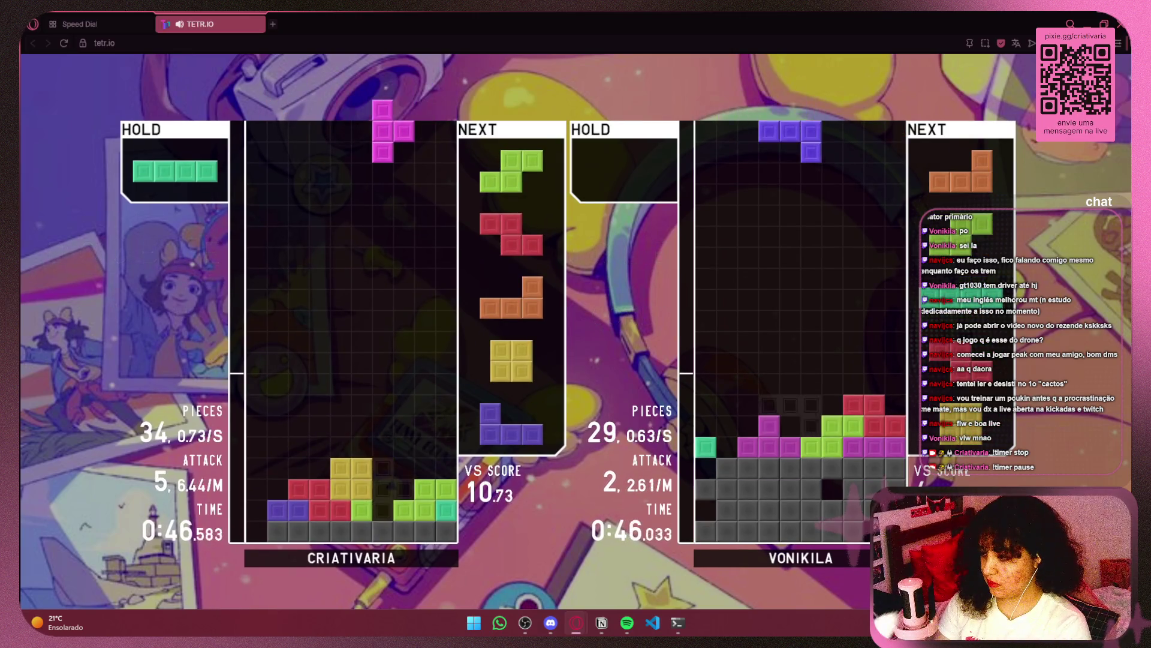
key(space)
key(Right)
key(Right)
key(Right)
key(Left)
key(Left)
key(Left)
key(Up)
key(Right)
key(space)
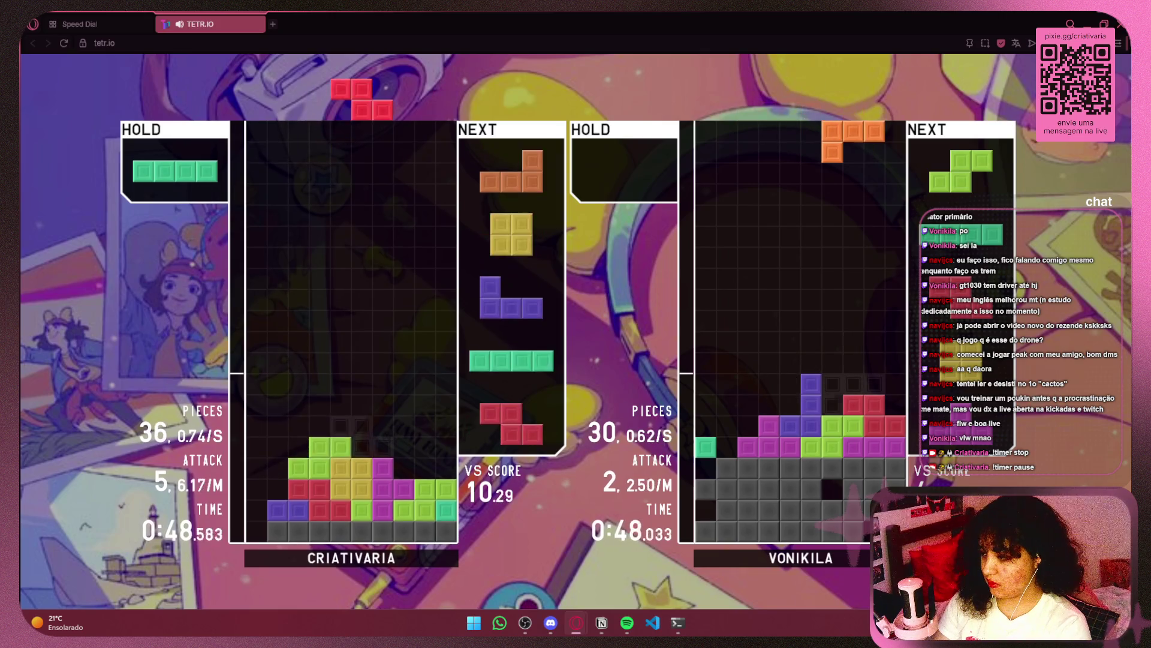
key(Right)
key(Right)
key(Right)
key(space)
key(Up)
key(Left)
key(Left)
key(Left)
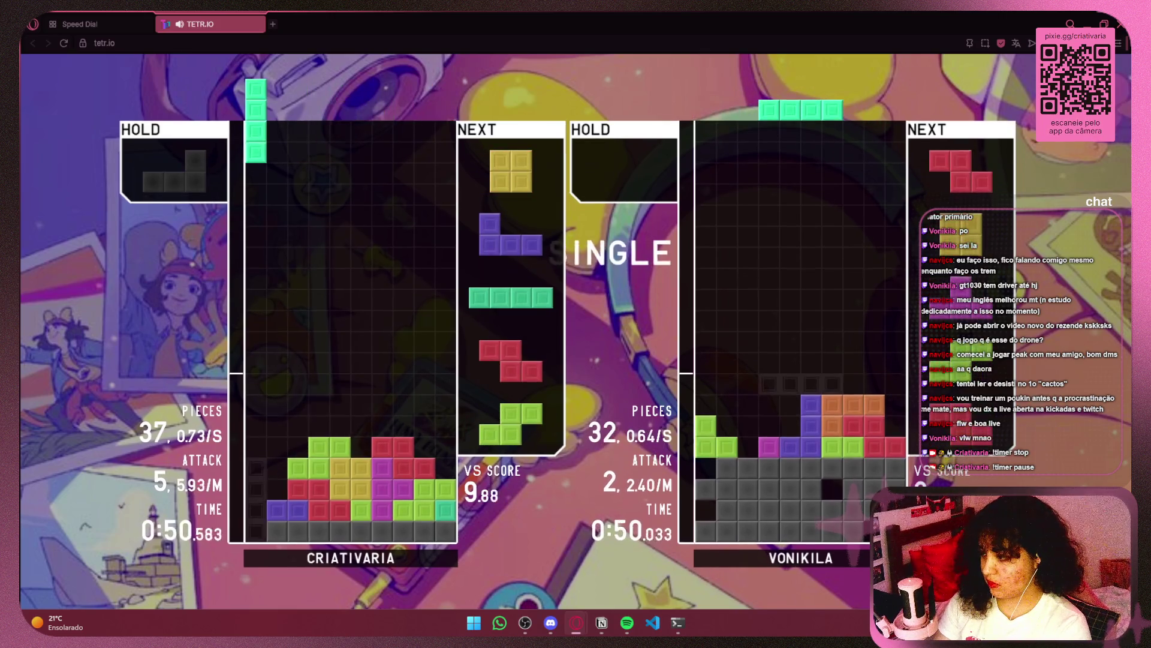
key(space)
Step: Score singles with an L, two I pieces and finish with an L double in column 8
key(c)
key(Up)
key(Up)
key(Left)
key(Left)
key(Left)
key(Up)
key(space)
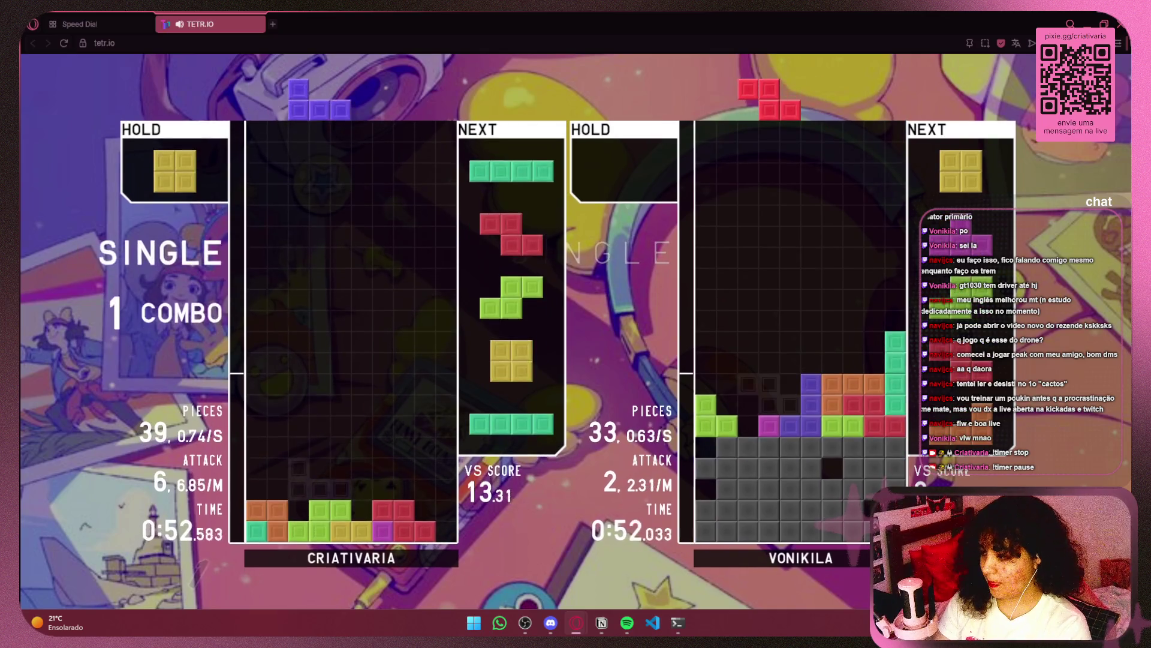
key(Up)
key(Left)
key(Left)
key(space)
key(Up)
key(Right)
key(Right)
key(Right)
key(space)
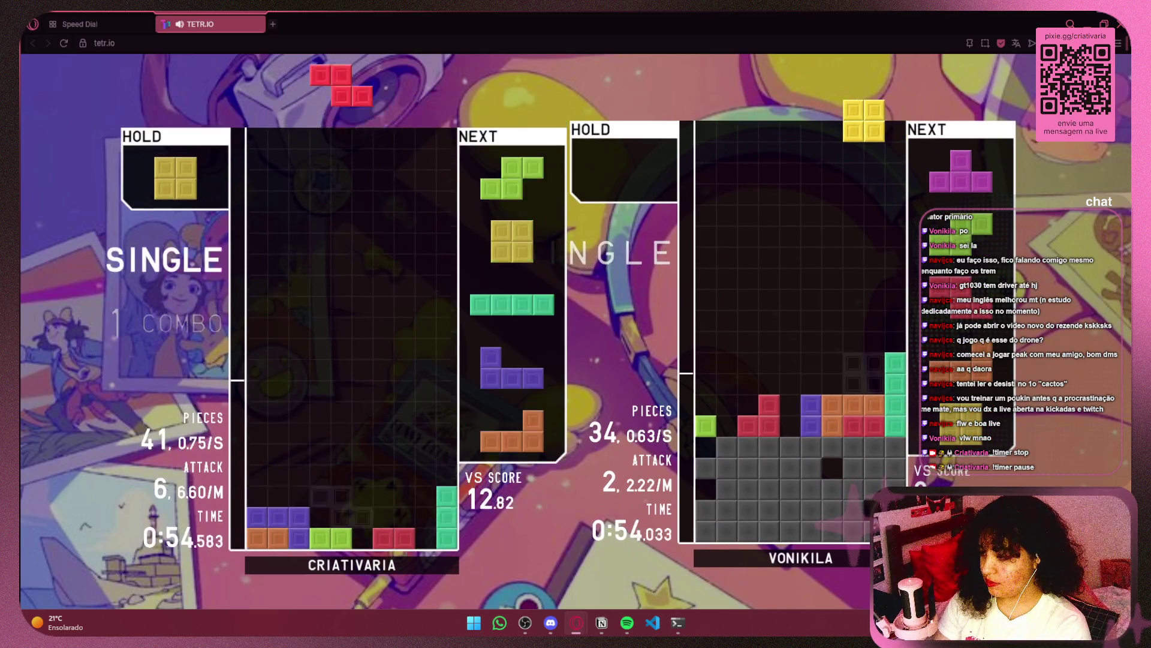
key(Up)
key(Right)
key(Right)
key(Right)
key(space)
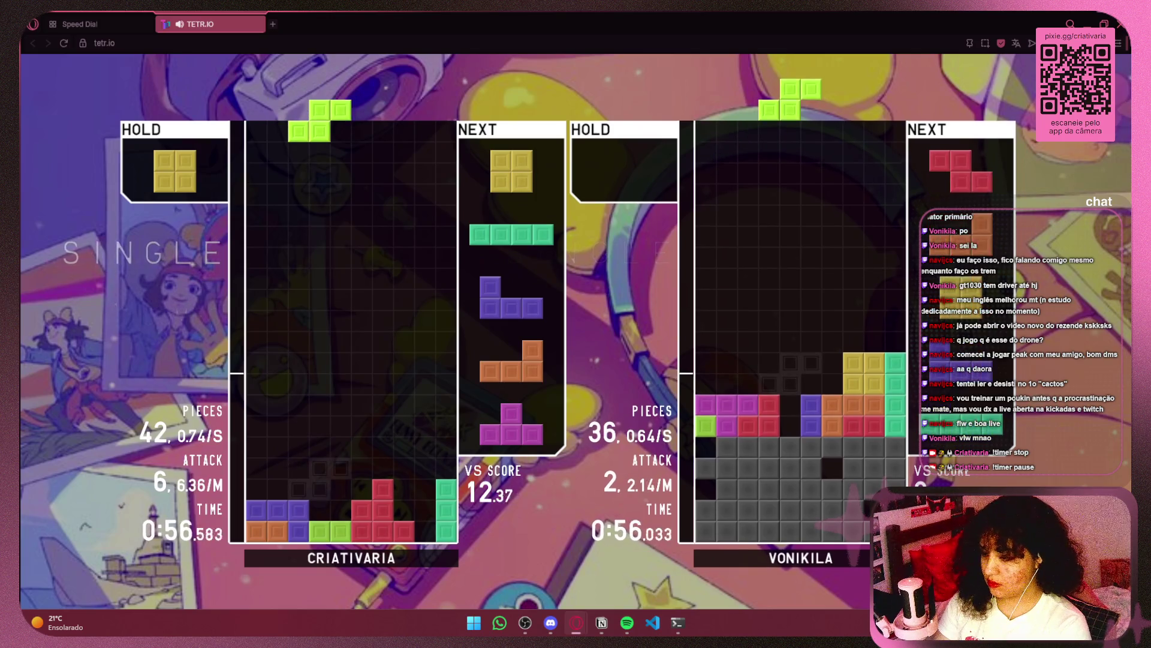
key(space)
key(Up)
key(Right)
key(Right)
key(space)
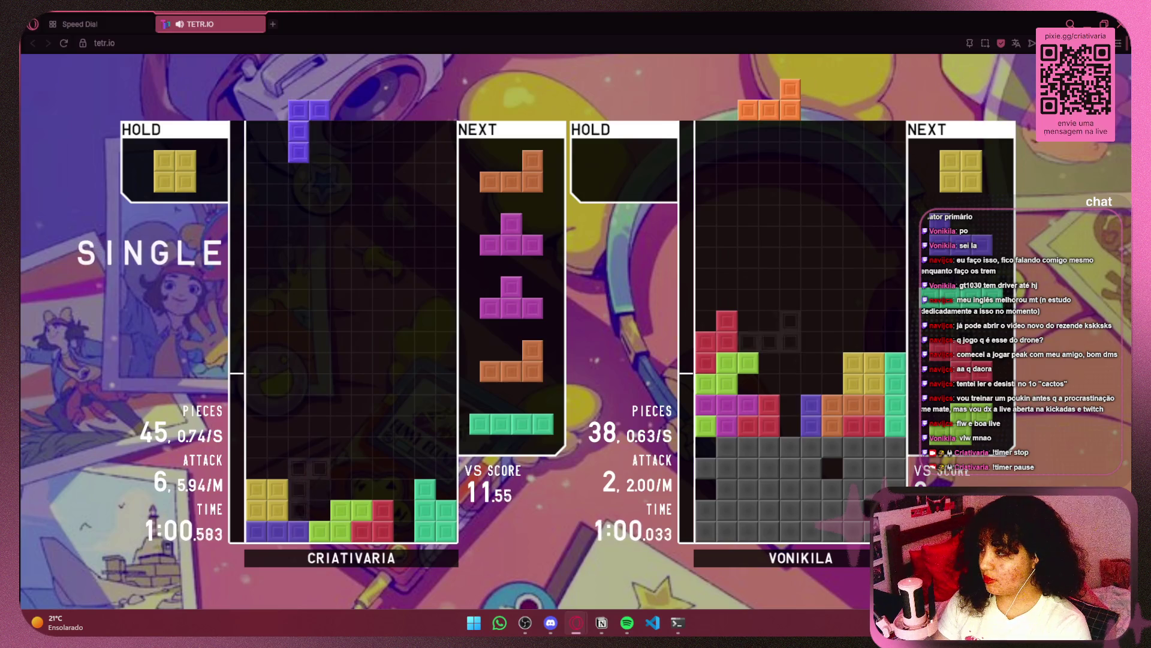
key(space)
key(Up)
key(Right)
key(Right)
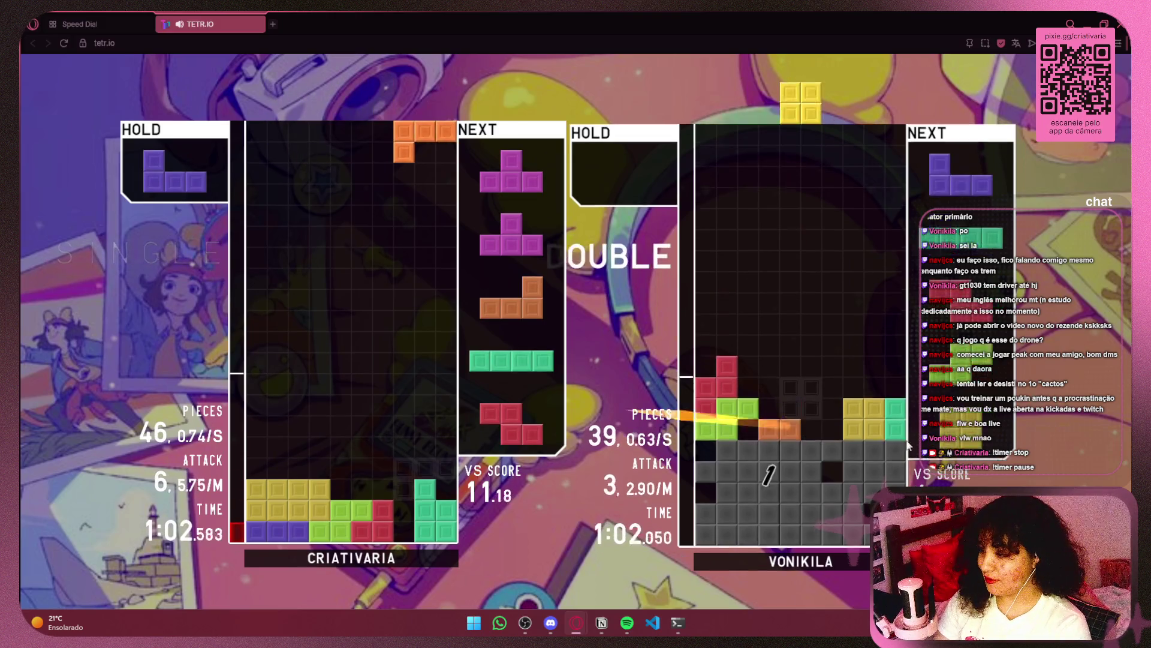
key(space)
Step: Place two T pieces, clear a single with an L, and another line with the J
key(z)
key(Right)
key(Right)
key(space)
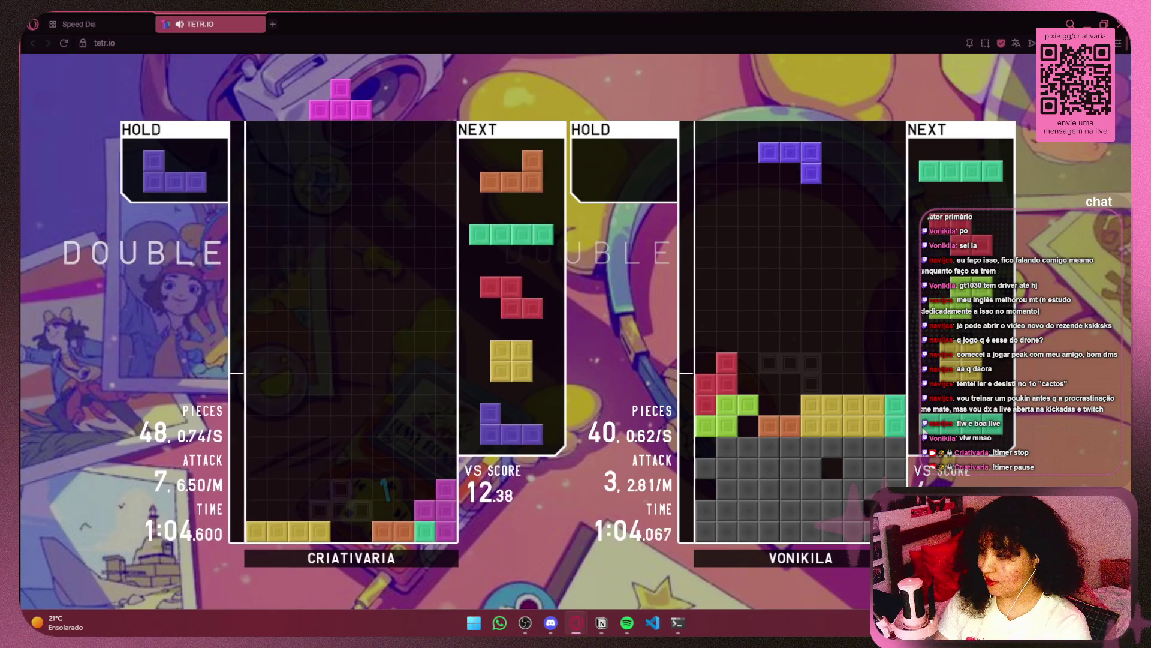
key(Up)
key(Right)
key(Right)
key(space)
key(Up)
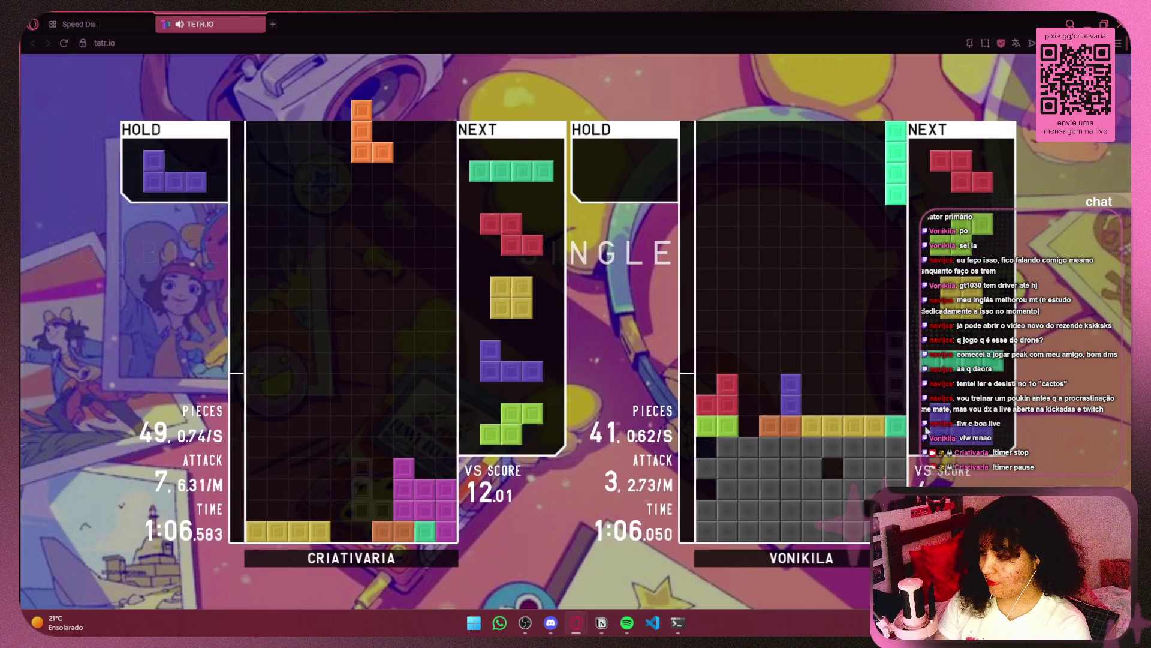
key(space)
key(Up)
key(Left)
key(Left)
key(Left)
key(space)
key(Right)
key(Right)
key(Right)
key(space)
key(Right)
key(space)
key(Right)
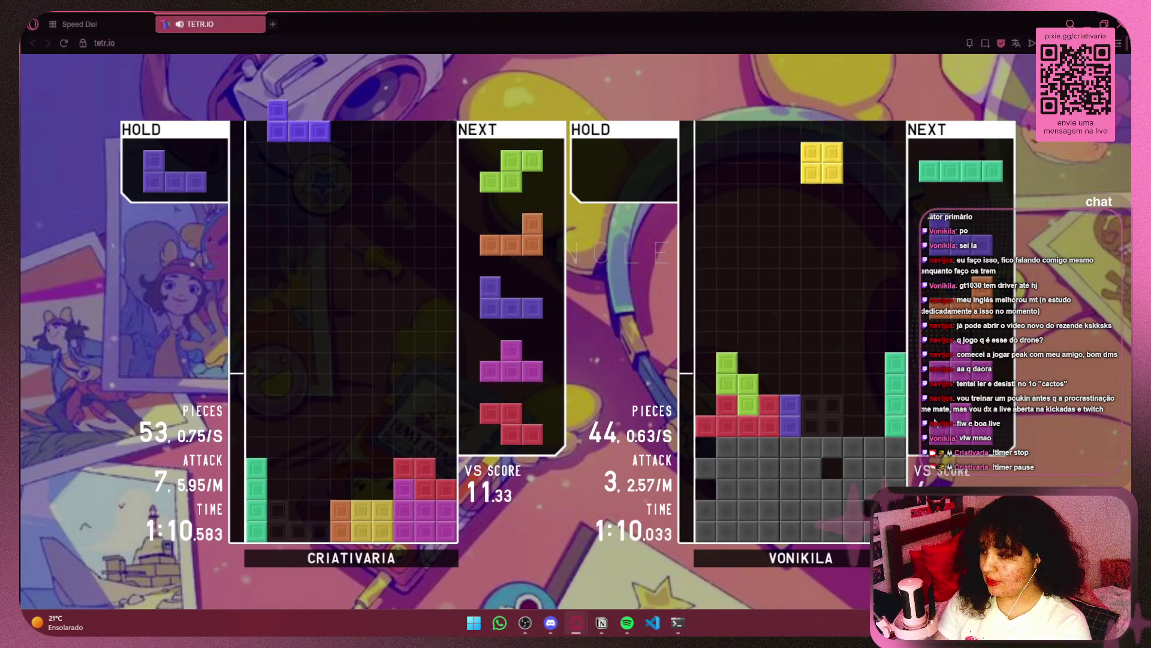
key(space)
Step: Extend the combo with S, L, J, T, O and I pieces, finishing with a double clear
key(Left)
key(space)
key(Up)
key(Right)
key(space)
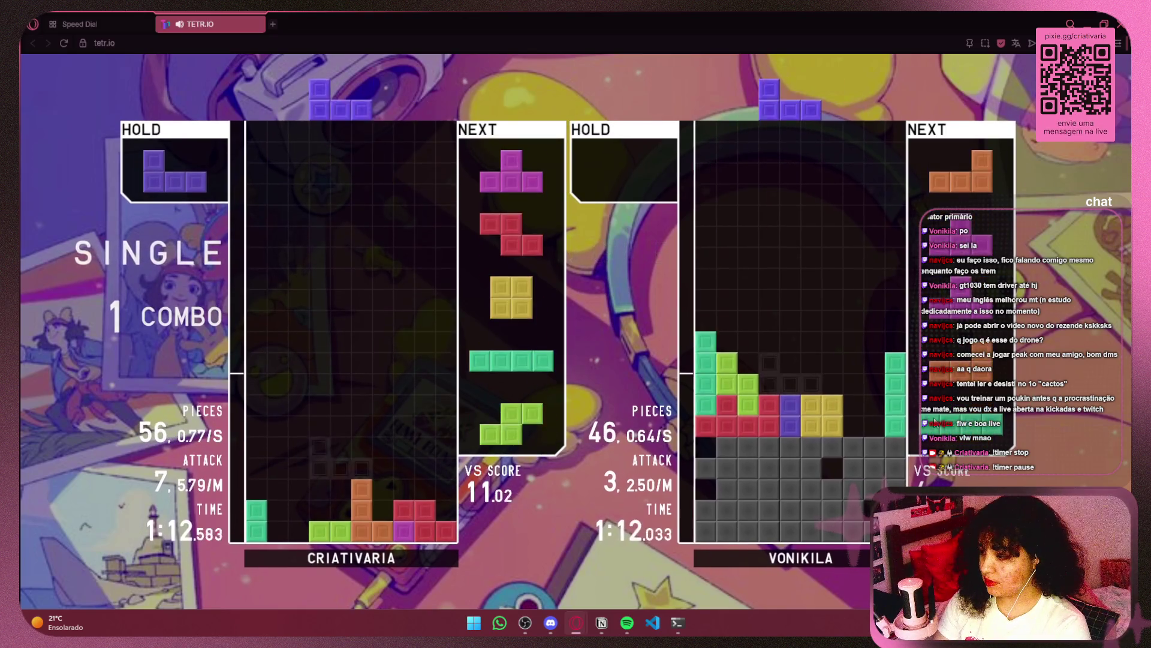
key(space)
key(Left)
key(Left)
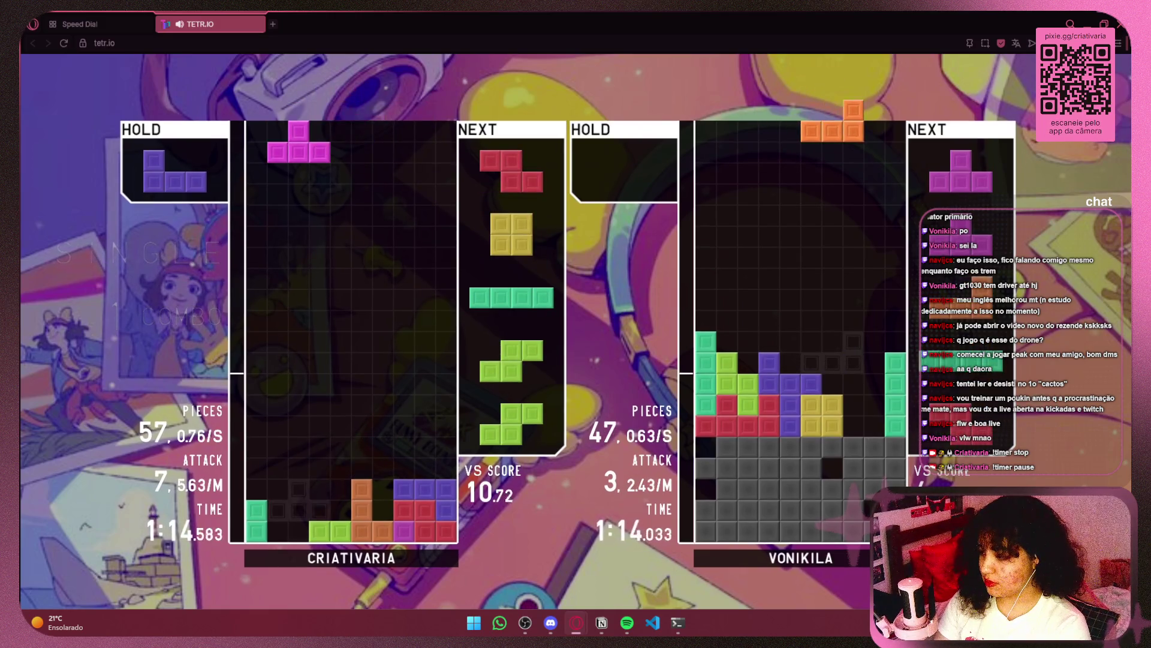
key(Up)
key(space)
key(Left)
key(Left)
key(c)
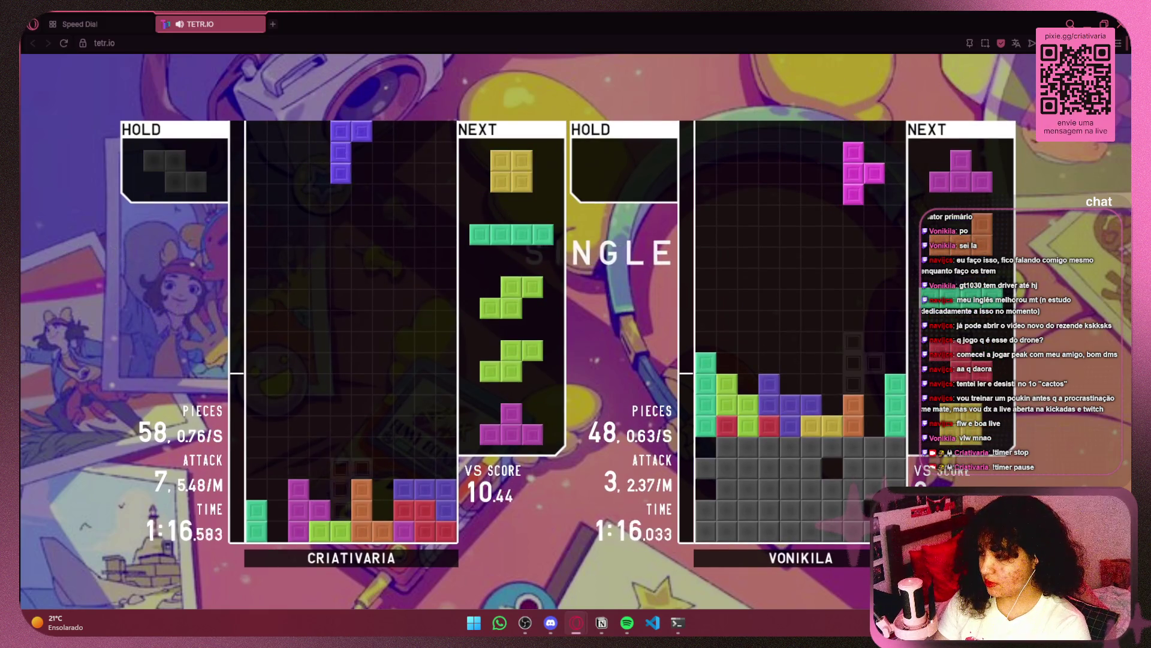
key(space)
key(Right)
key(Right)
key(Right)
key(space)
key(Up)
key(space)
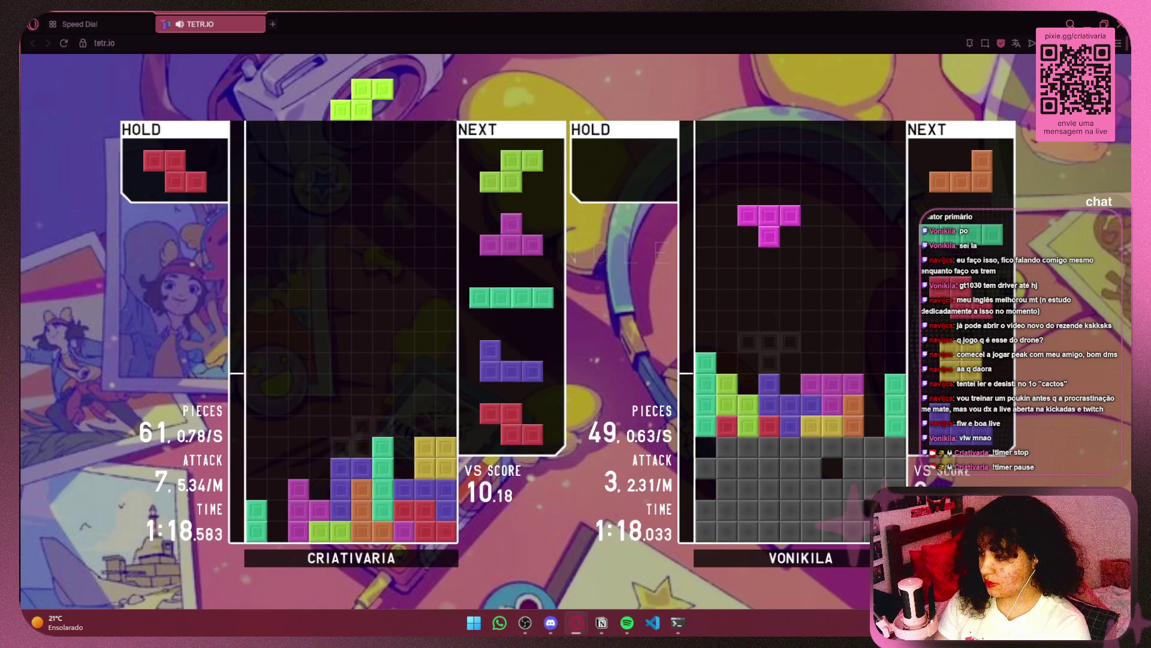
key(Up)
key(Left)
key(Left)
key(Left)
key(space)
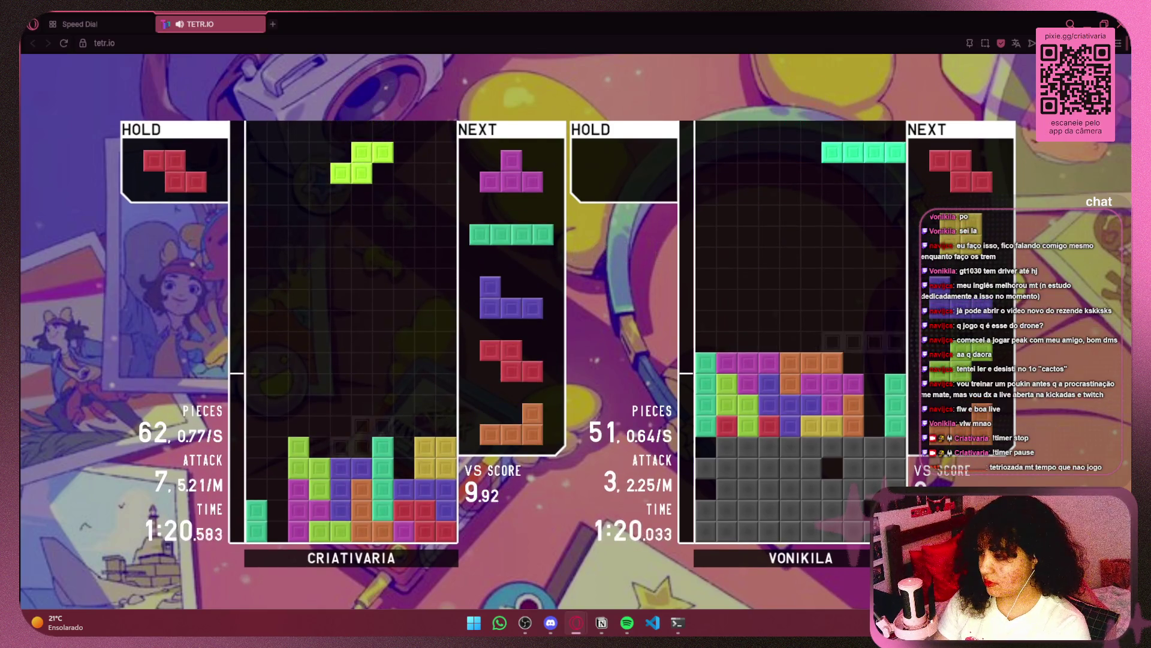
key(space)
key(Up)
key(Left)
key(Left)
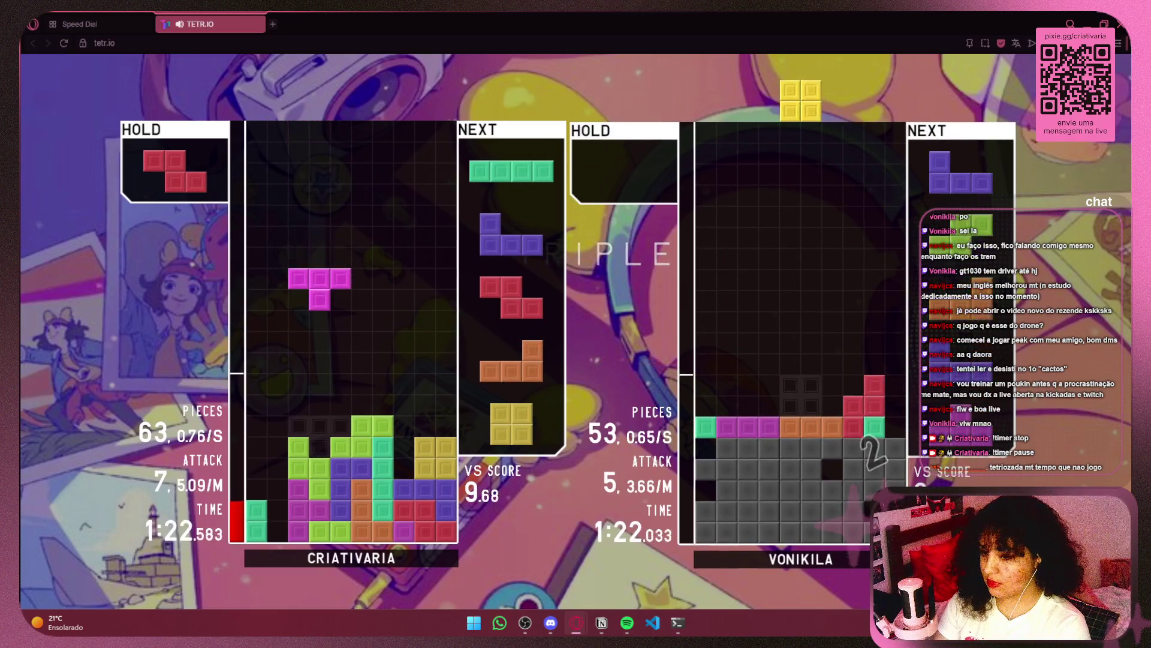
key(space)
key(Up)
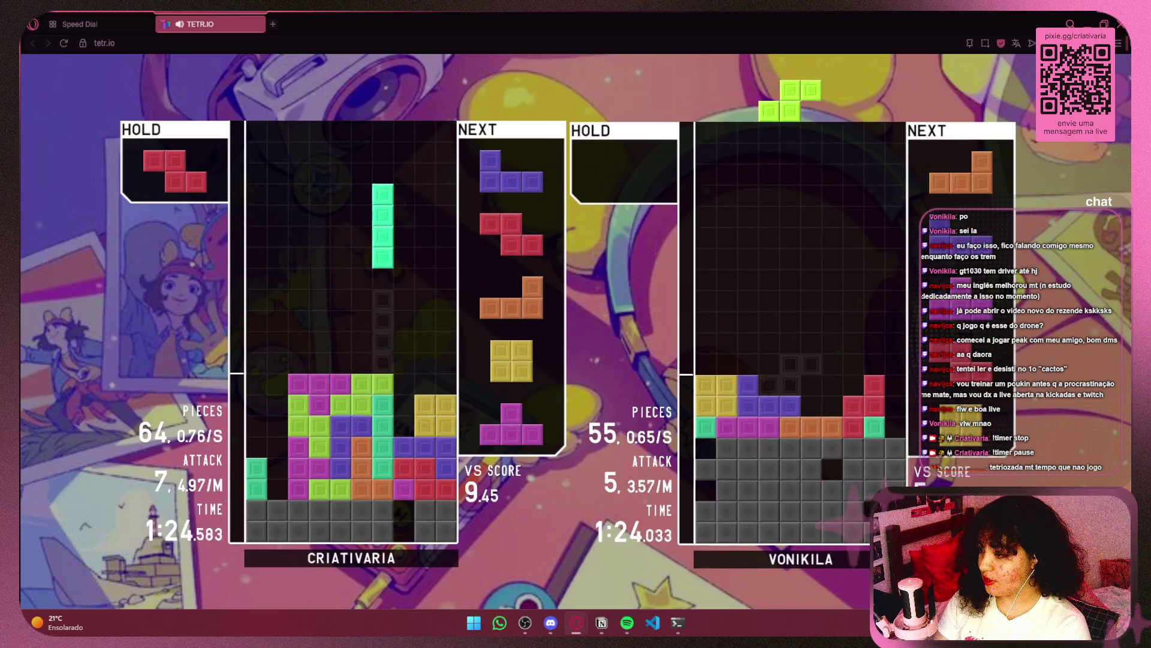
key(Left)
key(Left)
key(Left)
key(space)
key(Up)
key(Right)
key(Right)
key(space)
Step: Swap the held pieces, clear singles with the Z/L and a right-column I
key(Right)
key(Right)
key(Right)
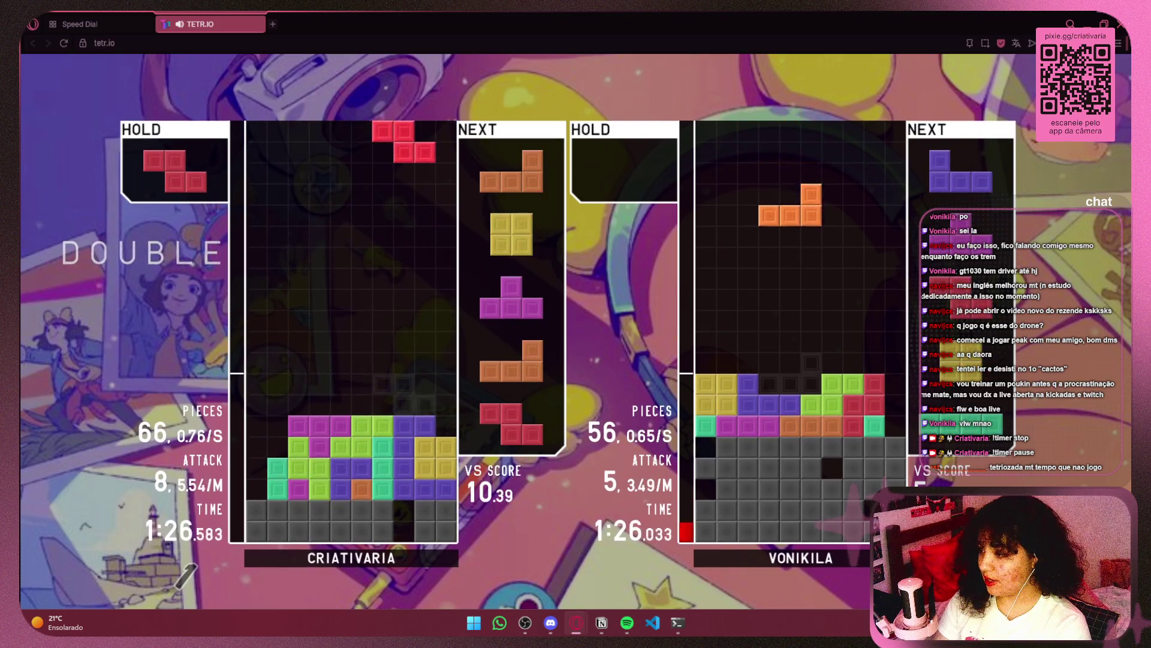
key(Up)
key(Left)
key(Left)
key(Left)
key(c)
key(Right)
key(Right)
key(Right)
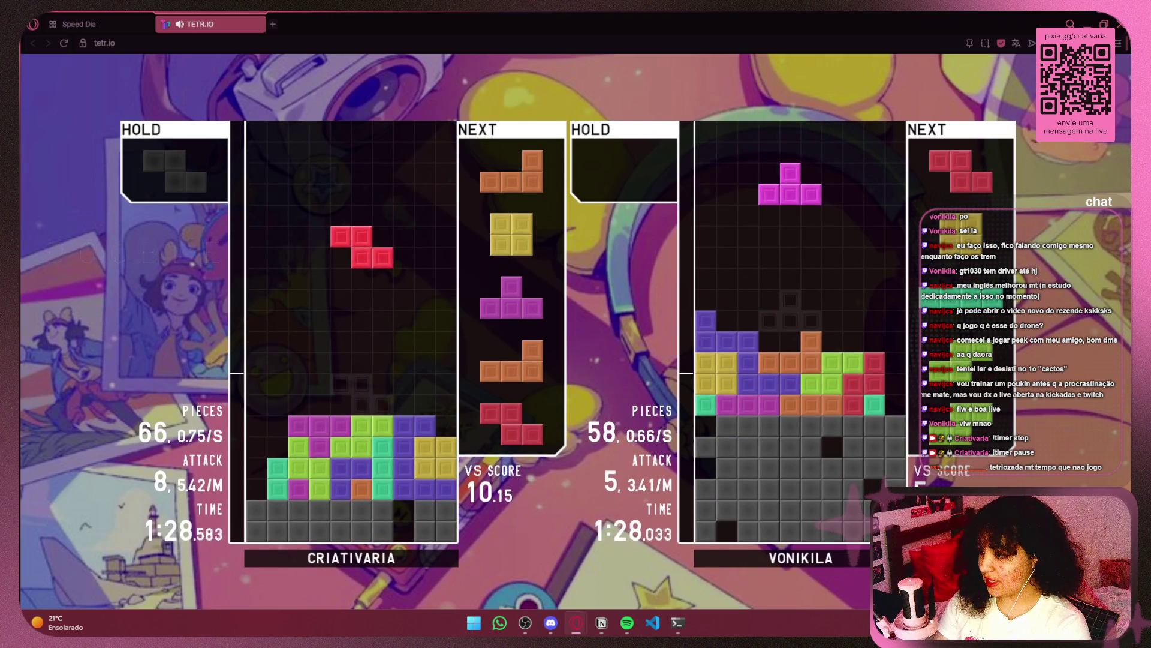
key(space)
key(Up)
key(Left)
key(Left)
key(Left)
key(Down)
key(space)
key(Left)
key(Left)
key(Left)
key(Right)
key(Right)
key(Right)
key(Right)
key(Right)
key(Right)
key(space)
key(Up)
key(Left)
key(Left)
key(Left)
key(space)
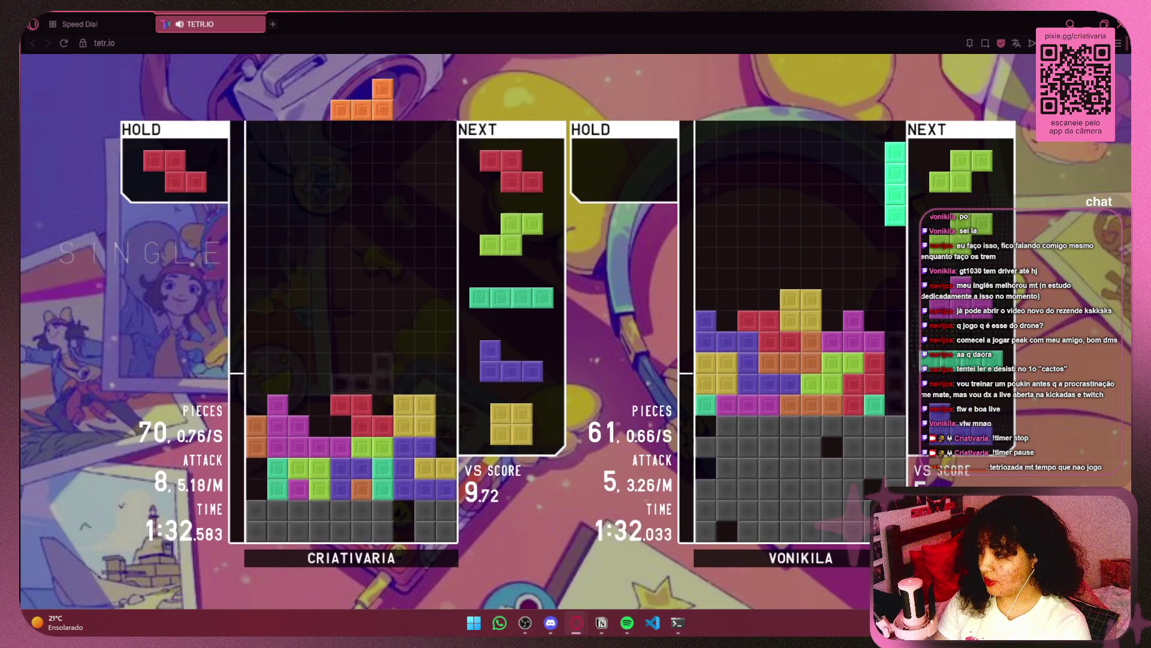
key(Left)
key(c)
key(Up)
key(Left)
key(Right)
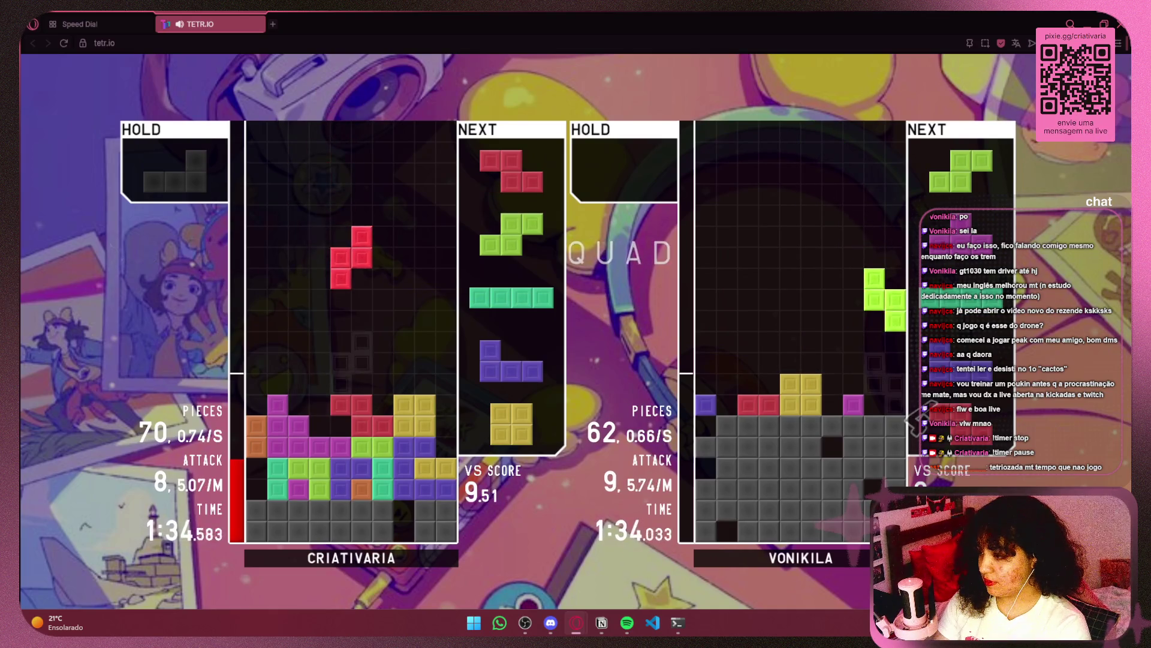
key(Right)
key(Right)
key(space)
key(Left)
key(Left)
key(Up)
key(Down)
key(Up)
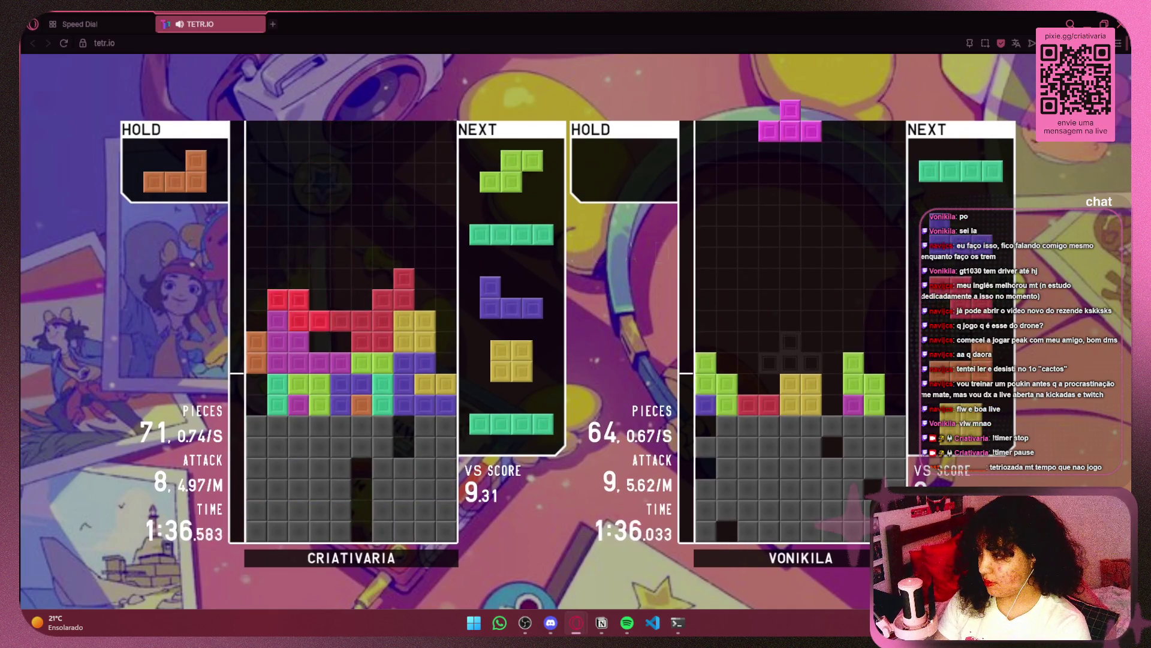
key(space)
key(Left)
key(Left)
key(Left)
key(Right)
key(Right)
key(Right)
key(Up)
key(space)
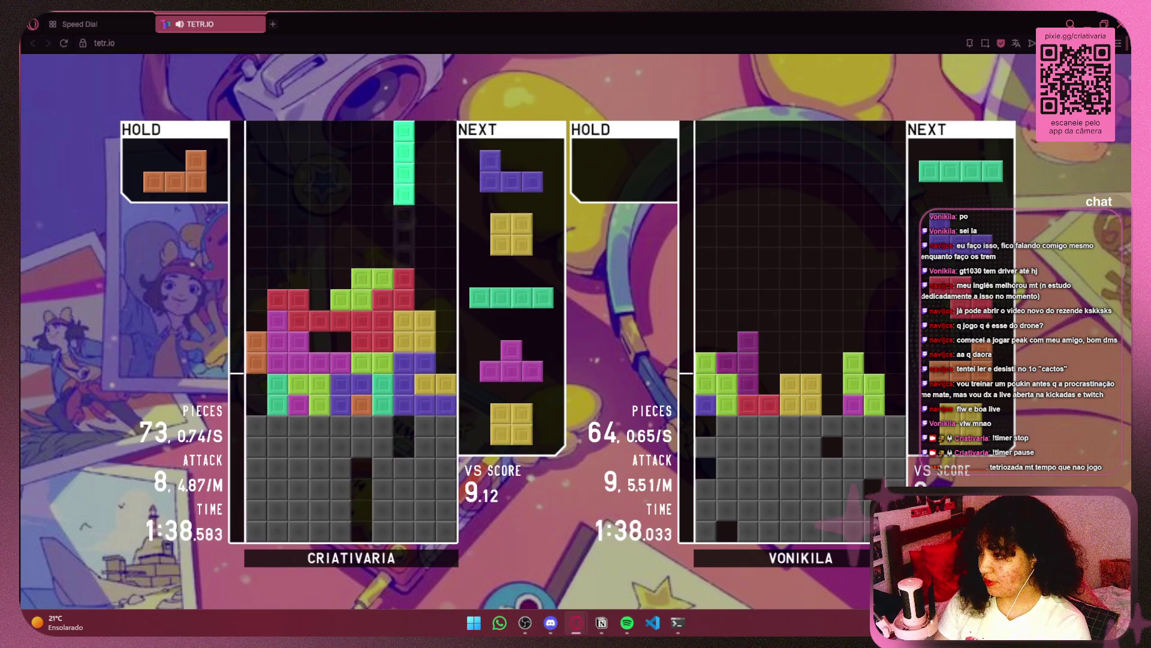
key(Right)
key(Right)
key(Right)
key(space)
Step: Clear a line with a vertical I, then stack T, Z, O, S, J, L for a triple clear
key(Up)
key(Left)
key(Left)
key(Left)
key(space)
key(Left)
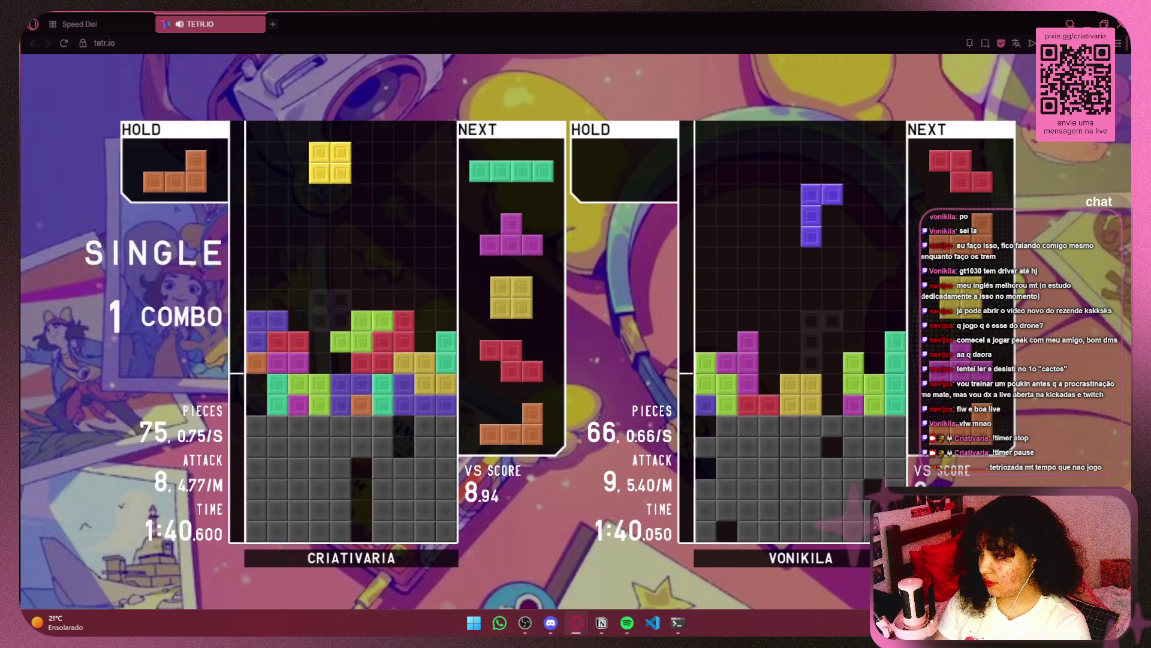
key(Right)
key(space)
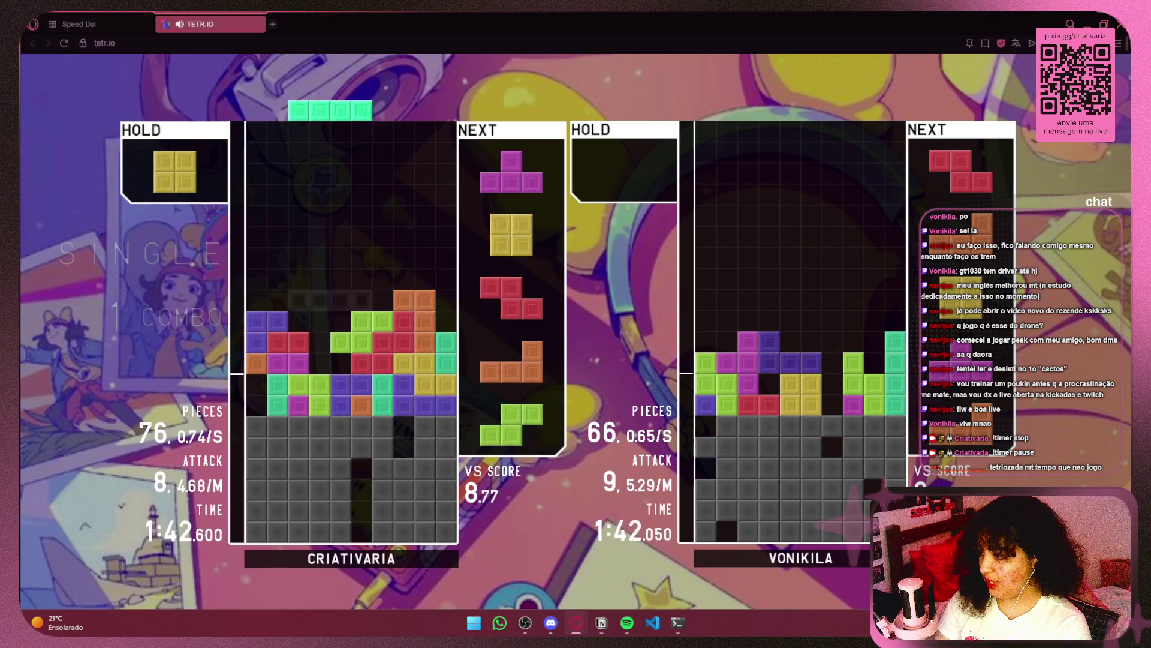
key(Up)
key(Left)
key(Left)
key(space)
key(Up)
key(Left)
key(Left)
key(Left)
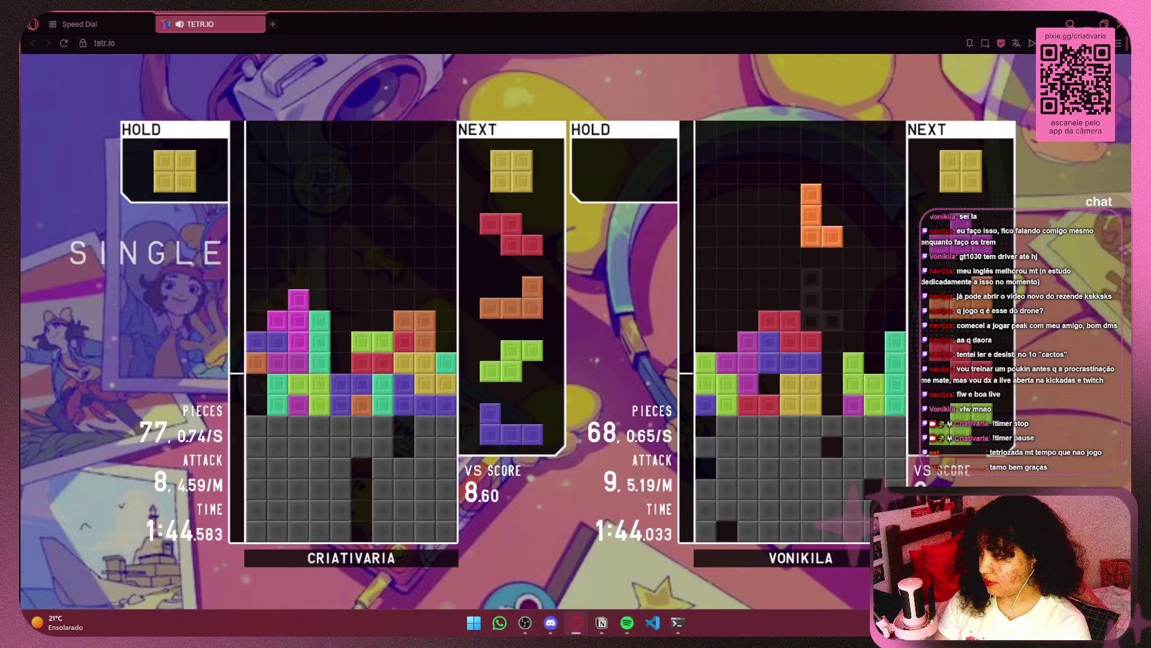
key(space)
key(space)
key(Up)
key(Left)
key(Left)
key(Left)
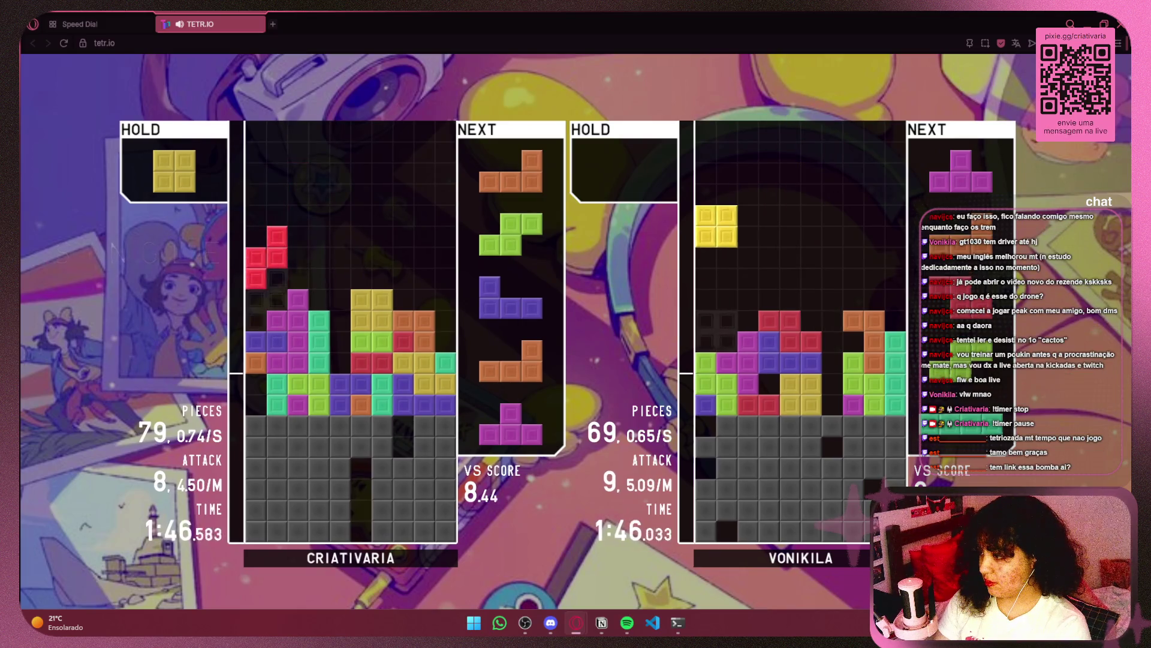
key(space)
key(space)
key(Up)
key(Left)
key(Left)
key(Left)
key(space)
key(Up)
key(Up)
key(Right)
key(Right)
key(Right)
key(Left)
key(space)
key(Up)
key(Right)
key(Right)
key(Right)
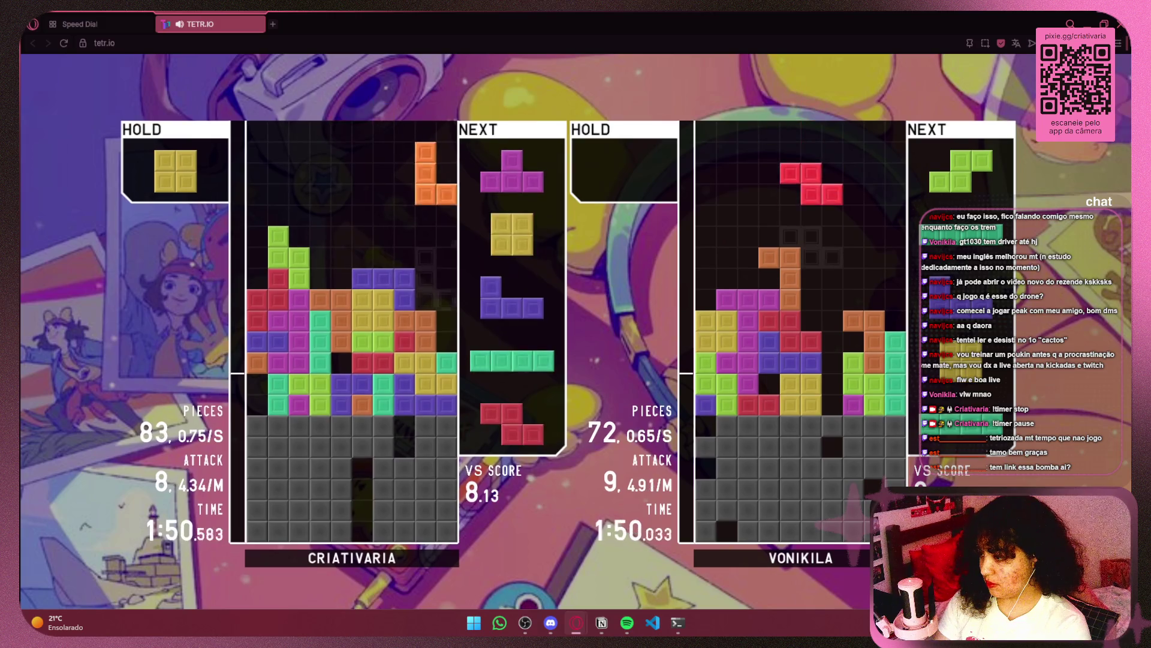
key(space)
key(Left)
key(z)
key(Right)
Step: Clear a triple with the left-column I, a single with the Z, and a double with another I
key(space)
key(Right)
key(Right)
key(Right)
key(space)
key(Right)
key(Right)
key(space)
key(Up)
key(Left)
key(Left)
key(Left)
key(space)
key(Left)
key(Left)
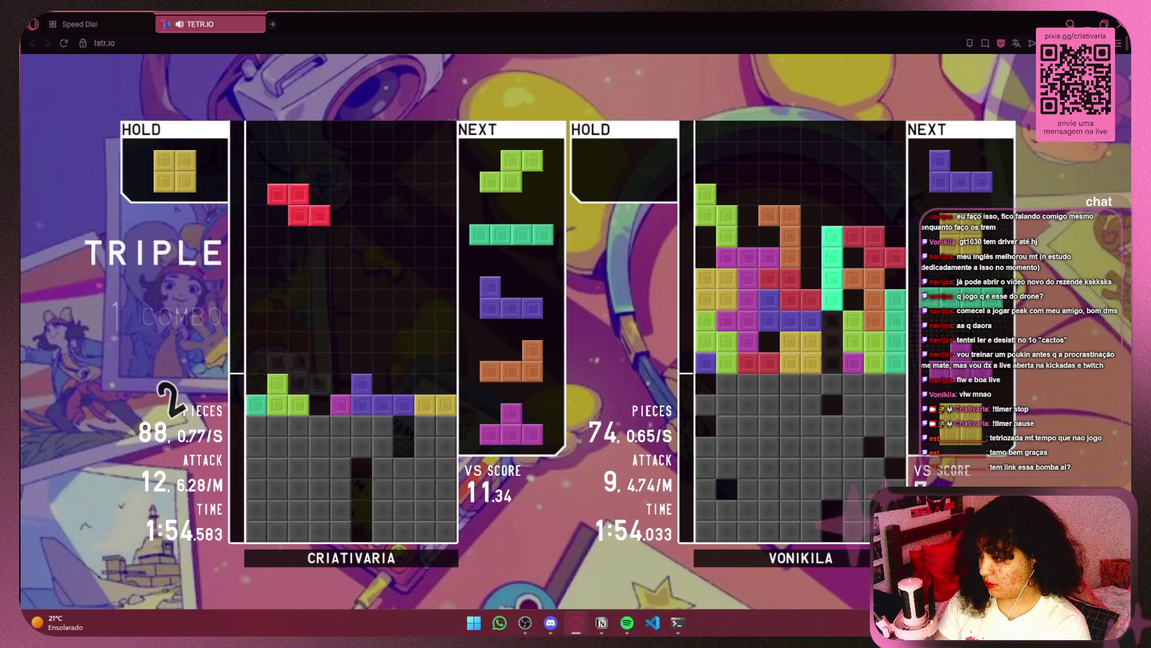
key(space)
key(Left)
key(Left)
key(Left)
key(space)
key(Up)
key(Right)
key(Right)
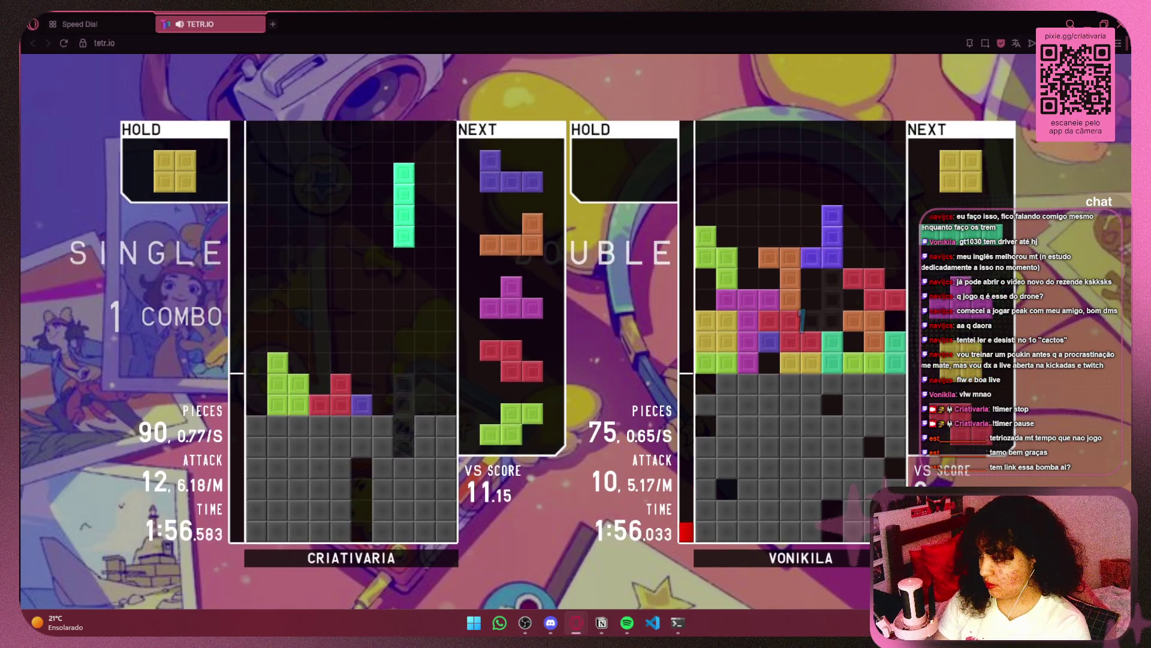
key(space)
key(z)
key(Right)
key(Right)
key(Right)
key(space)
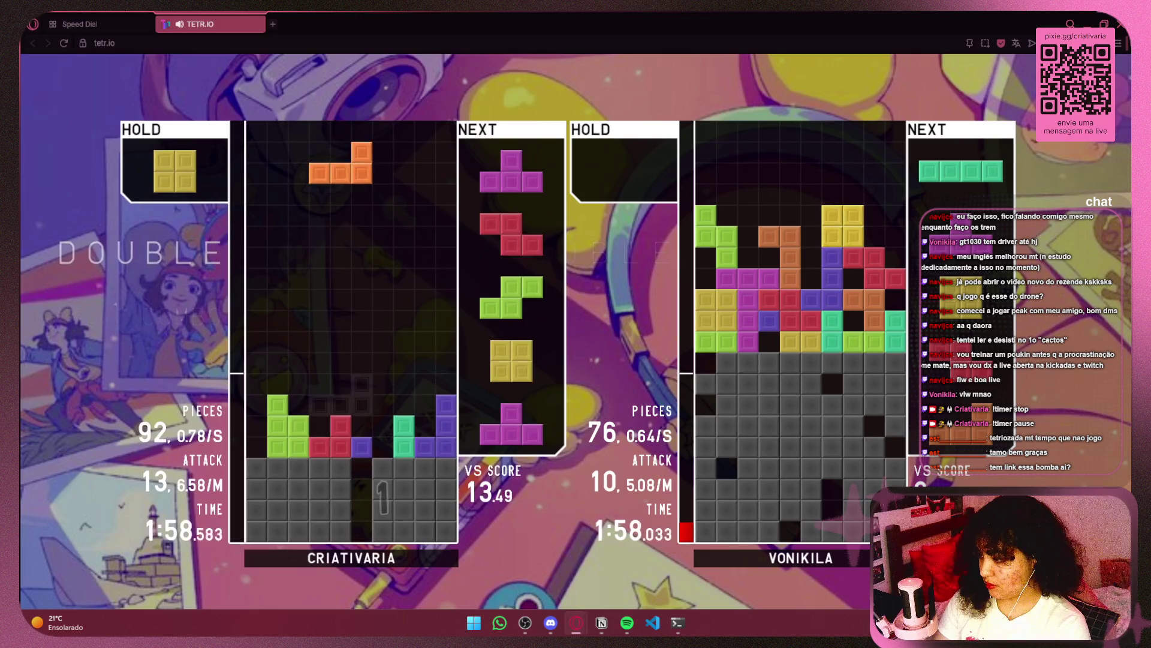
Step: Keep stacking J, O, T, L, S and Z pieces, clearing a J double until the opponent tops out
key(Left)
key(Left)
key(Left)
key(c)
key(Right)
key(Right)
key(Right)
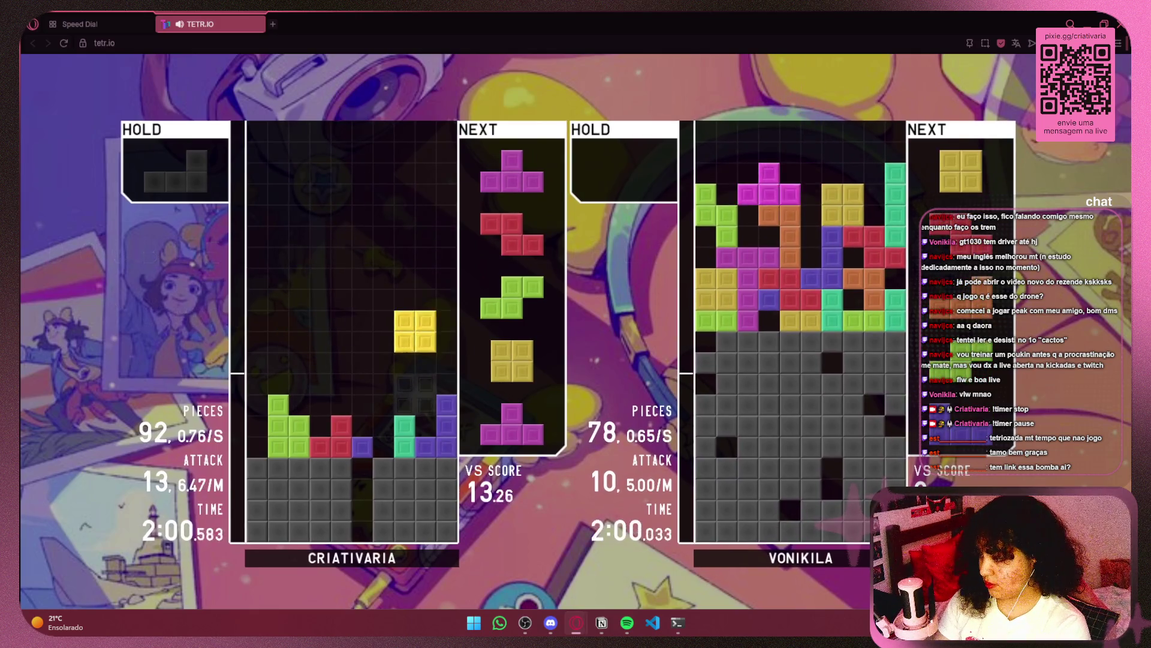
key(space)
key(Up)
key(Up)
key(Left)
key(space)
key(Right)
key(Right)
key(Right)
key(c)
key(z)
key(Right)
key(Right)
key(Right)
key(space)
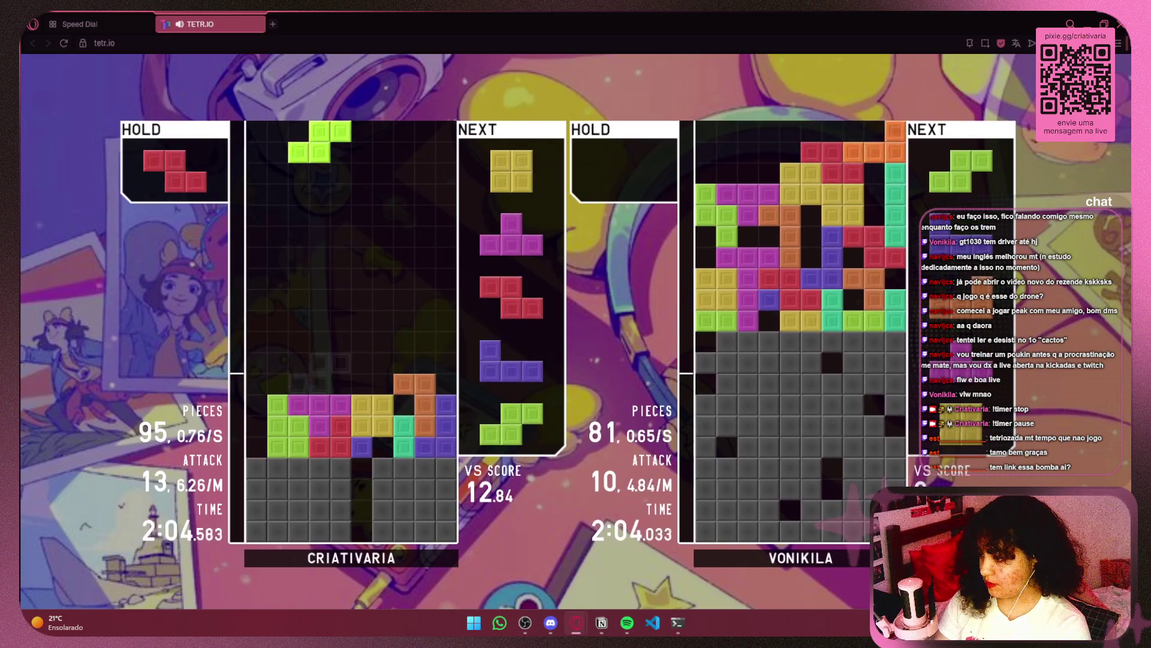
key(Up)
key(Right)
key(Right)
key(Right)
key(space)
key(Right)
key(Right)
key(Right)
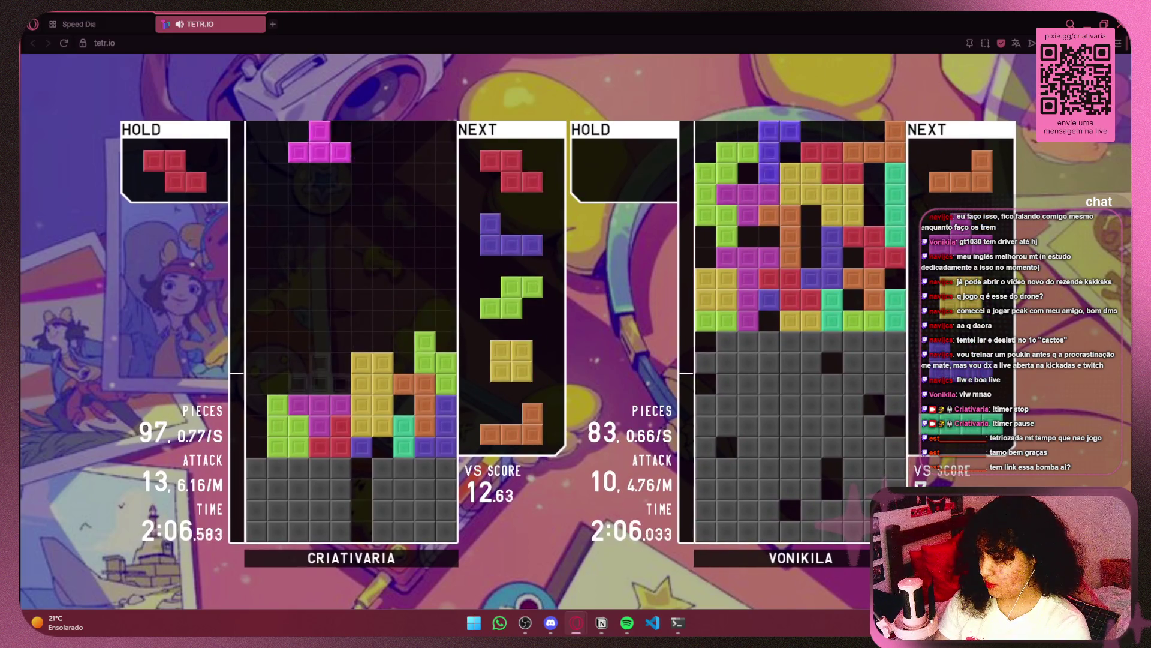
key(space)
key(Up)
key(space)
key(Up)
key(Left)
key(Left)
key(Left)
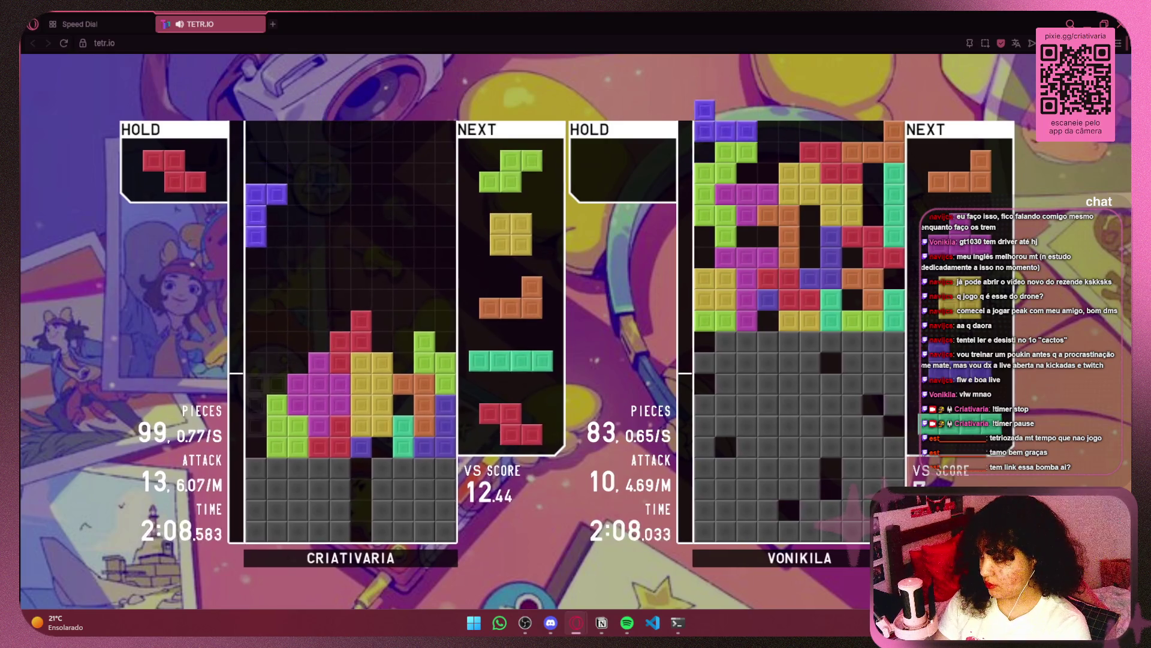
key(space)
key(Left)
key(Left)
key(Left)
key(Right)
key(space)
key(Left)
key(c)
key(Up)
key(Right)
key(z)
key(Left)
key(space)
key(Left)
key(Left)
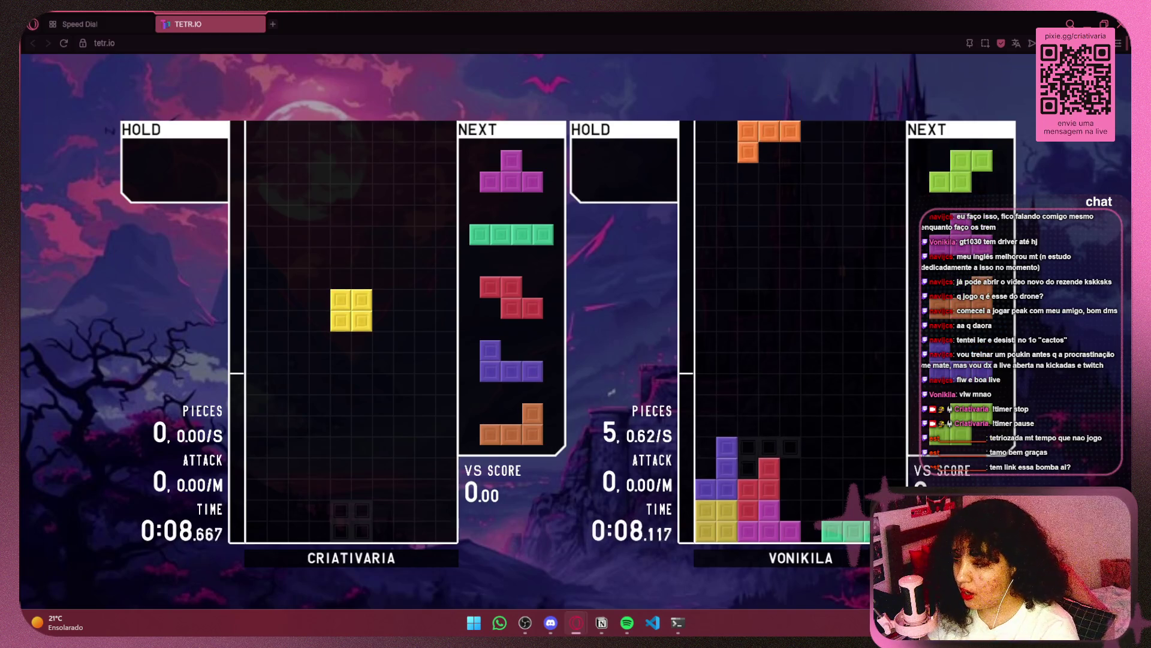
Step: Place the O, T and I along the bottom, then drop the red Z for a single clear
key(Right)
key(Right)
key(Right)
key(space)
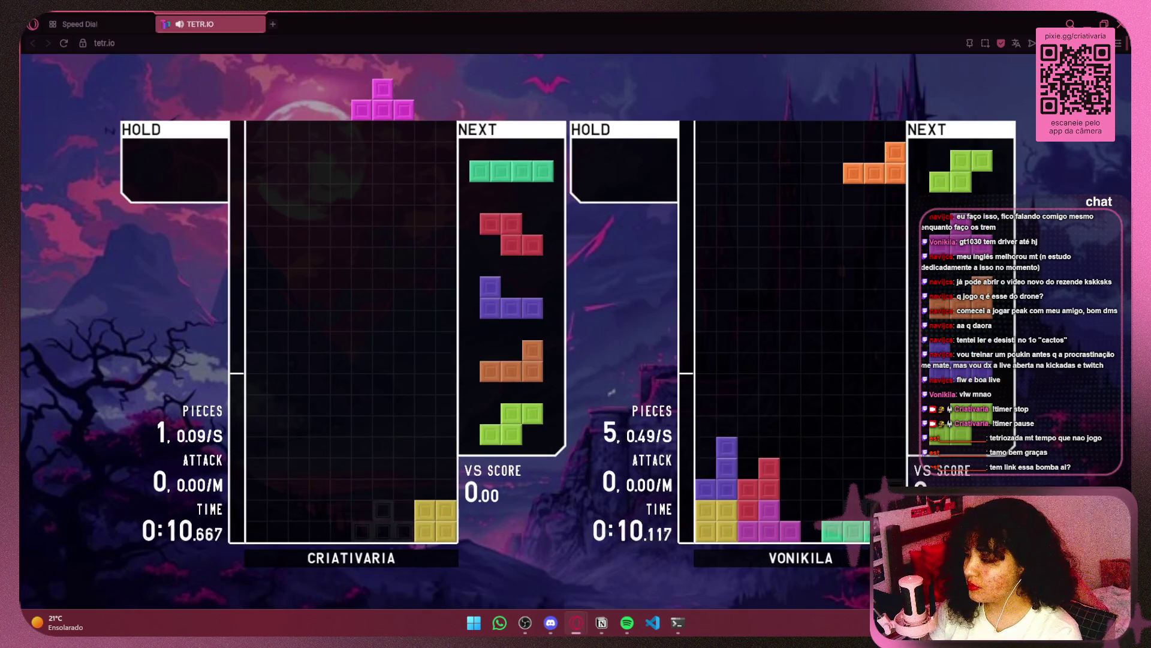
key(space)
key(z)
key(x)
key(Left)
key(Left)
key(Left)
key(space)
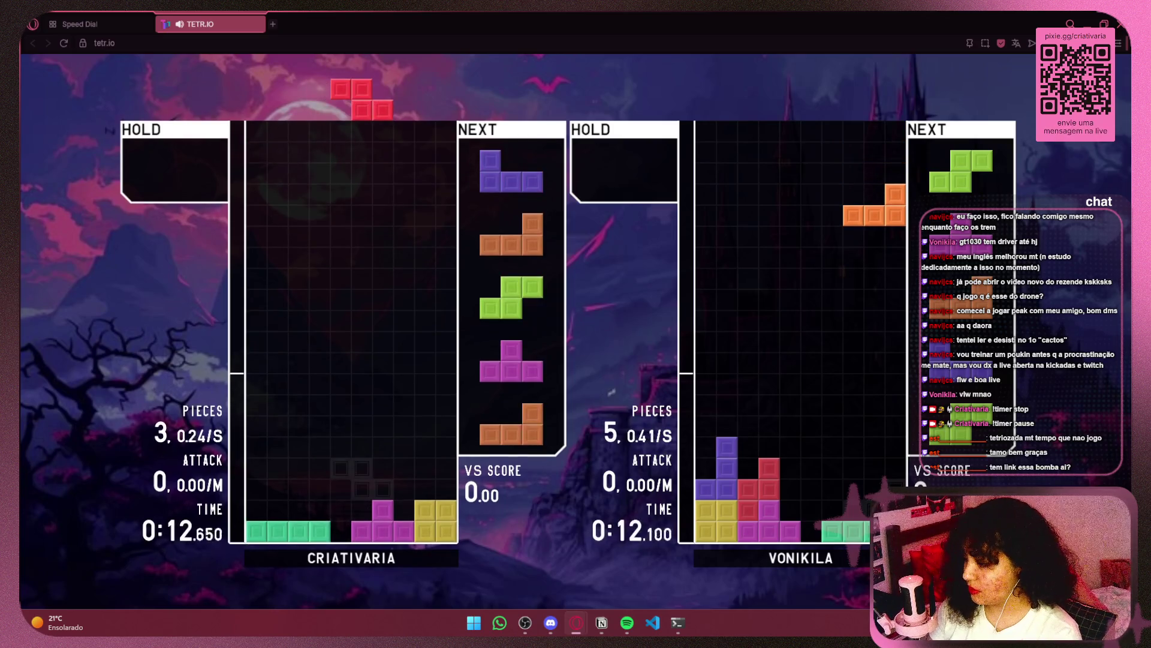
key(z)
key(Left)
key(space)
Step: Stack the J, L, S, T and an upright L across the bottom rows
key(Left)
key(Left)
key(Left)
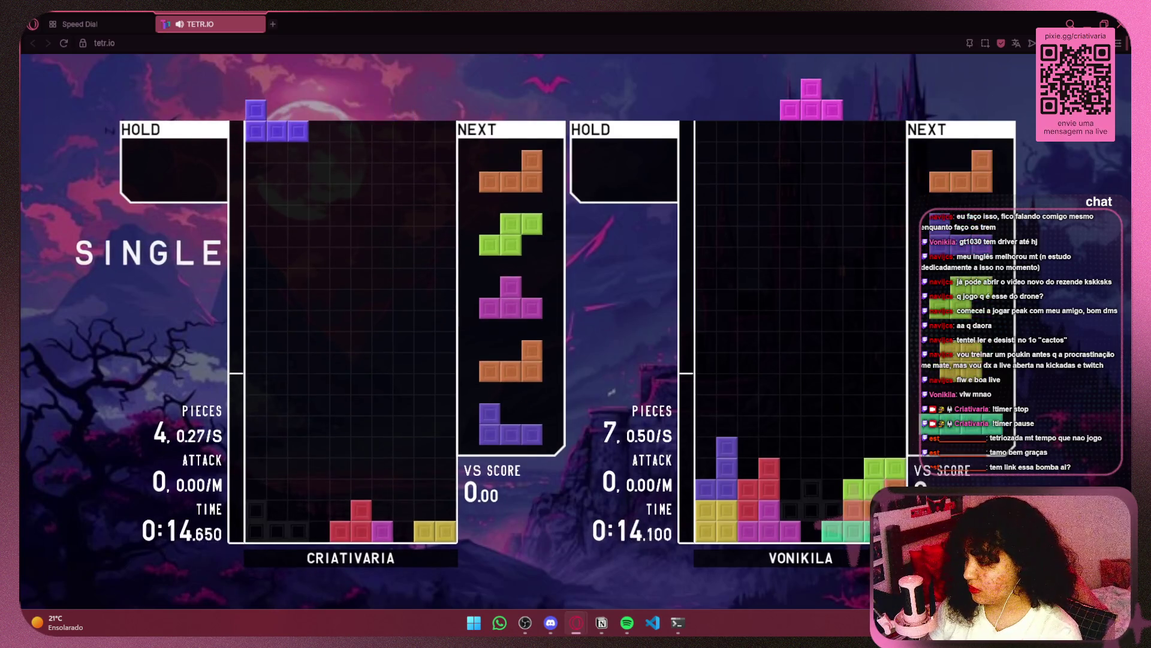
key(space)
key(x)
key(x)
key(Right)
key(Right)
key(Right)
key(space)
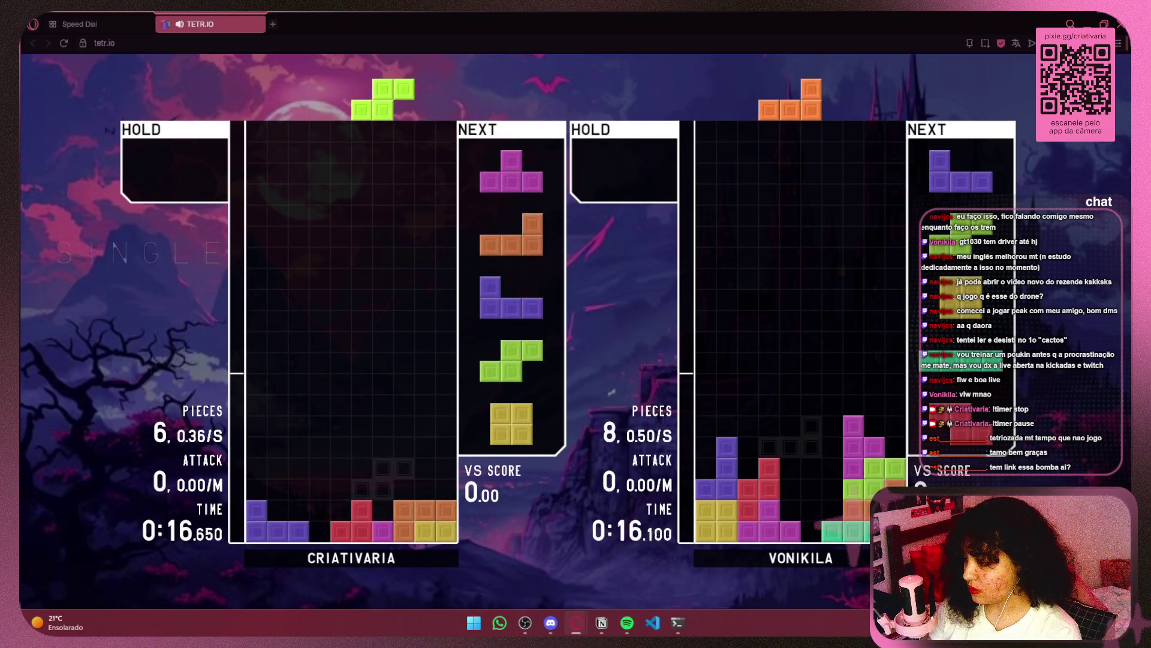
key(space)
key(Right)
key(Right)
key(Right)
key(space)
key(x)
key(Left)
key(Left)
key(Left)
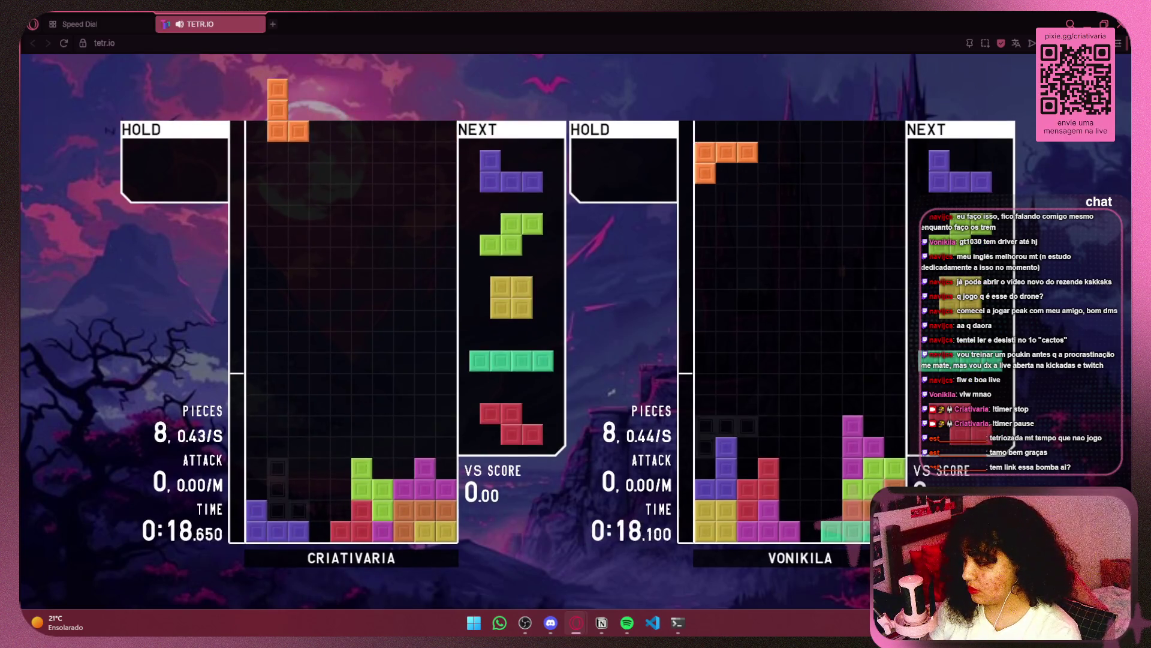
key(x)
key(x)
key(space)
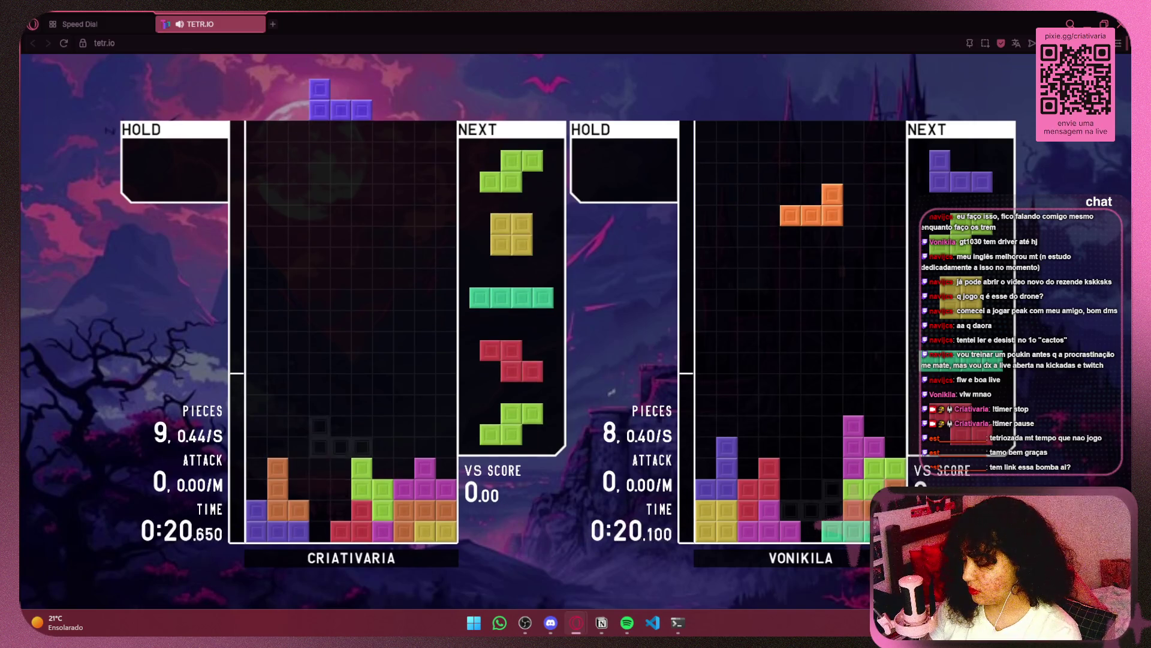
Step: Place the J and hold the S, then clear lines with the O and red Z
key(x)
key(x)
key(Right)
key(Right)
key(Right)
key(x)
key(Left)
key(space)
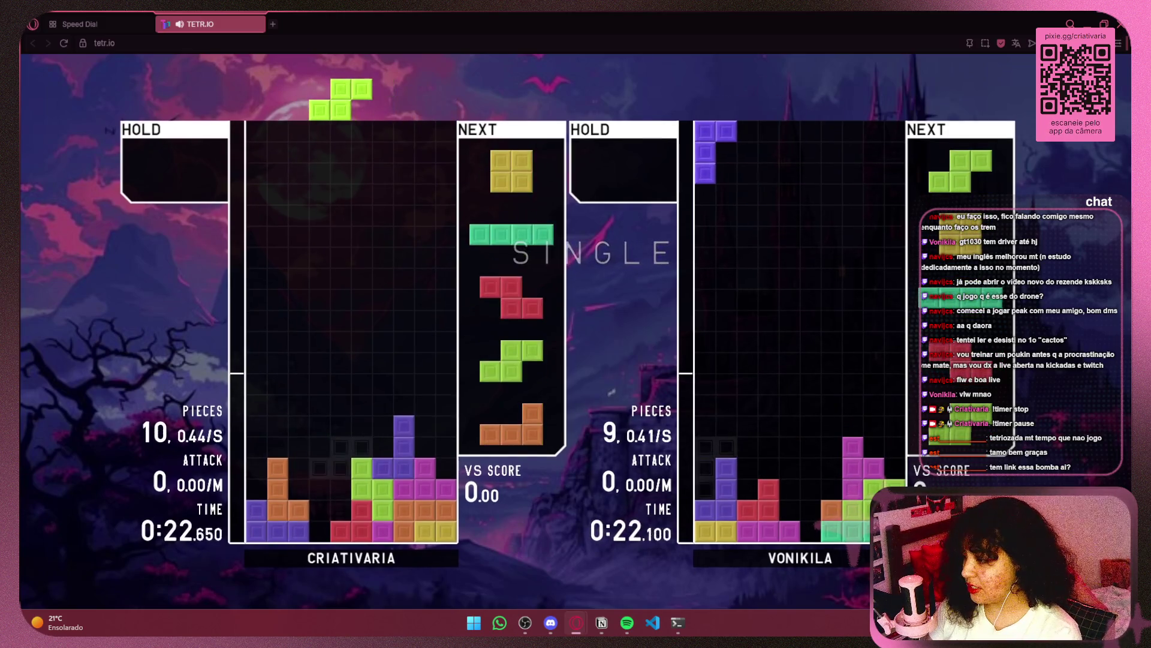
key(c)
key(space)
key(x)
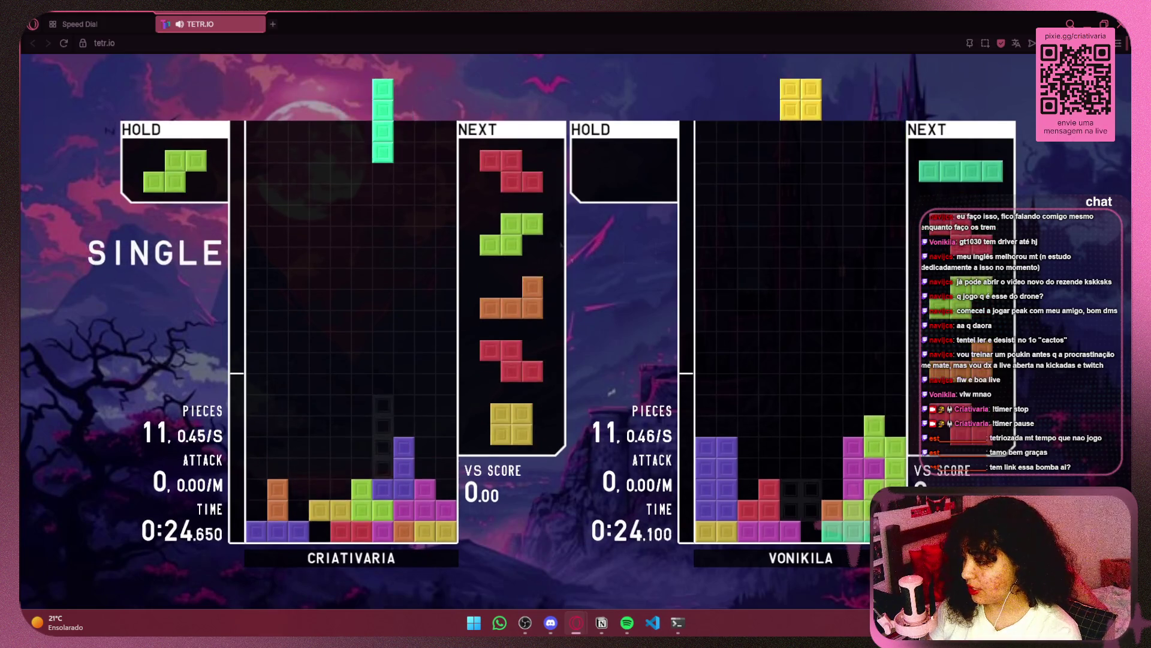
key(Left)
key(Left)
key(Left)
key(space)
key(x)
key(Left)
key(Left)
key(space)
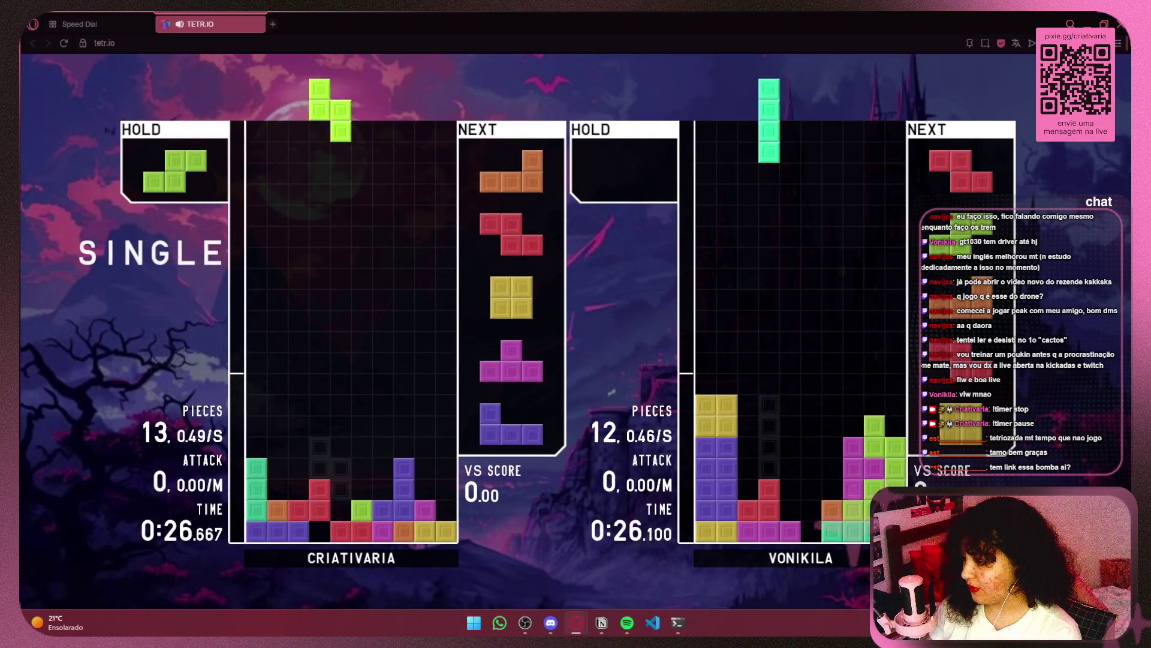
Step: Place the S, L, Z, T and O using hold, then clear a line with the cyan I
key(z)
key(Left)
key(space)
key(space)
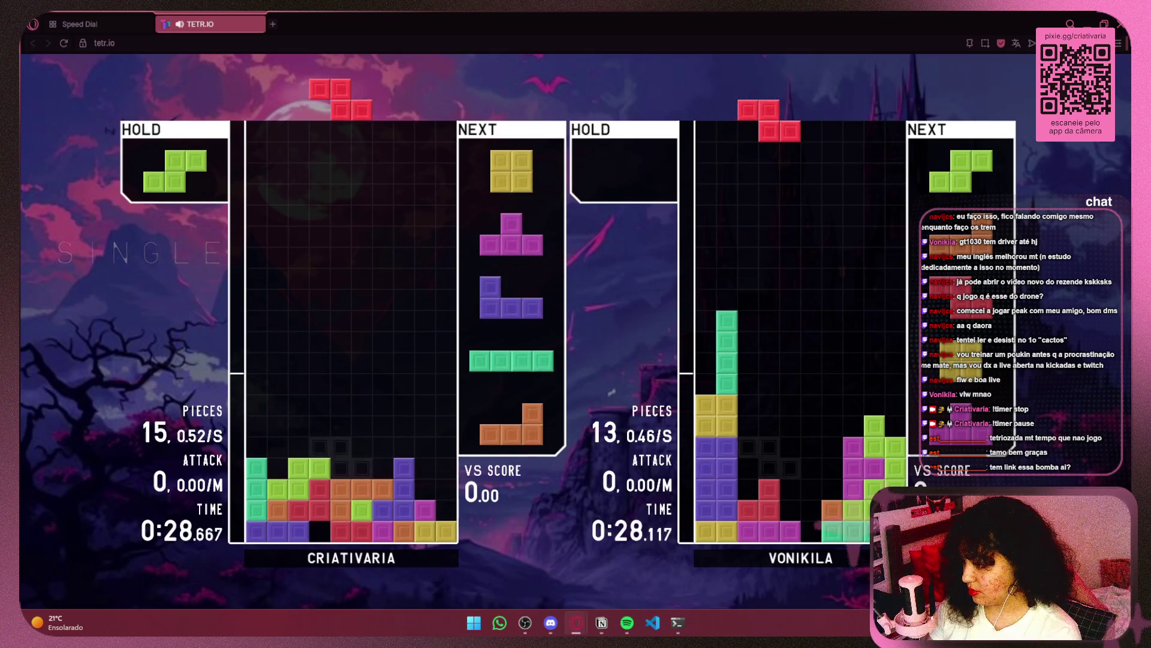
key(space)
key(c)
key(space)
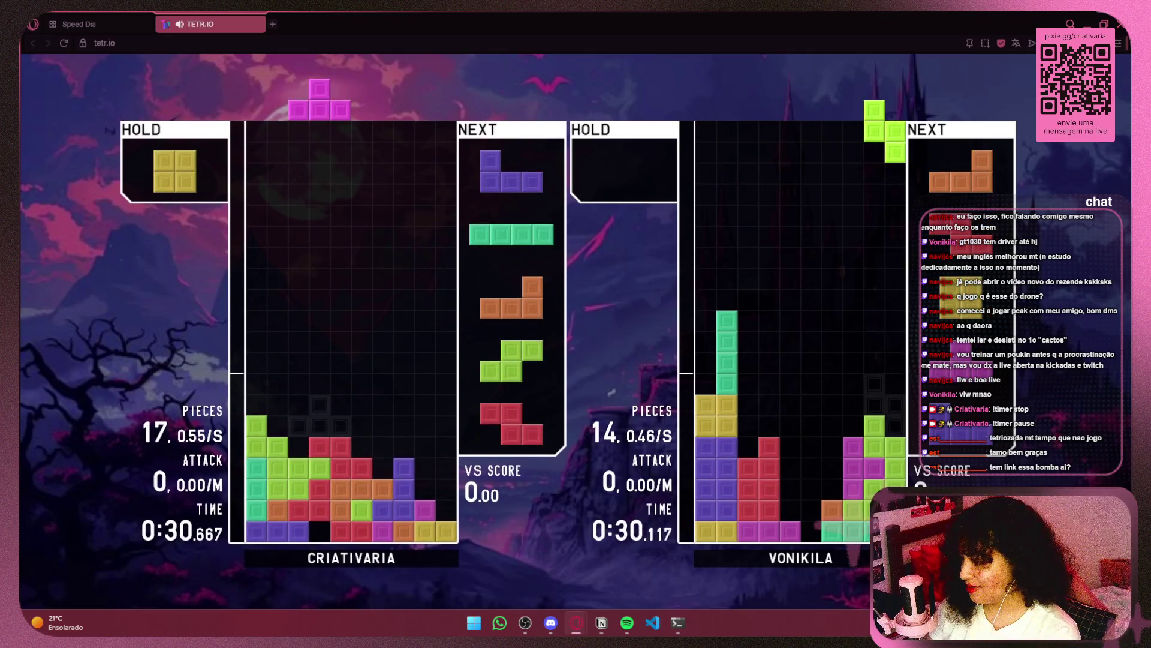
key(space)
key(c)
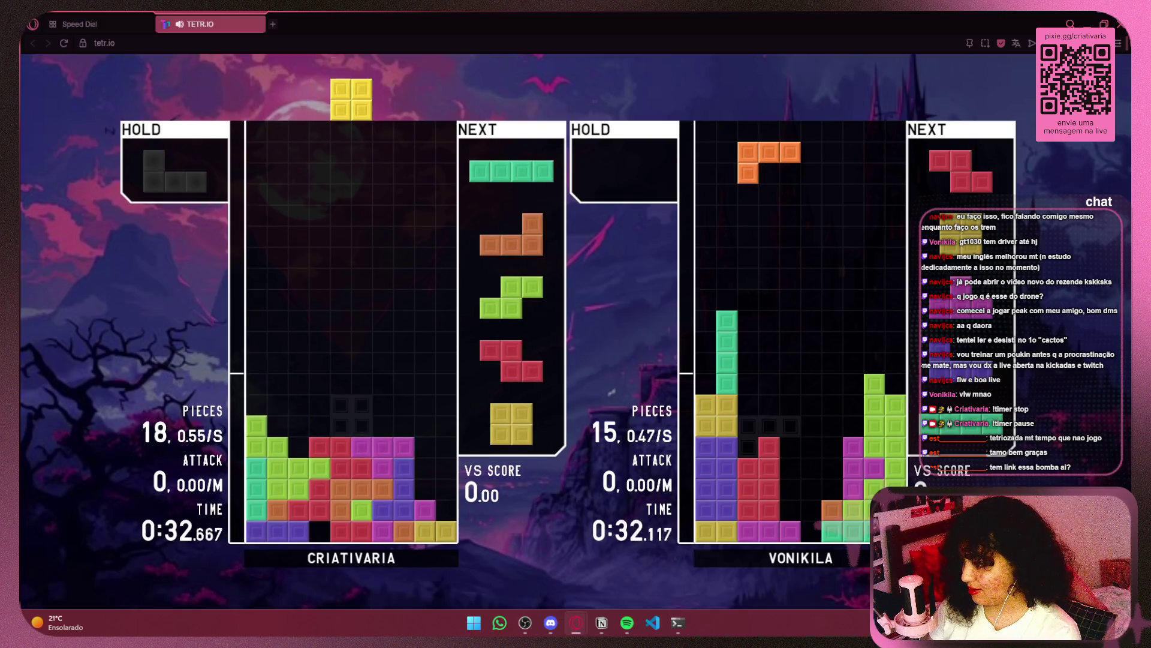
key(Right)
key(space)
key(Up)
key(Right)
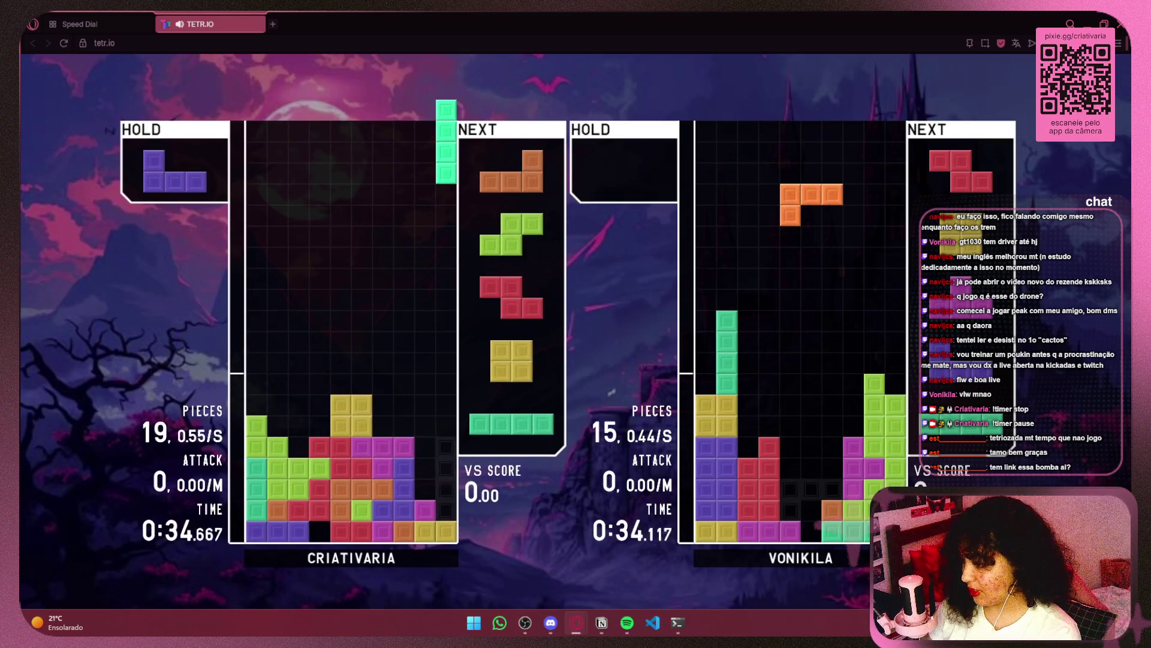
key(space)
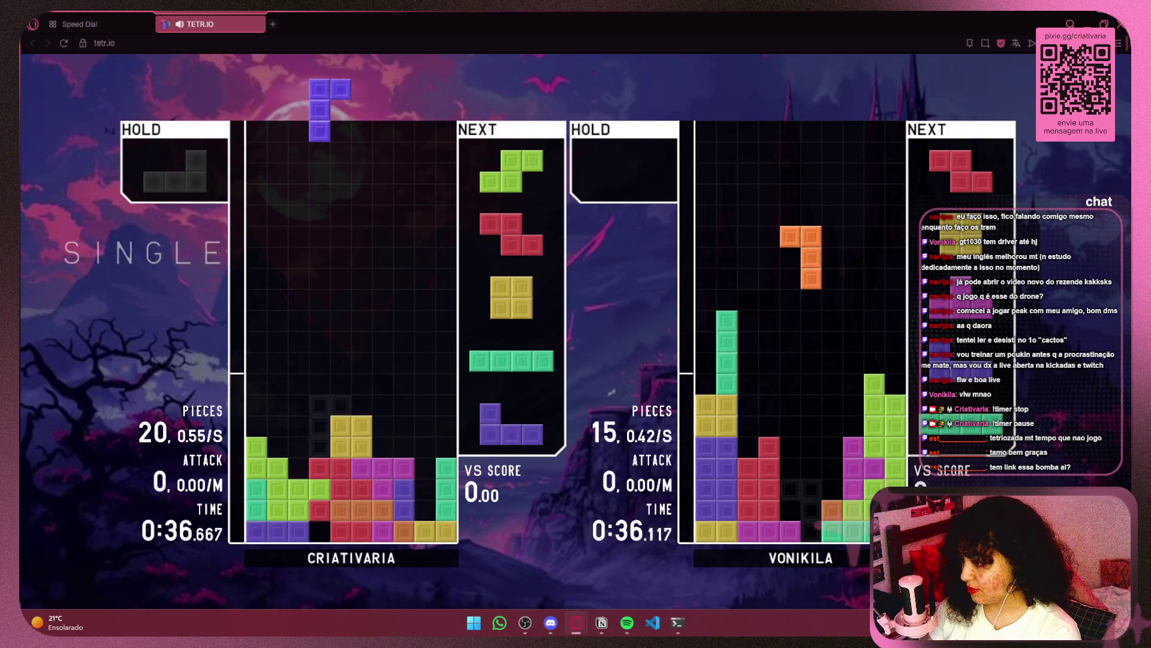
Step: Stack the J, S, Z and O, then drop the cyan I to clear three lines
key(space)
key(Up)
key(space)
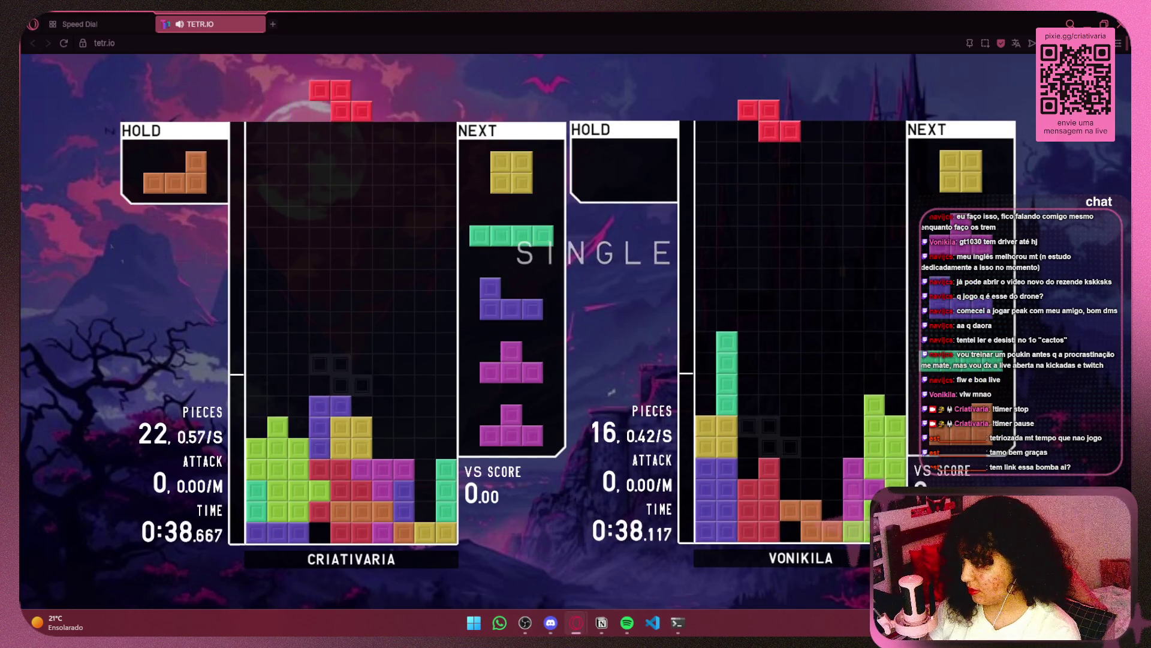
key(Up)
key(Left)
key(Left)
key(Left)
key(space)
key(Right)
key(space)
key(Up)
key(Right)
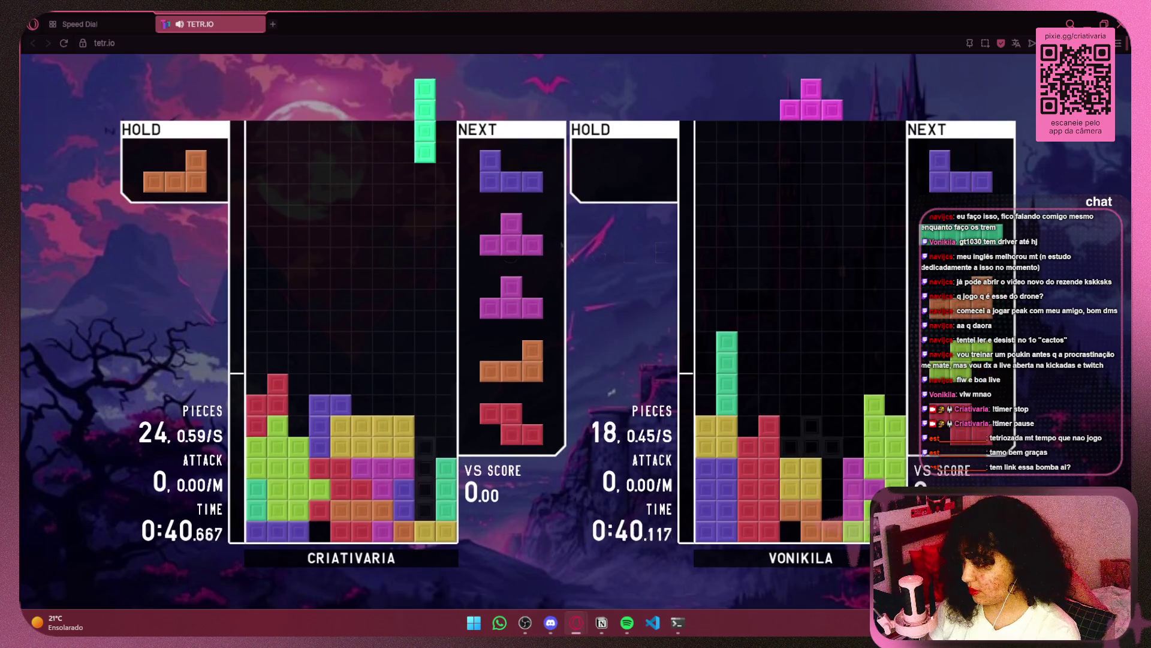
key(space)
Step: Place the purple J and fit the magenta T into the gap for a double clear
key(Left)
key(Left)
key(Up)
key(space)
key(Up)
key(Right)
key(Right)
key(Right)
key(space)
Step: Place the L, T, Z, J and S, then clear two lines with the yellow O
key(space)
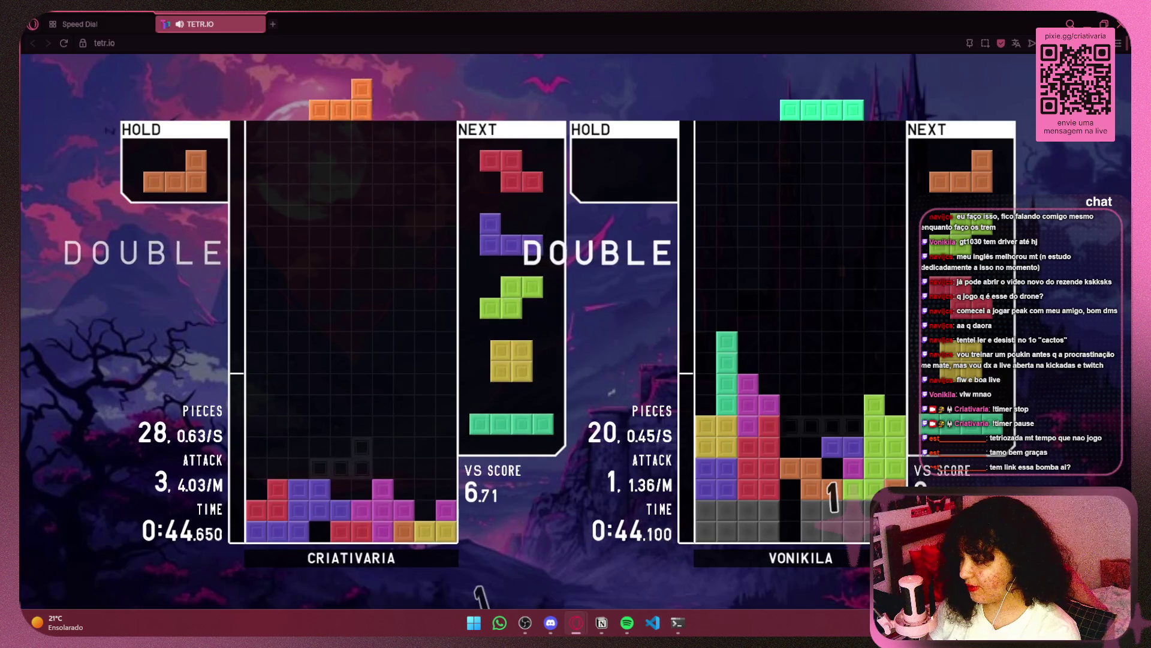
key(Up)
key(Left)
key(space)
key(space)
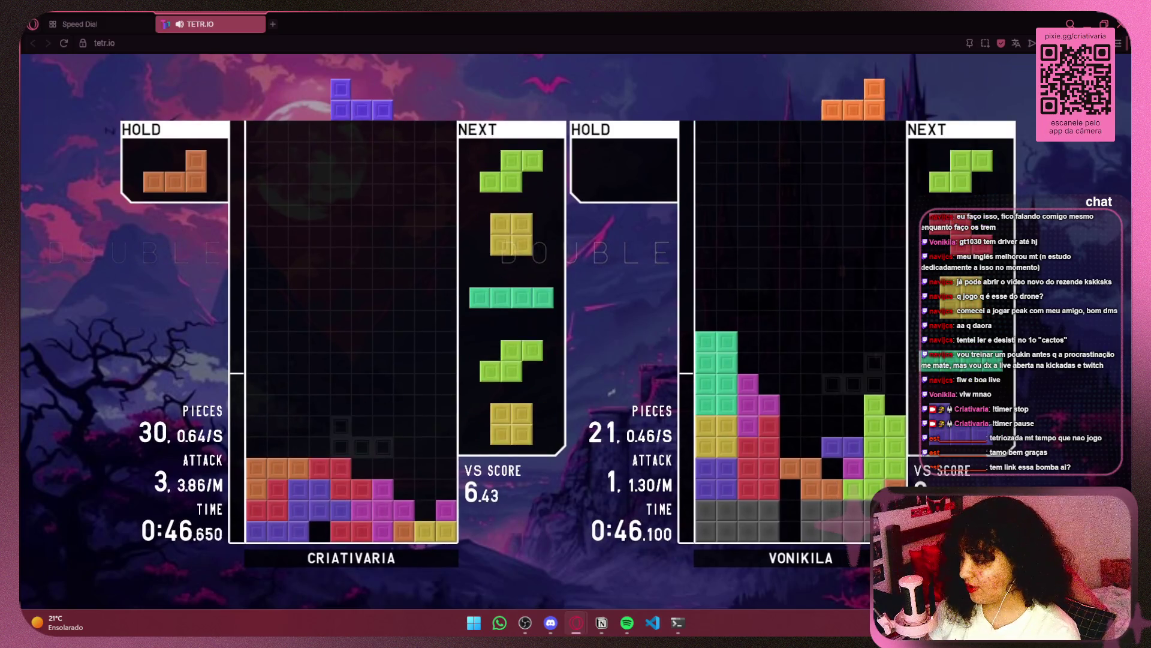
key(space)
key(Left)
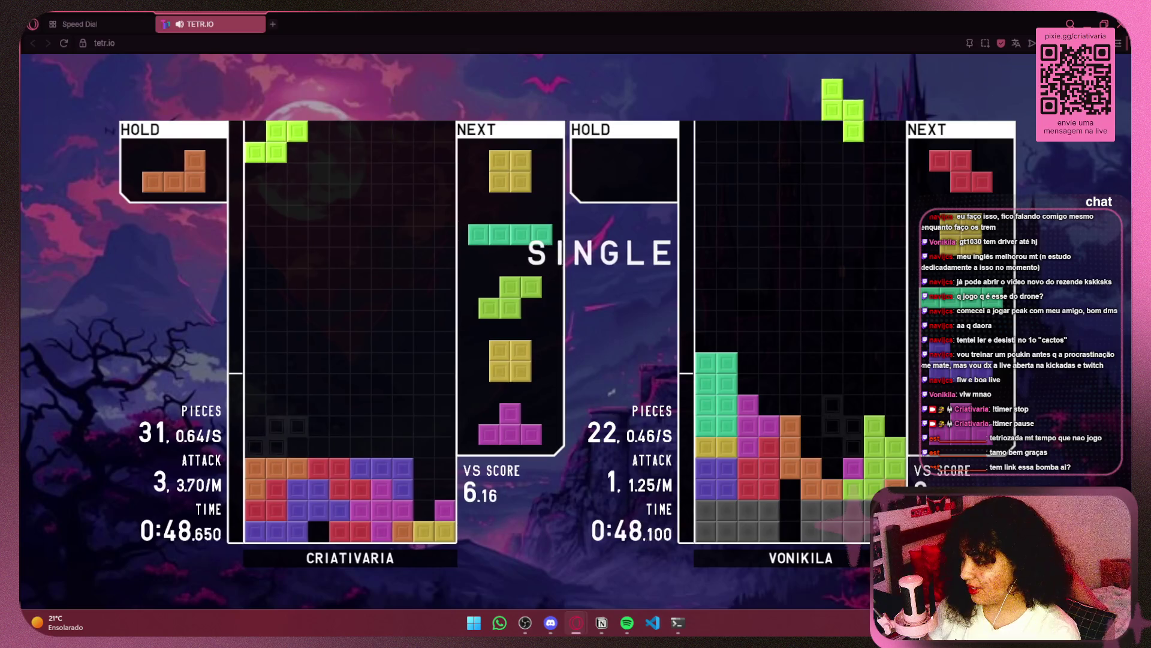
key(space)
key(Left)
key(Left)
key(Left)
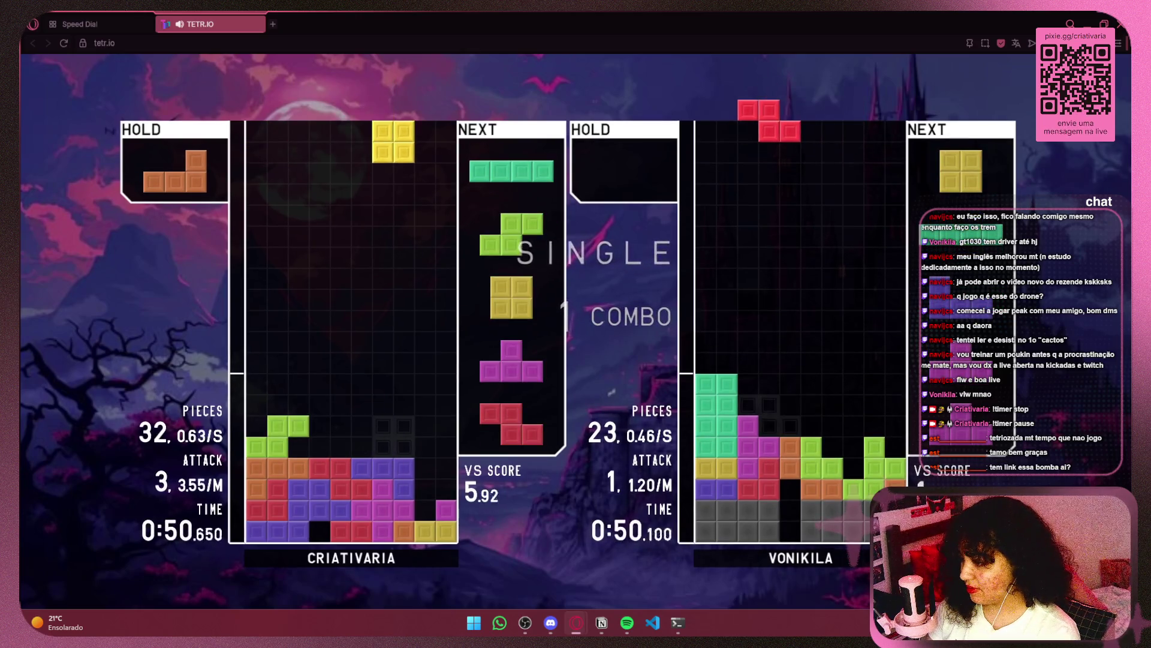
key(Right)
key(space)
Step: Drop the cyan I down the right wall and clear a line with the green S
key(Up)
key(Right)
key(Right)
key(Right)
key(space)
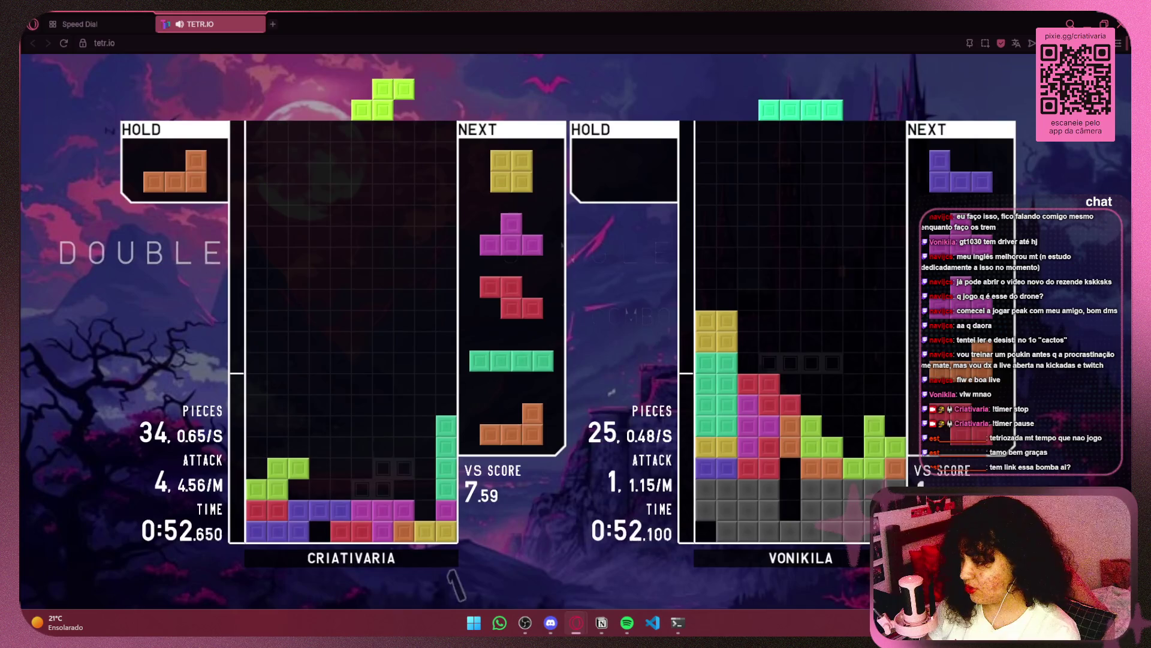
key(space)
key(space)
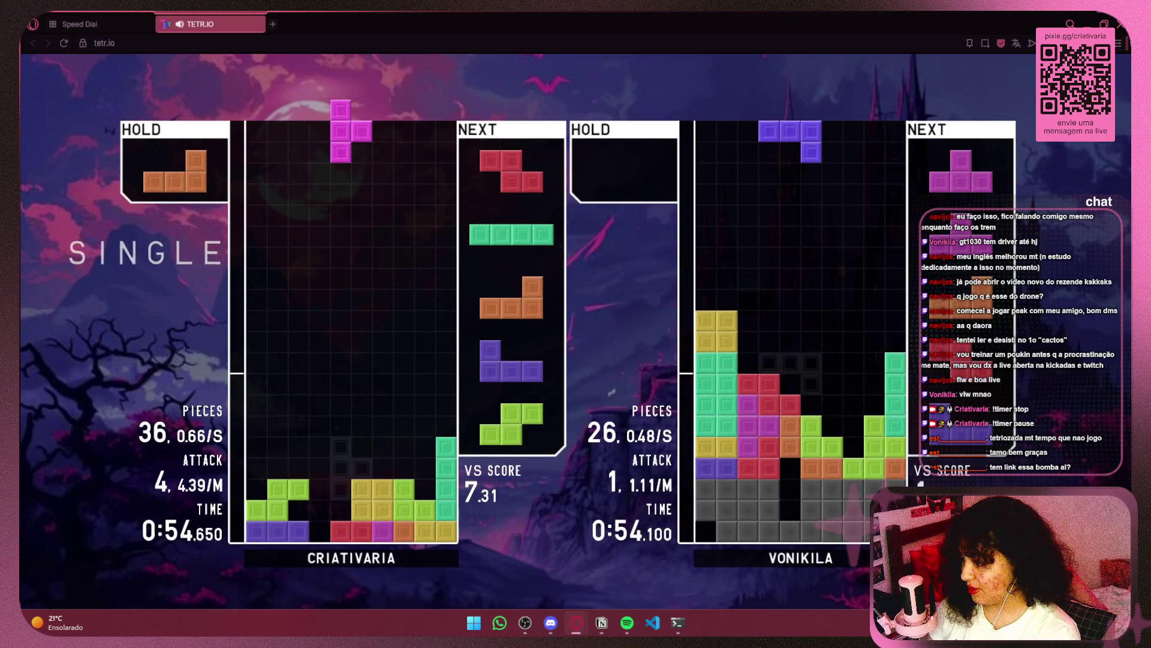
key(Left)
key(space)
Step: Hold the cyan I, set the orange L at the left wall, and clear a line with the J
key(space)
key(Up)
key(Left)
key(Left)
key(Left)
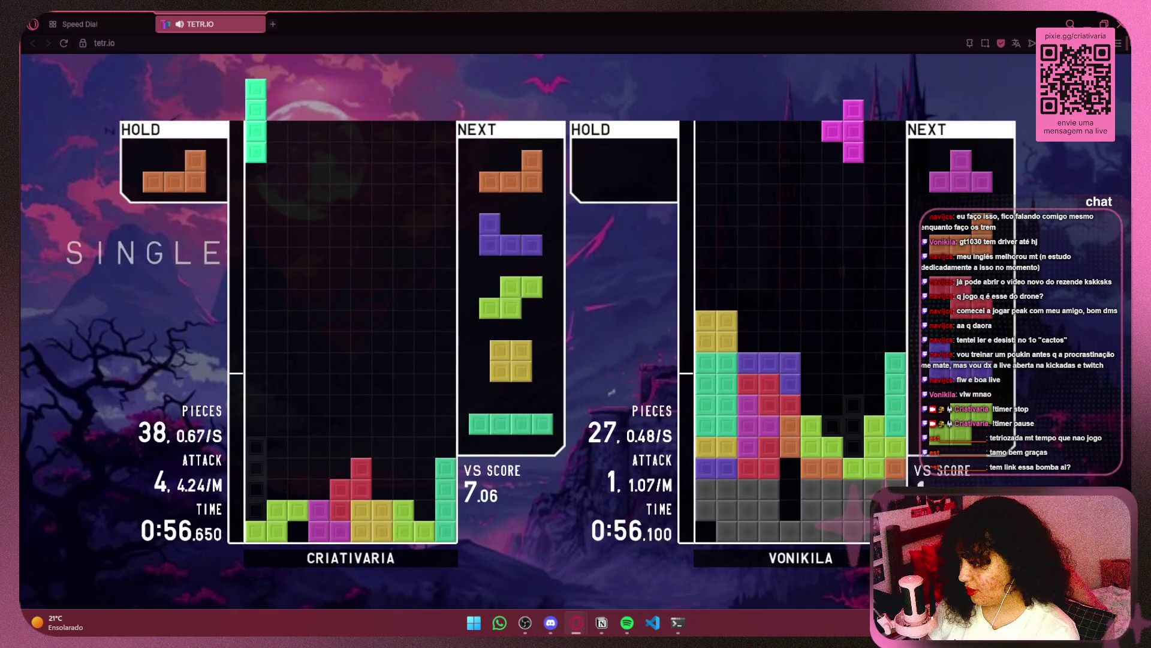
key(c)
key(a)
key(Left)
key(Left)
key(Left)
key(space)
key(Left)
key(Left)
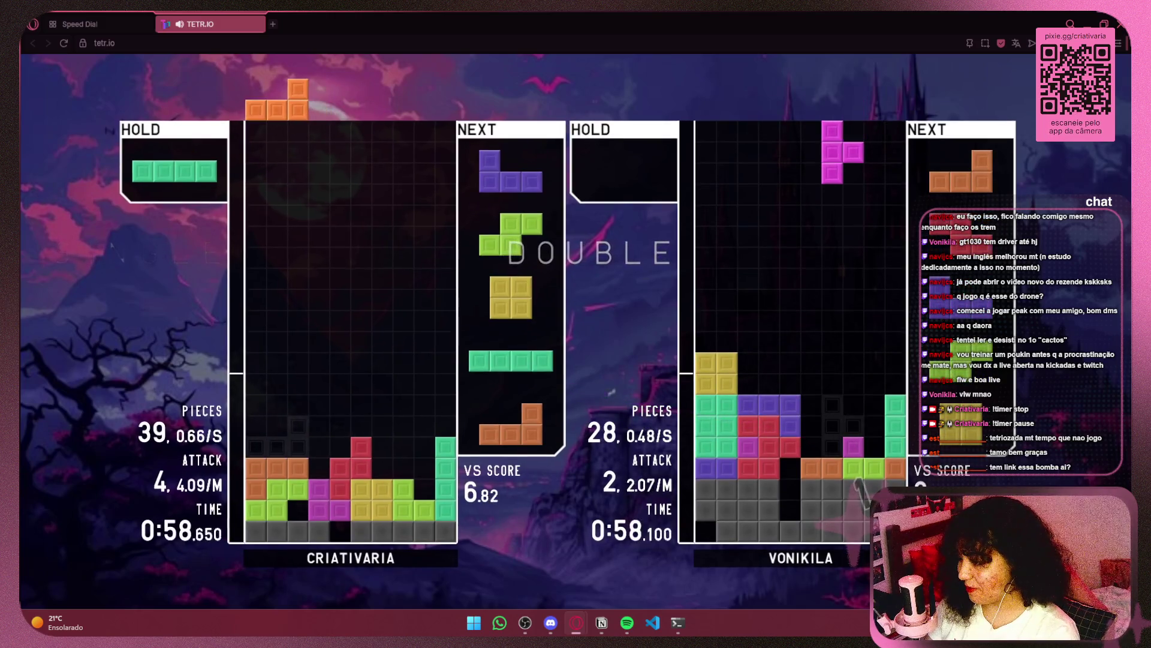
key(space)
key(Left)
key(space)
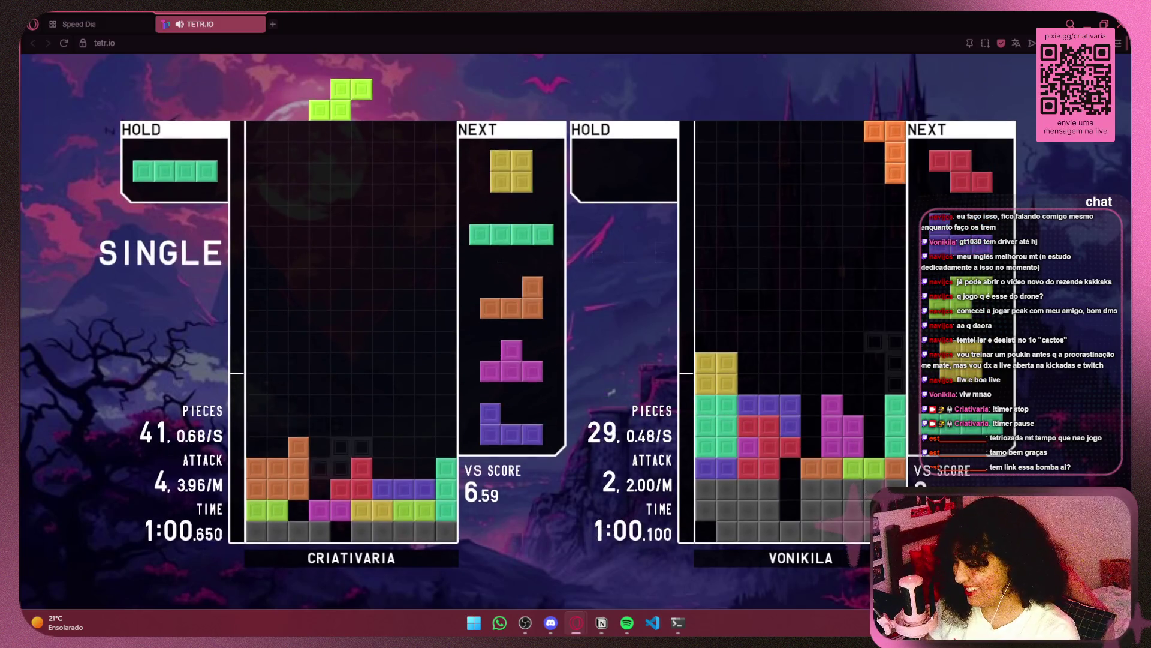
key(Right)
key(Right)
key(Right)
Step: Use the held cyan I to clear a line, then set the orange L on the left wall
key(space)
key(c)
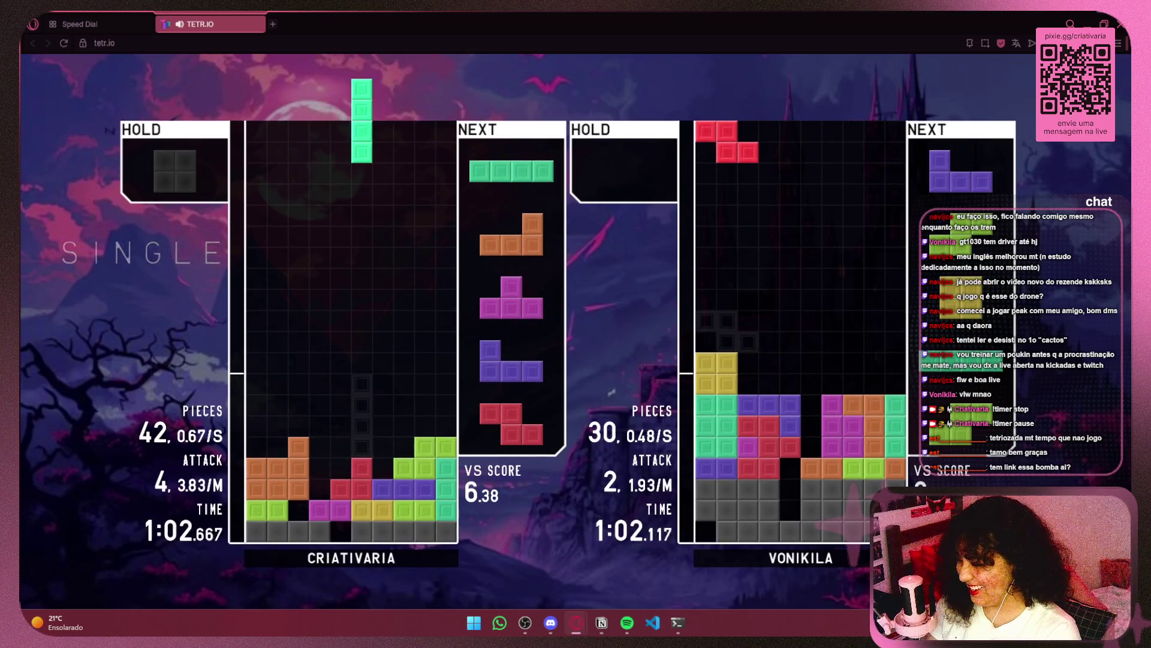
key(space)
key(Up)
key(Right)
key(Right)
key(Right)
key(space)
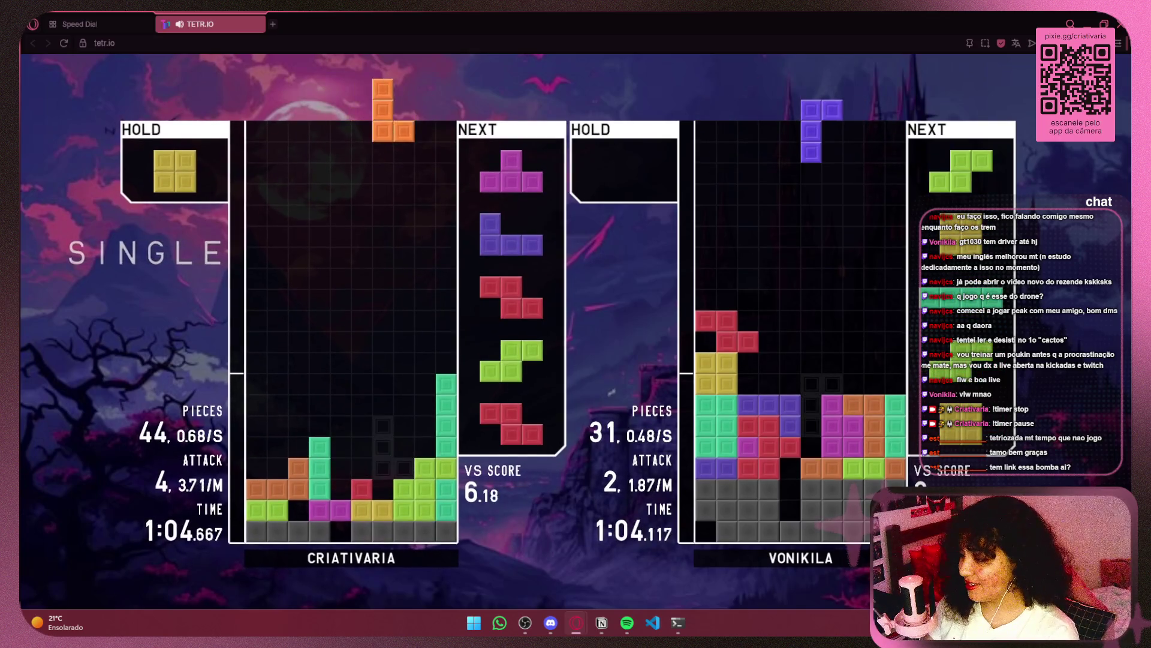
key(z)
key(Left)
key(Left)
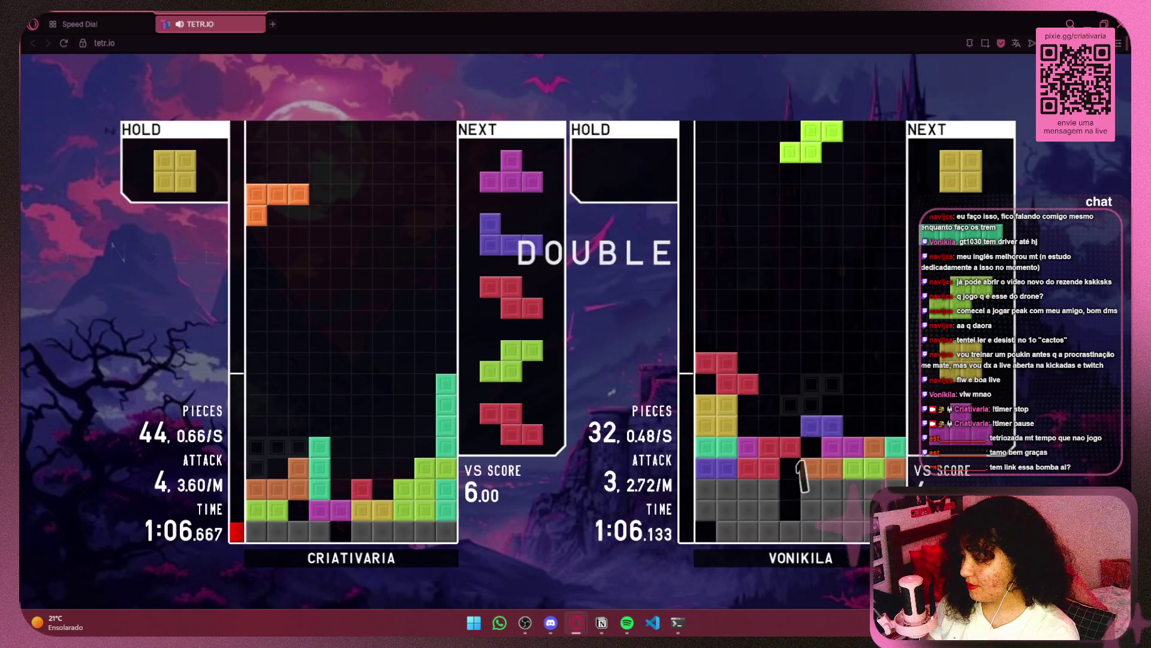
key(Up)
key(Up)
key(space)
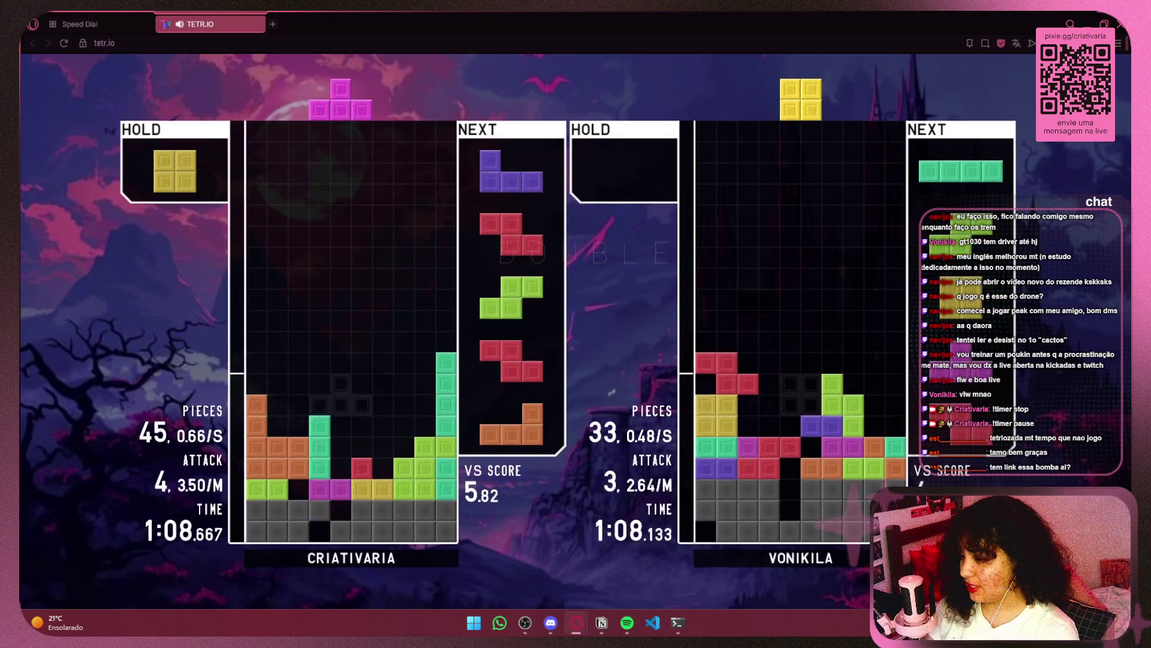
Step: Place the pink T and drop the purple J for a double clear
key(Right)
key(Right)
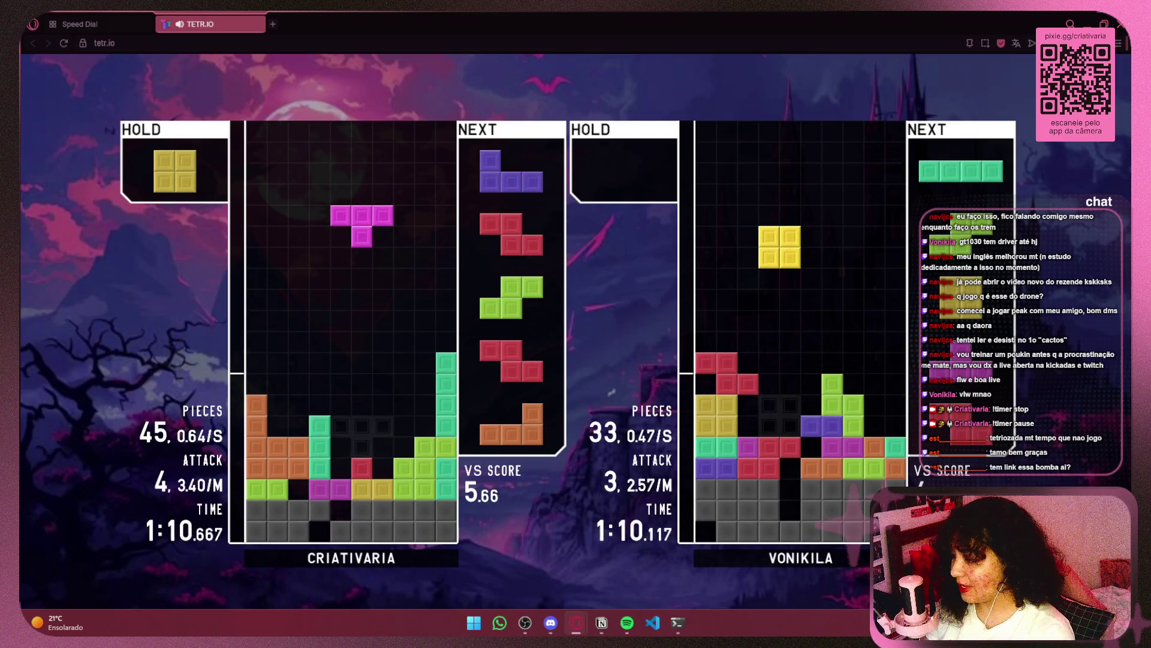
key(space)
key(Right)
key(Up)
key(Left)
key(Left)
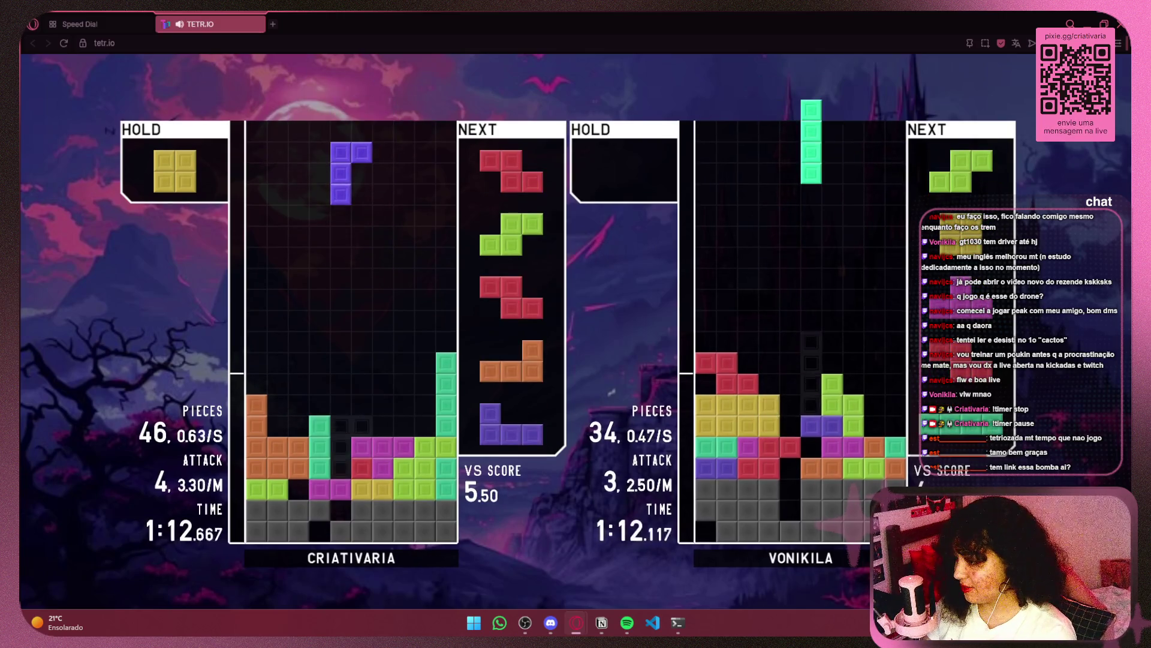
key(space)
Step: Place the red Z and clear a line with the green S at columns 7–8
key(Left)
key(space)
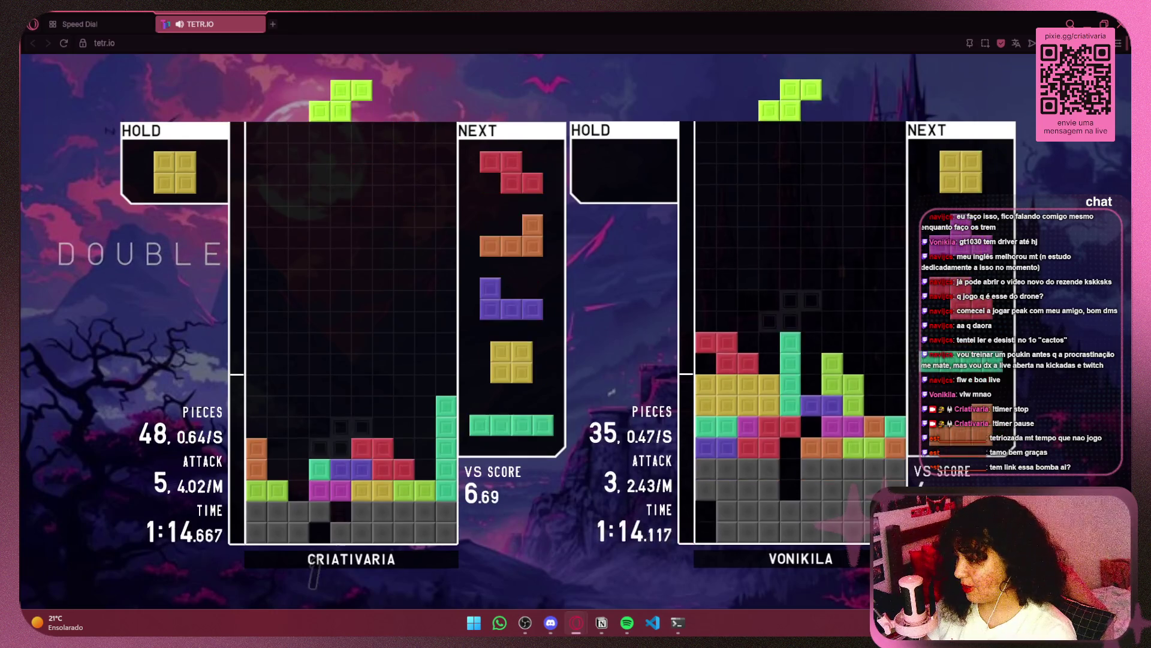
key(Up)
key(Right)
key(Right)
key(Right)
key(Left)
key(Left)
key(Left)
key(Right)
key(space)
key(Left)
key(Left)
key(space)
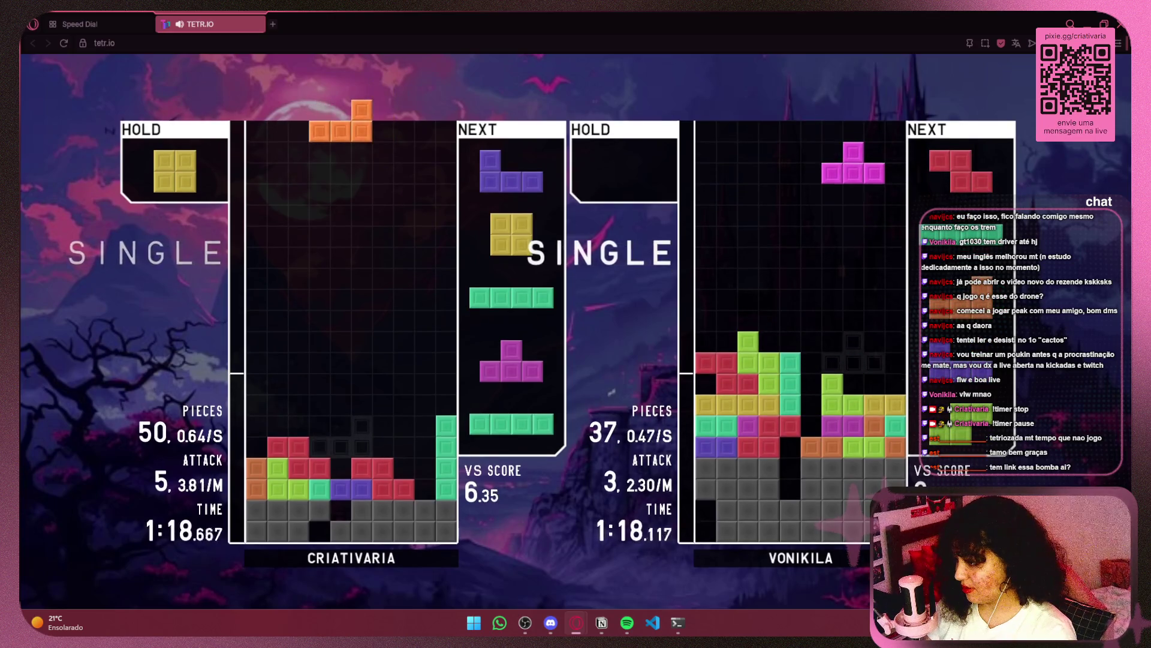
Step: Place the L and J, then drop a vertical I at column 8 to clear a line
key(Up)
key(Up)
key(Right)
key(space)
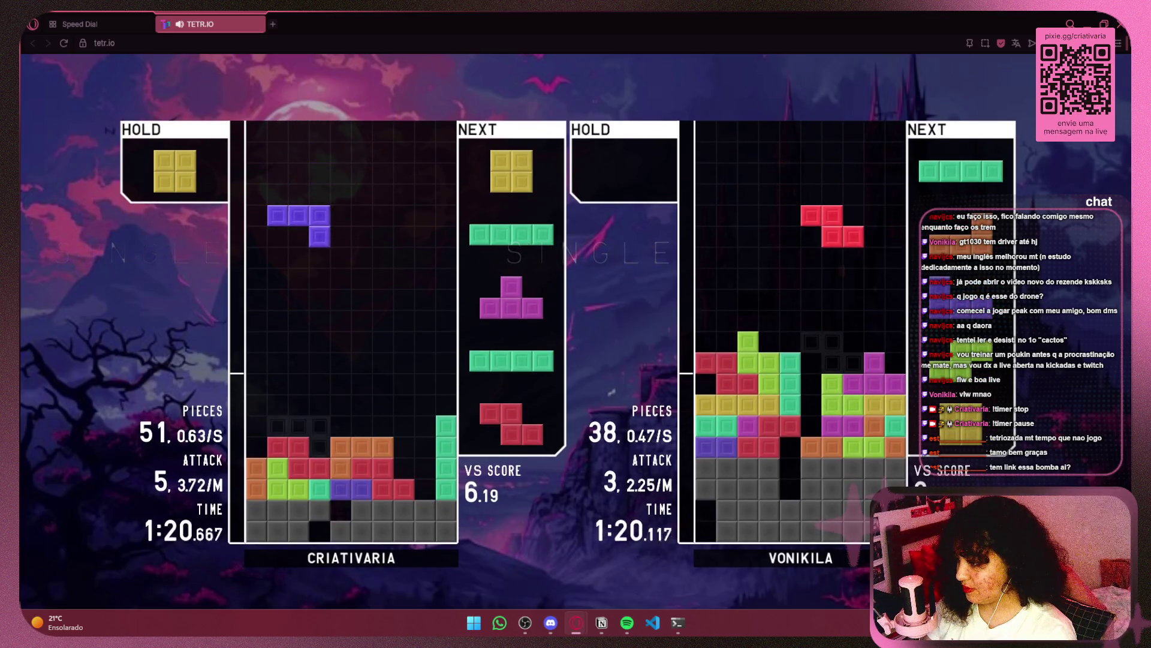
key(space)
Step: Hold the T, place two O pieces, and clear a single line with the I on the left
key(space)
key(Up)
key(Right)
key(Right)
key(Right)
key(Left)
key(space)
key(c)
key(Right)
key(Right)
key(Right)
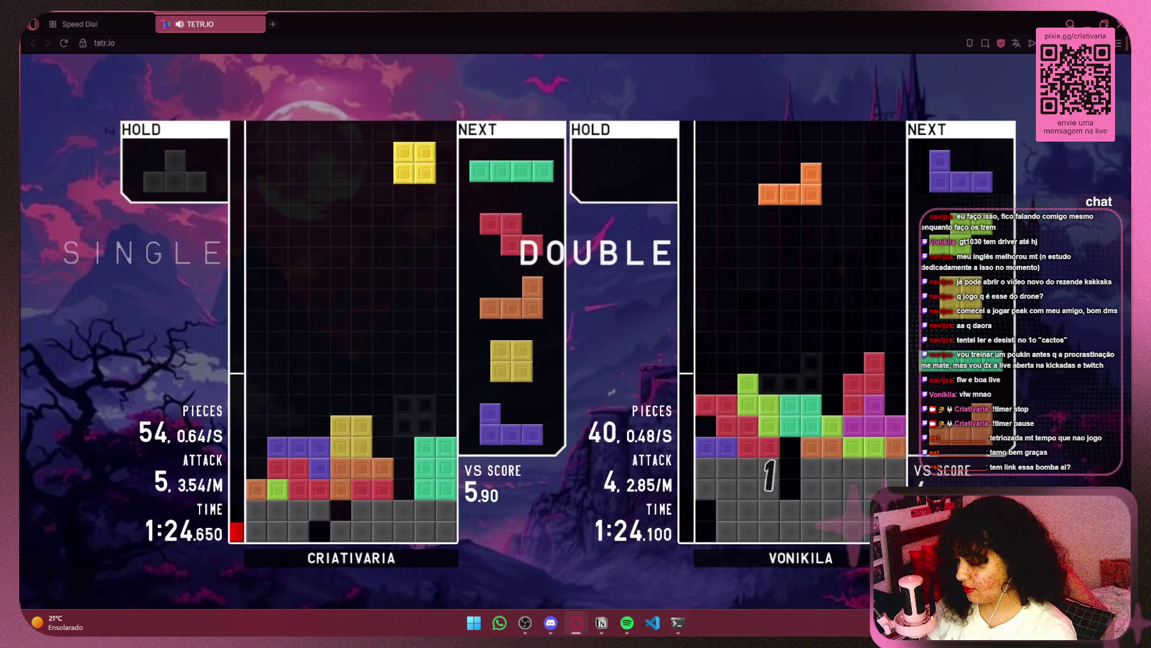
key(Right)
key(space)
key(Up)
key(Left)
key(Left)
key(Left)
key(space)
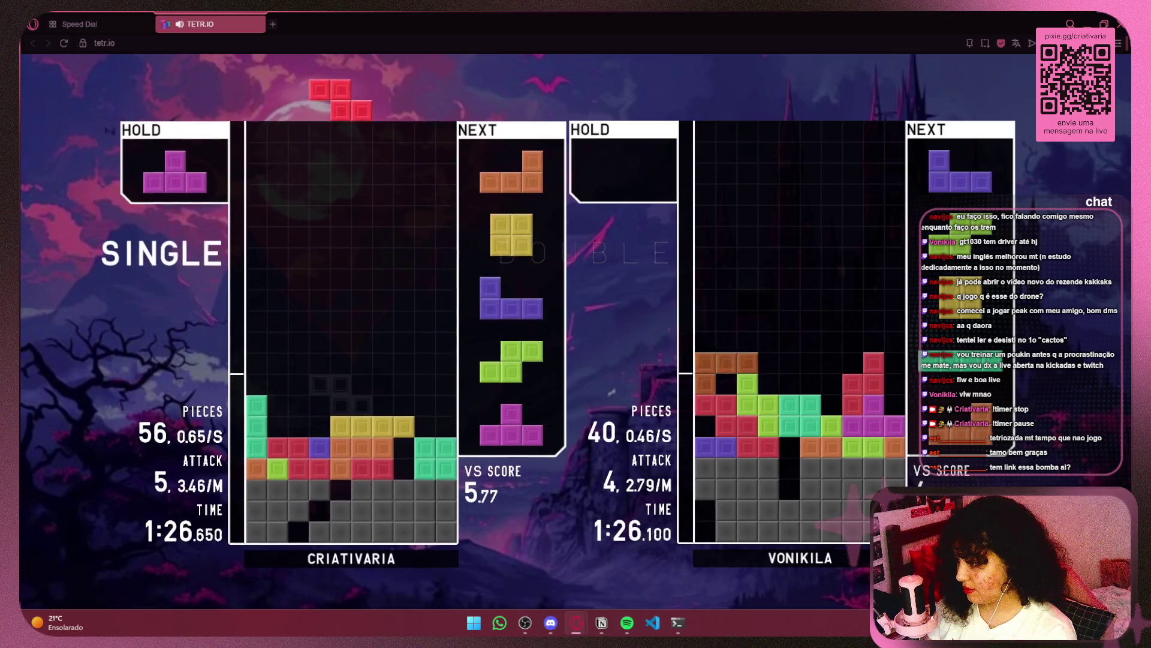
Step: Place the red piece, L and O, then clear a line with the J at the left wall
key(Right)
key(space)
key(Right)
key(Right)
key(space)
key(Right)
key(Right)
key(Right)
key(Right)
key(space)
key(Left)
key(Up)
key(Up)
key(Left)
key(Left)
key(Up)
key(space)
Step: Clear a combo line with the T, then drop the L and cyan I on the right
key(space)
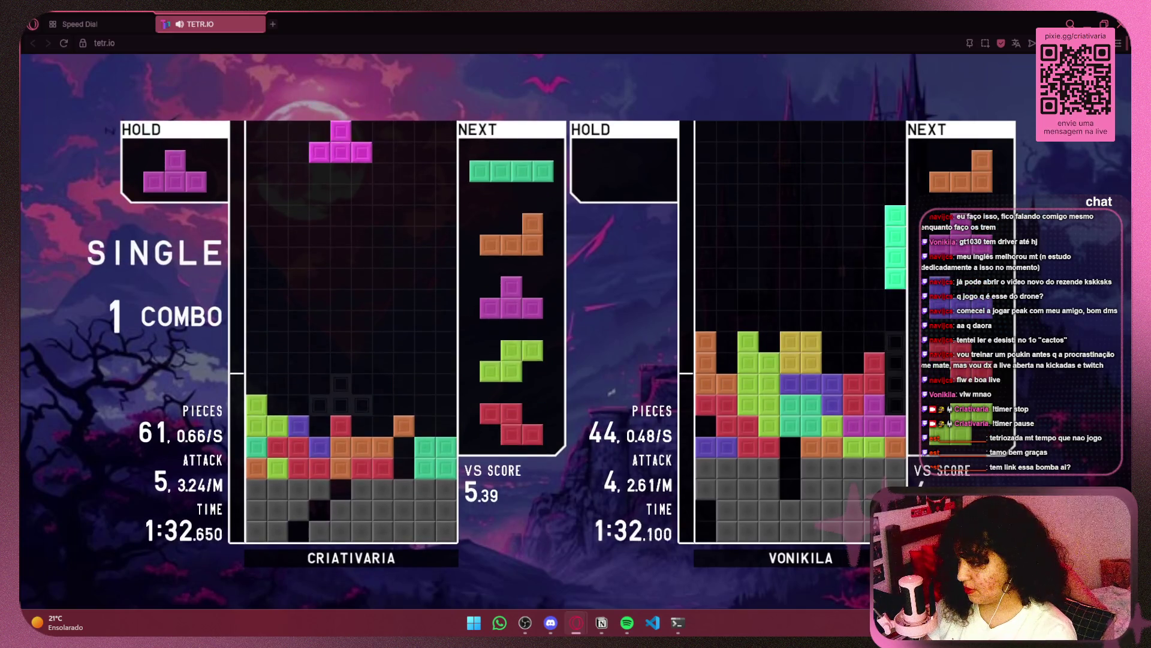
key(Up)
key(Up)
key(Left)
key(space)
key(Up)
key(Right)
key(Right)
key(Right)
key(space)
key(Up)
key(Right)
key(space)
Step: Drop the T at the right side to clear another line
key(Right)
key(Right)
key(Right)
key(z)
key(Right)
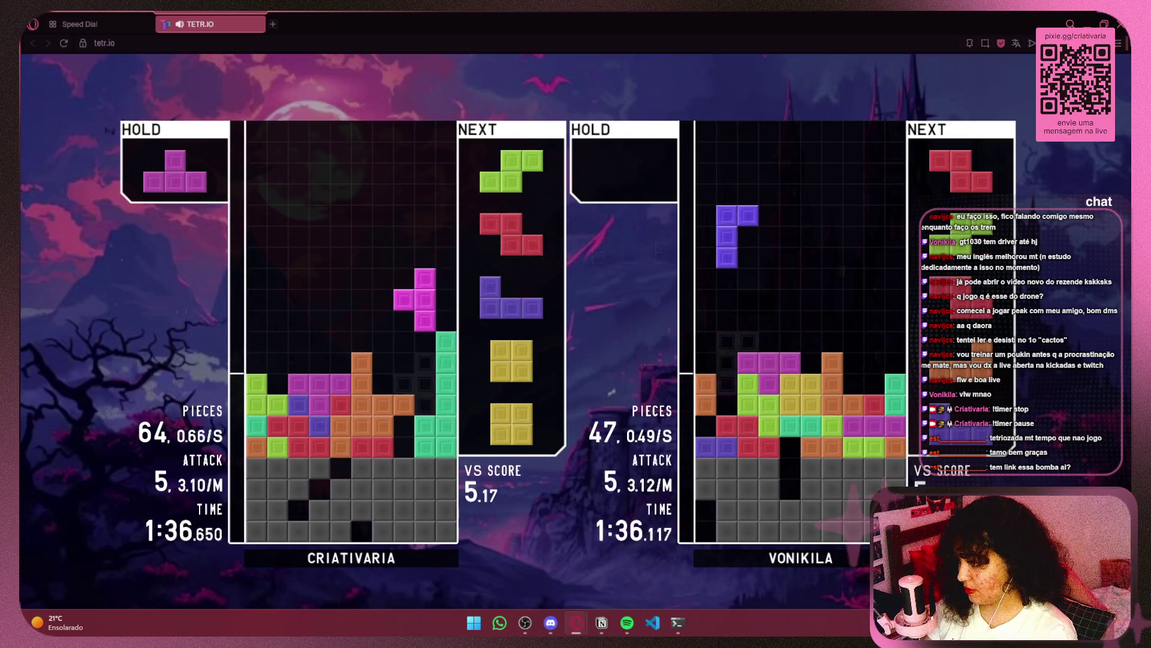
key(space)
key(Up)
key(Left)
key(Left)
key(Left)
Step: Place the S and Z, swap the J for the held T, and flip the T into the slot
key(space)
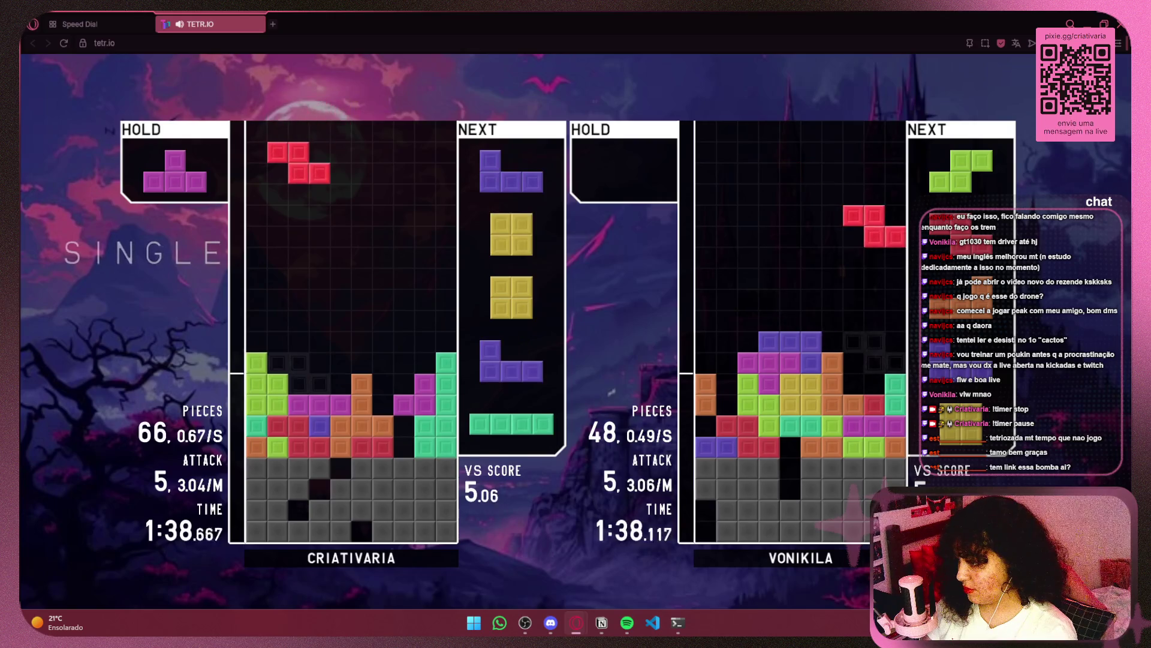
key(Left)
key(Left)
key(space)
key(Left)
key(Left)
key(c)
key(Down)
key(Up)
key(Up)
key(space)
key(Left)
key(Left)
key(Left)
Step: Stack two O pieces left, fit the J right, and drop a vertical I for a double
key(Left)
key(space)
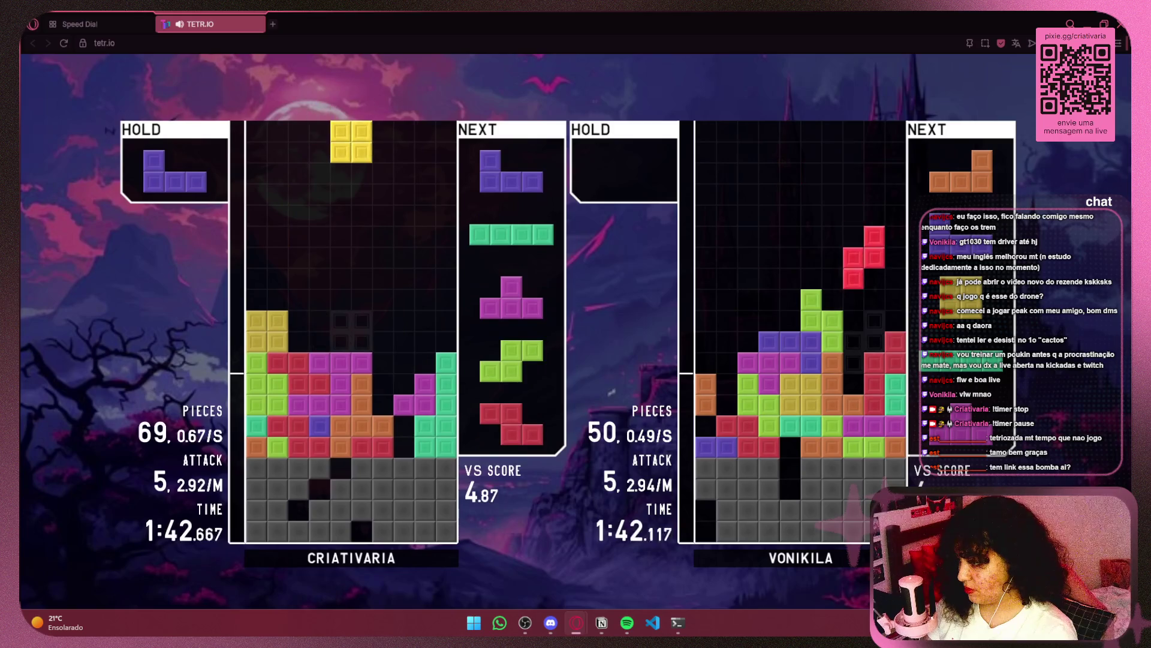
key(Left)
key(Left)
key(space)
key(Up)
key(Down)
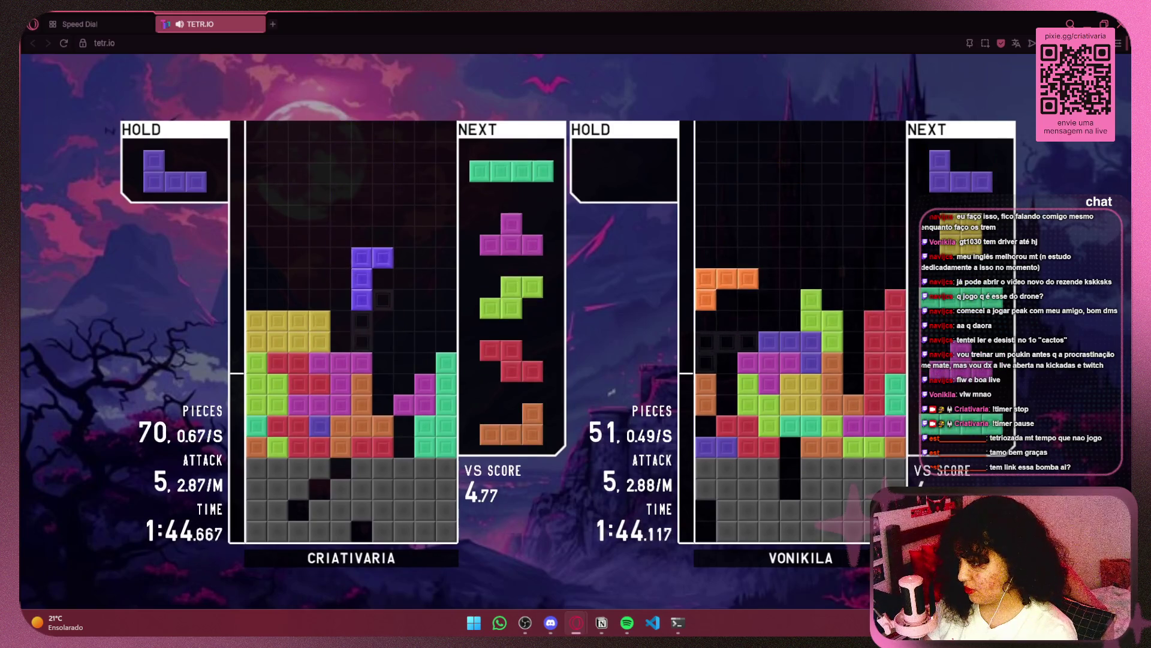
key(Right)
key(Right)
key(z)
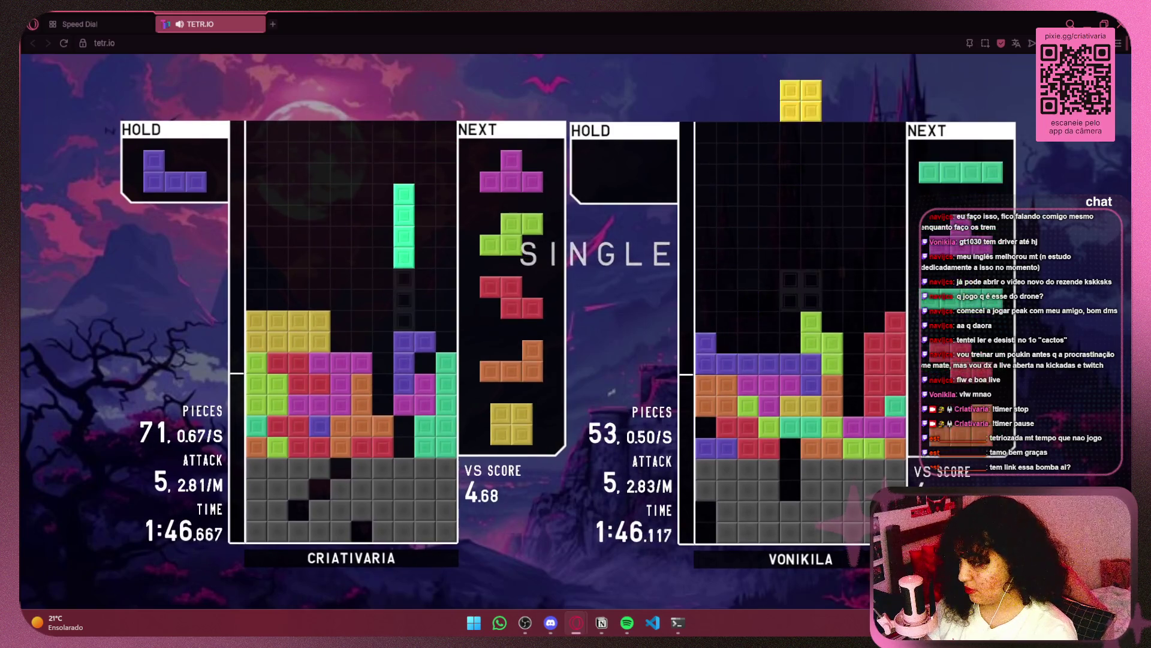
key(Left)
key(space)
key(z)
key(Right)
key(Right)
key(Right)
key(Down)
Step: Place the T and S to clear a line
key(space)
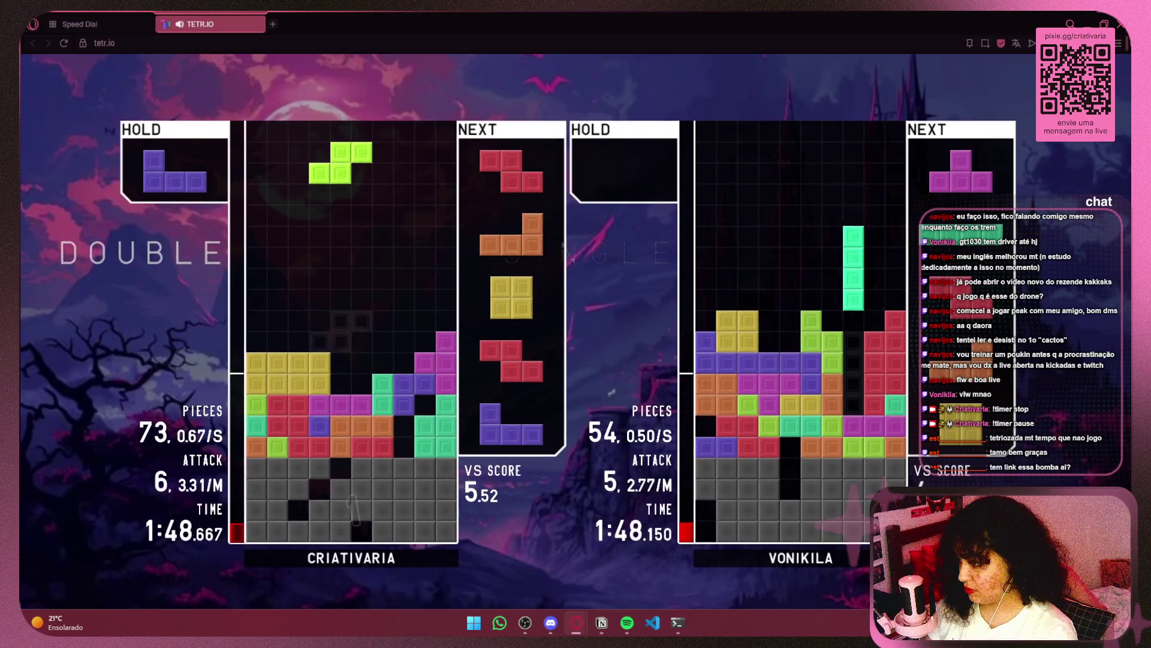
key(Right)
key(space)
key(Up)
key(Right)
key(Right)
key(Right)
key(Down)
Step: Place the Z, L and O on the stack, then hold the Z and place the J
key(space)
key(Up)
key(Up)
key(Right)
key(space)
key(Left)
key(Left)
key(Left)
key(space)
key(Left)
key(Left)
key(Down)
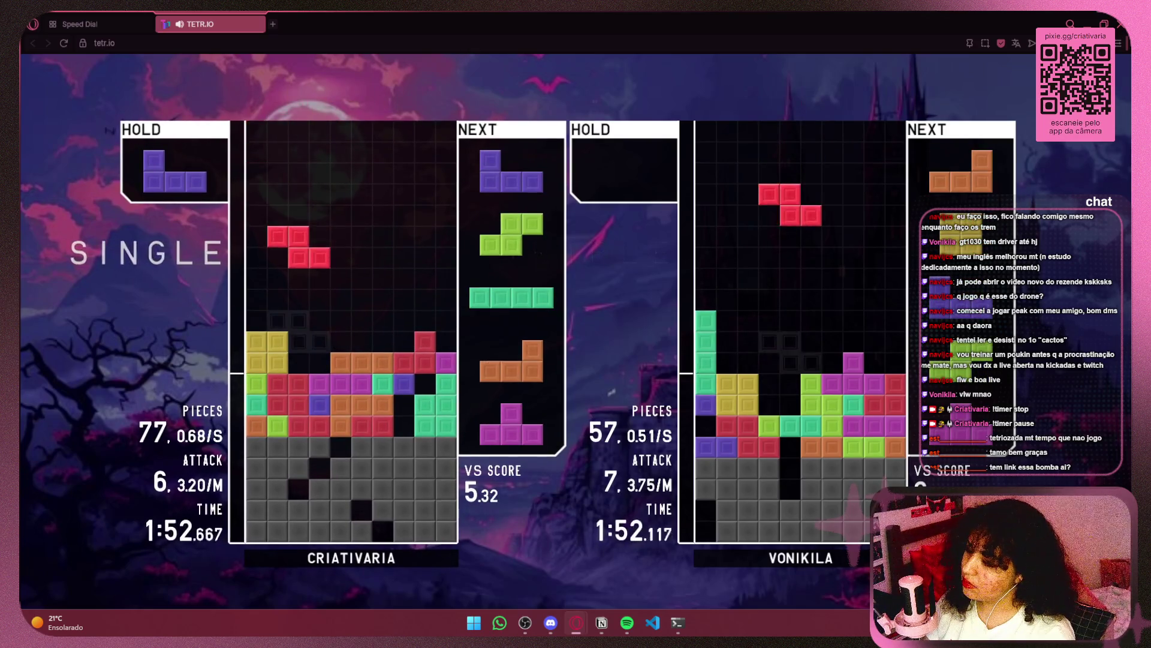
key(c)
key(z)
key(Down)
Step: Place two J pieces, the S, a vertical I and the L on the stack
key(space)
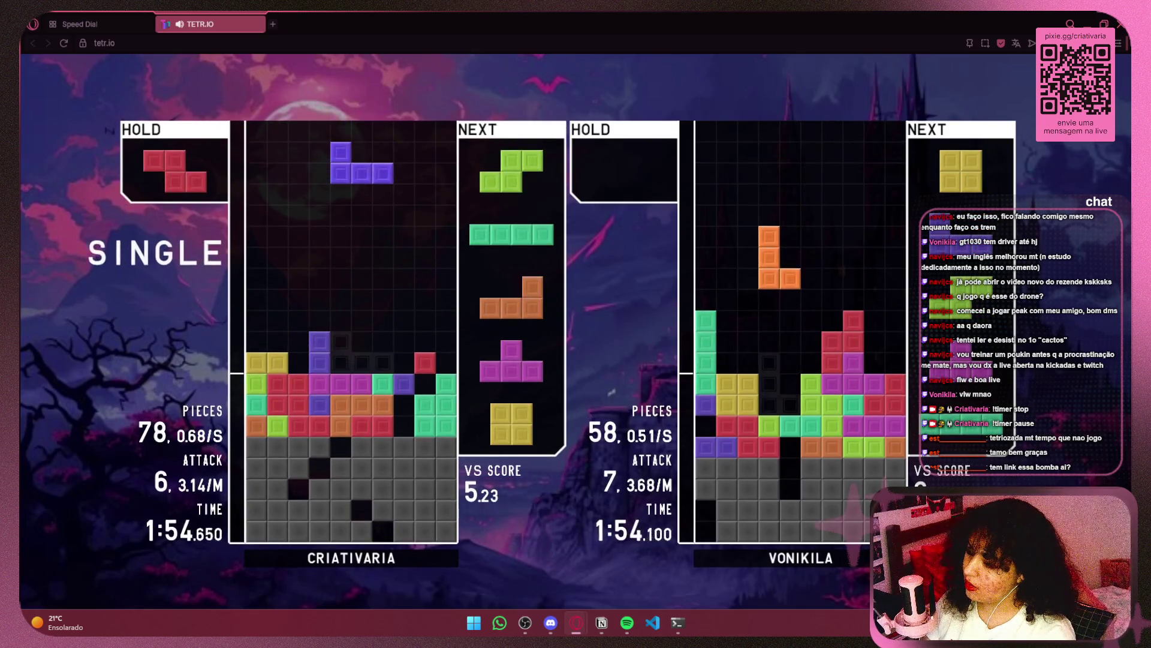
key(Up)
key(space)
key(Right)
key(Right)
key(Up)
key(Down)
key(space)
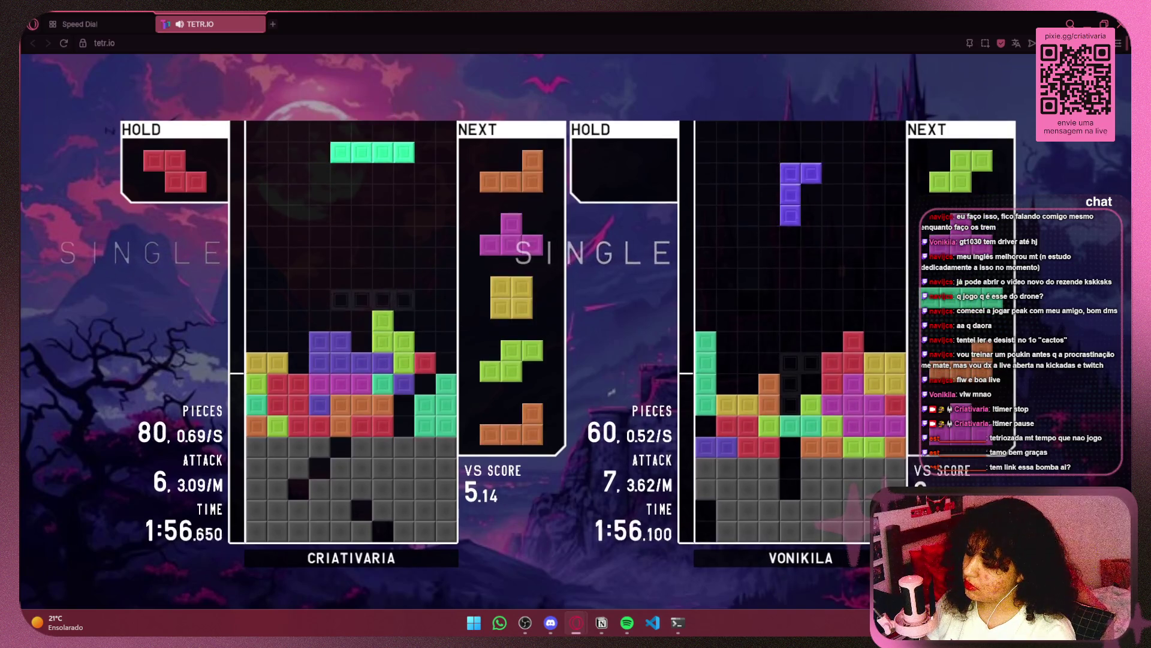
key(Up)
key(Right)
key(Right)
key(Right)
key(space)
key(Up)
key(Left)
key(Left)
key(Left)
key(Down)
Step: Drop the rotated T and the O on the right, swap hold, and place the vertical Z and L
key(space)
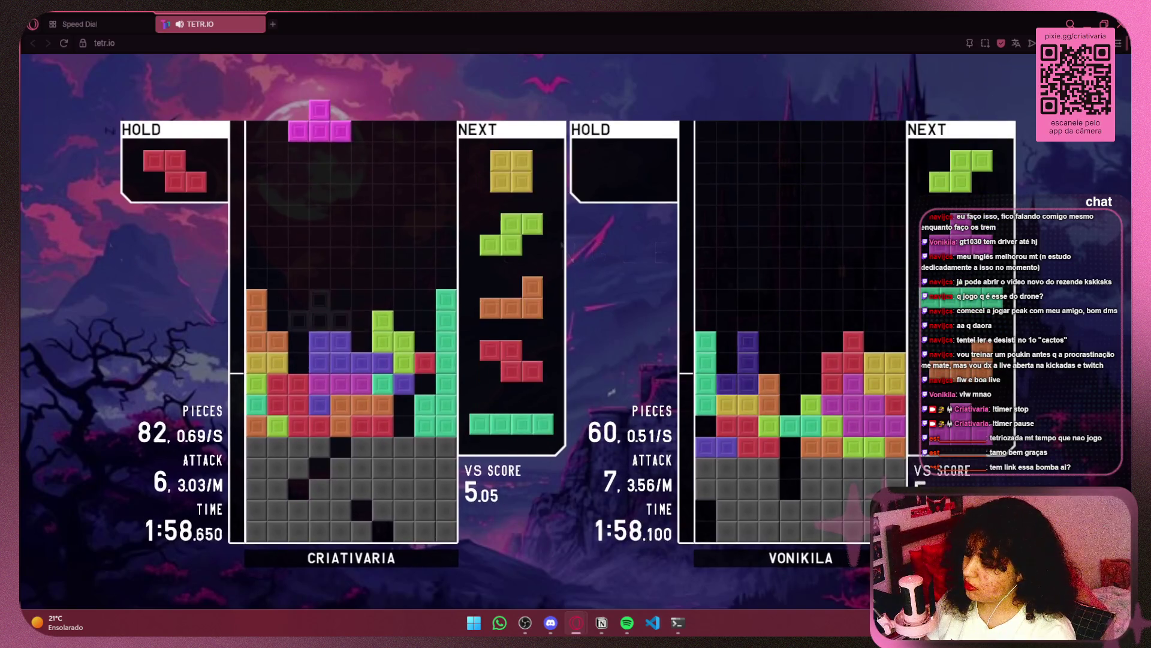
key(z)
key(Right)
key(Down)
key(space)
key(Right)
key(Right)
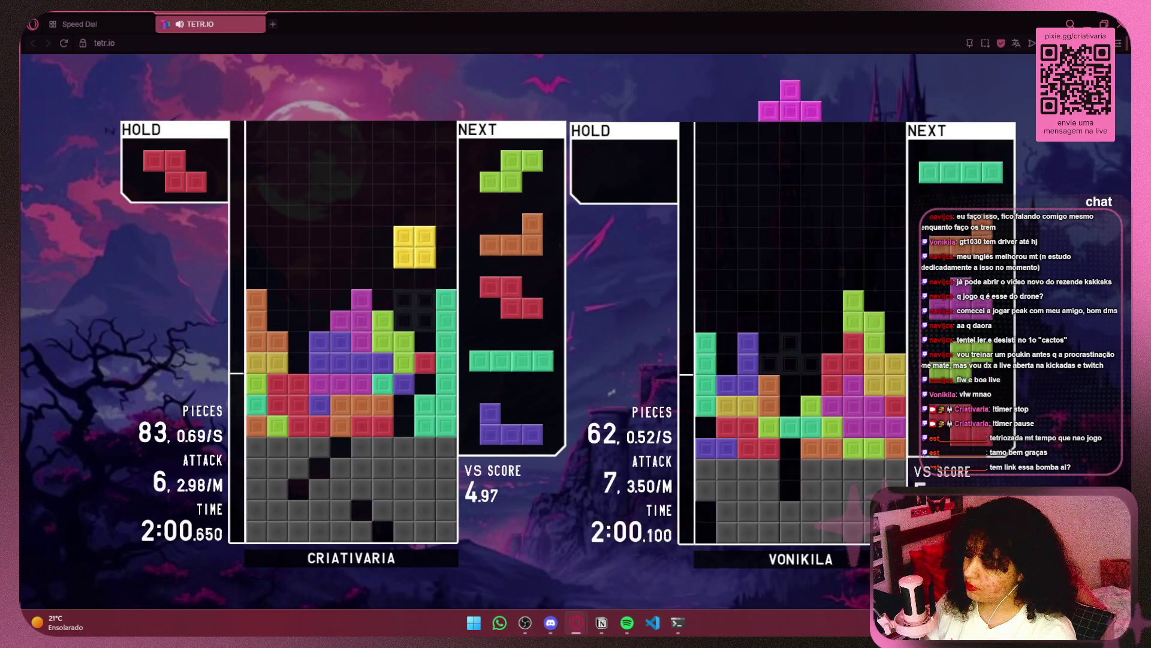
key(space)
key(c)
key(Up)
key(Down)
key(space)
key(a)
key(Right)
key(space)
key(space)
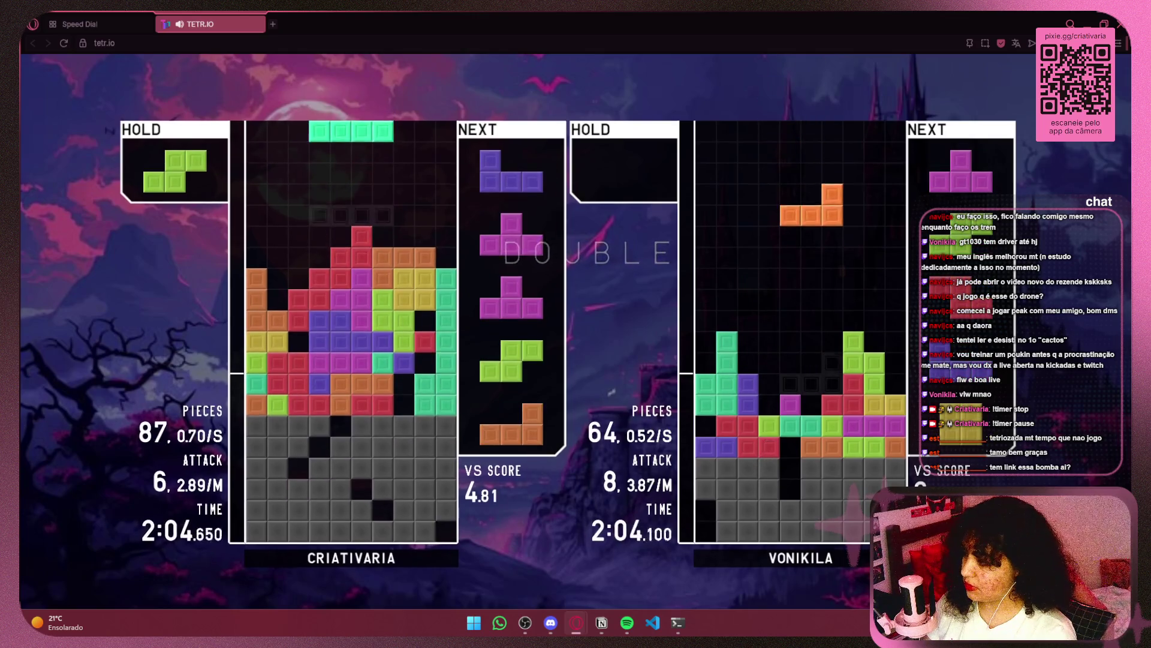
Step: Drop the Z, bring the S out of hold and lock it to clear a line
key(c)
key(Up)
key(Left)
key(Left)
key(Left)
key(Down)
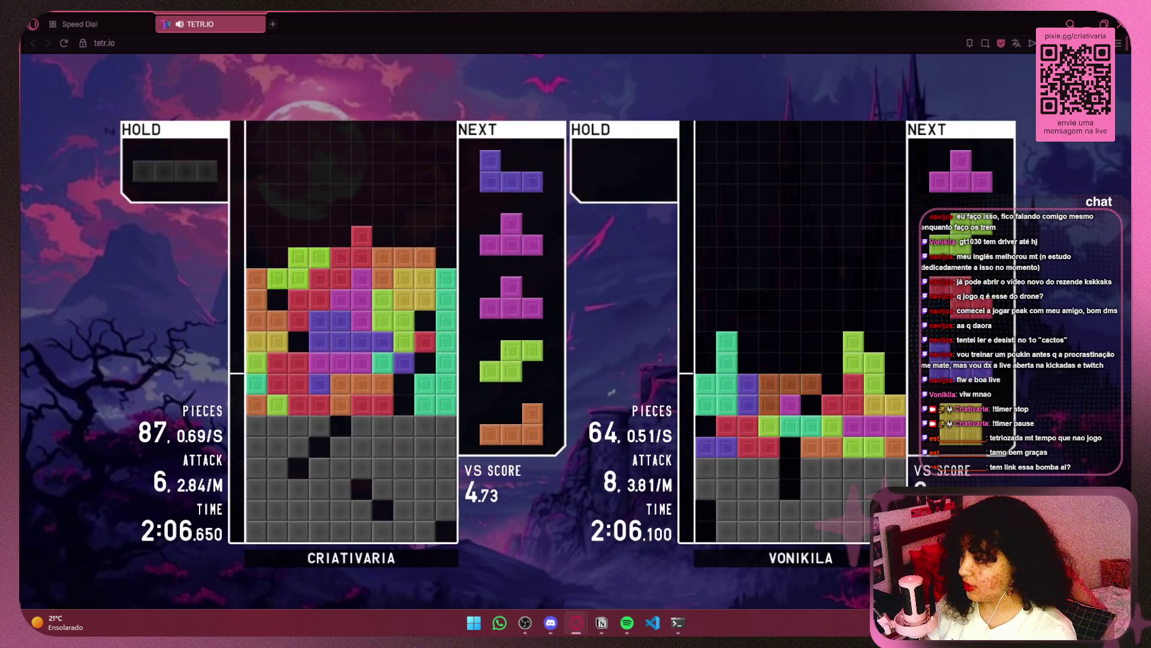
key(space)
key(Up)
key(Left)
key(Left)
key(Left)
key(Down)
Step: Spin the T into a mini T-spin single, then drop the next T at the left
key(space)
key(Right)
key(Right)
key(Down)
key(a)
key(space)
key(Up)
key(Left)
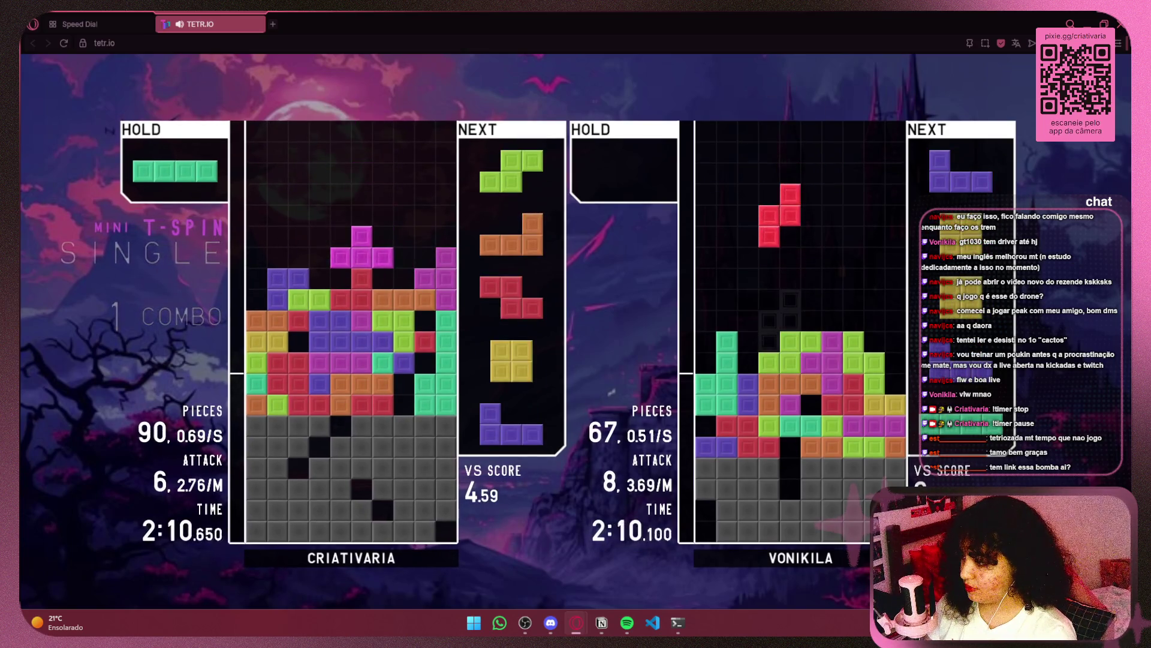
key(space)
key(Right)
key(Right)
key(Right)
key(Down)
Step: Drop a flipped L at the far left, then hold the Z and clear a single with a vertical I
key(space)
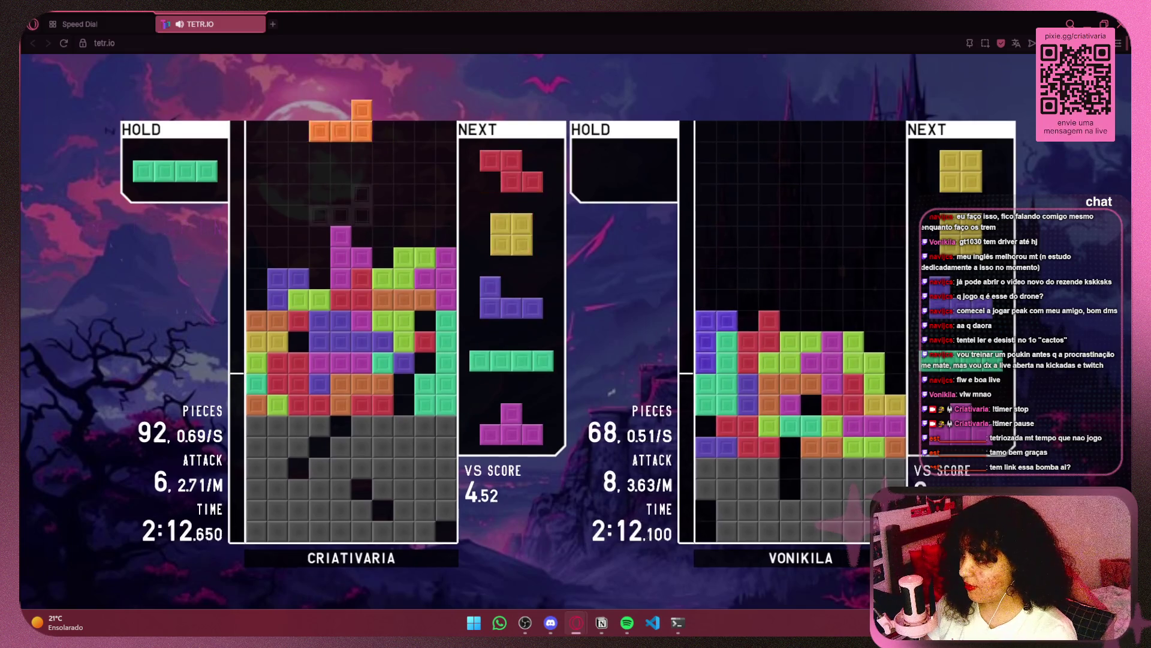
key(a)
key(Left)
key(Left)
key(Left)
key(space)
key(c)
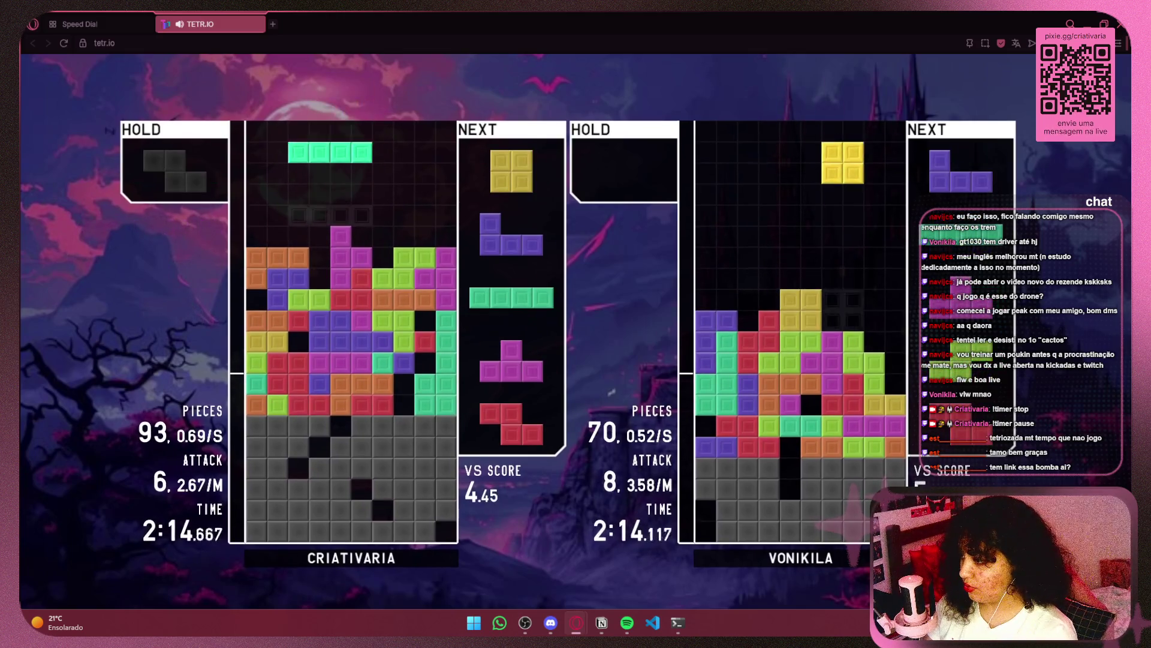
key(Up)
key(Left)
key(Left)
key(space)
key(Right)
key(Right)
key(Right)
key(space)
Step: Drop the J left, hold the I, and chain line clears into a 2 combo
key(Left)
key(Left)
key(Left)
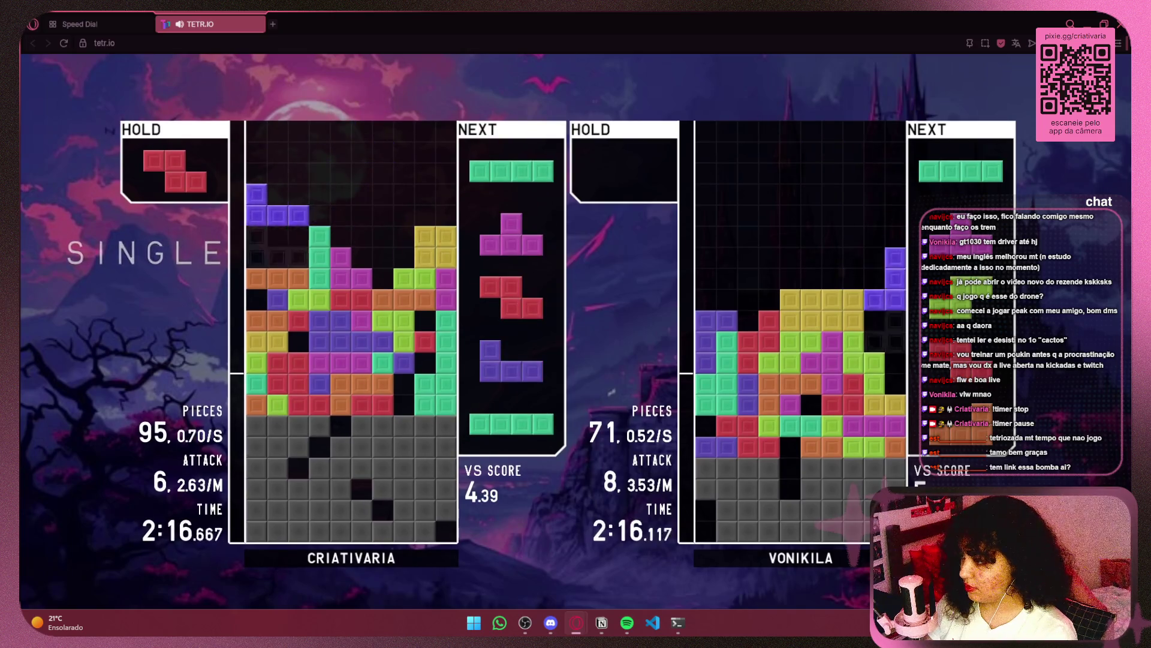
key(space)
key(c)
key(Up)
key(Left)
key(Left)
key(space)
key(Right)
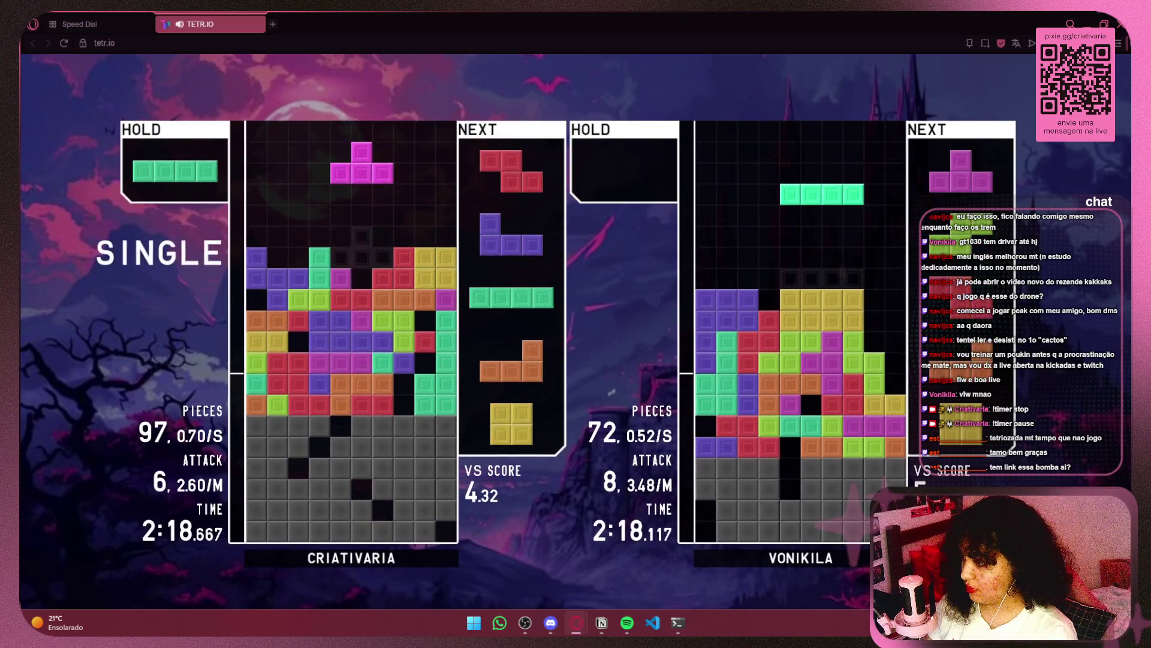
key(space)
key(Left)
key(Up)
key(Left)
key(Left)
key(Left)
key(space)
Step: Stack the J, a flat I, the L and three more pieces
key(Left)
key(space)
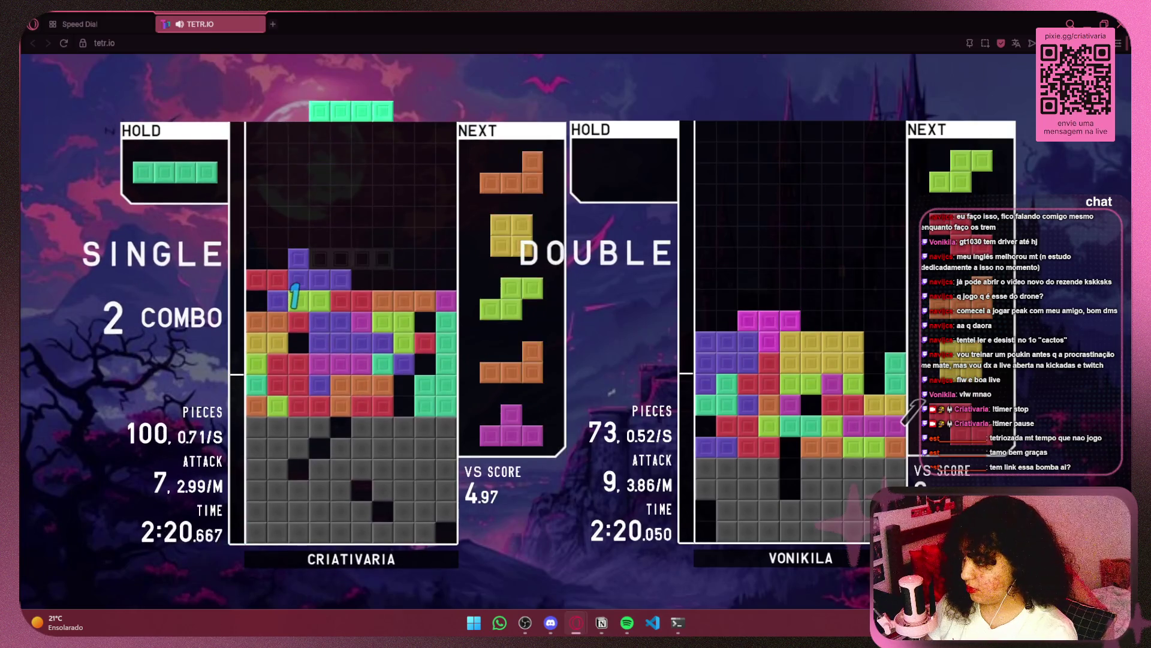
key(Right)
key(Right)
key(Right)
key(space)
key(Up)
key(Up)
key(Right)
key(Right)
key(space)
key(Right)
key(Right)
key(Right)
key(space)
key(space)
key(Right)
key(Right)
key(Up)
Step: Drop the L and T to clear a double
key(space)
key(Up)
key(Left)
key(Left)
key(Left)
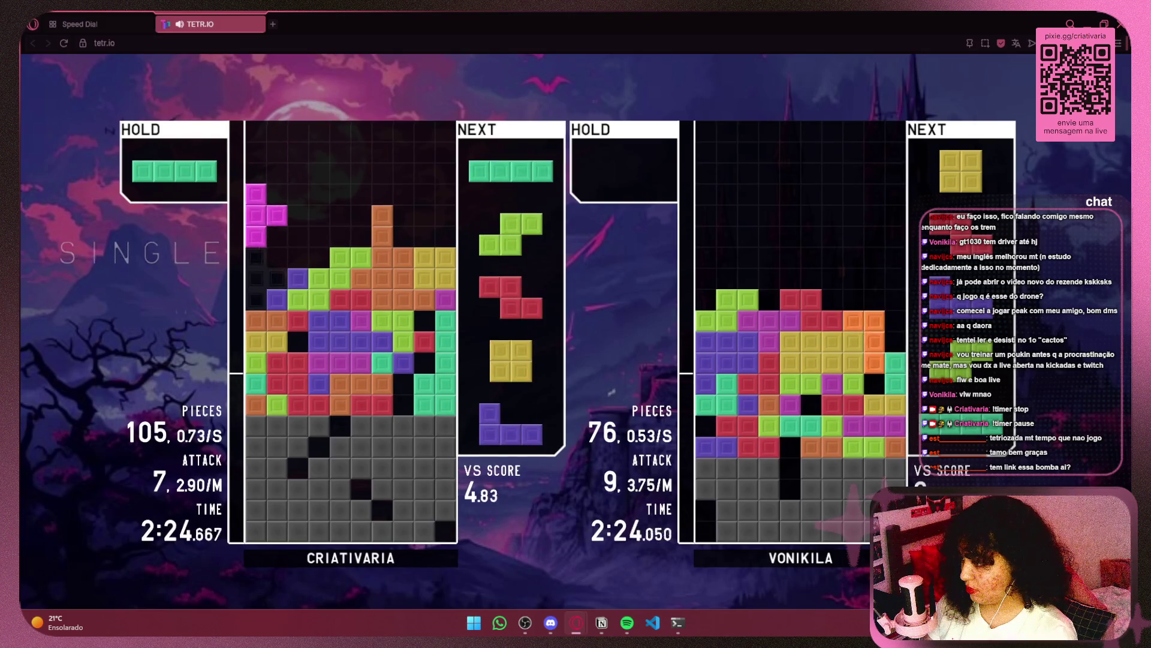
key(space)
key(c)
key(Left)
key(Down)
Step: Place a vertical I, then the S and the Z
key(Up)
key(Right)
key(Right)
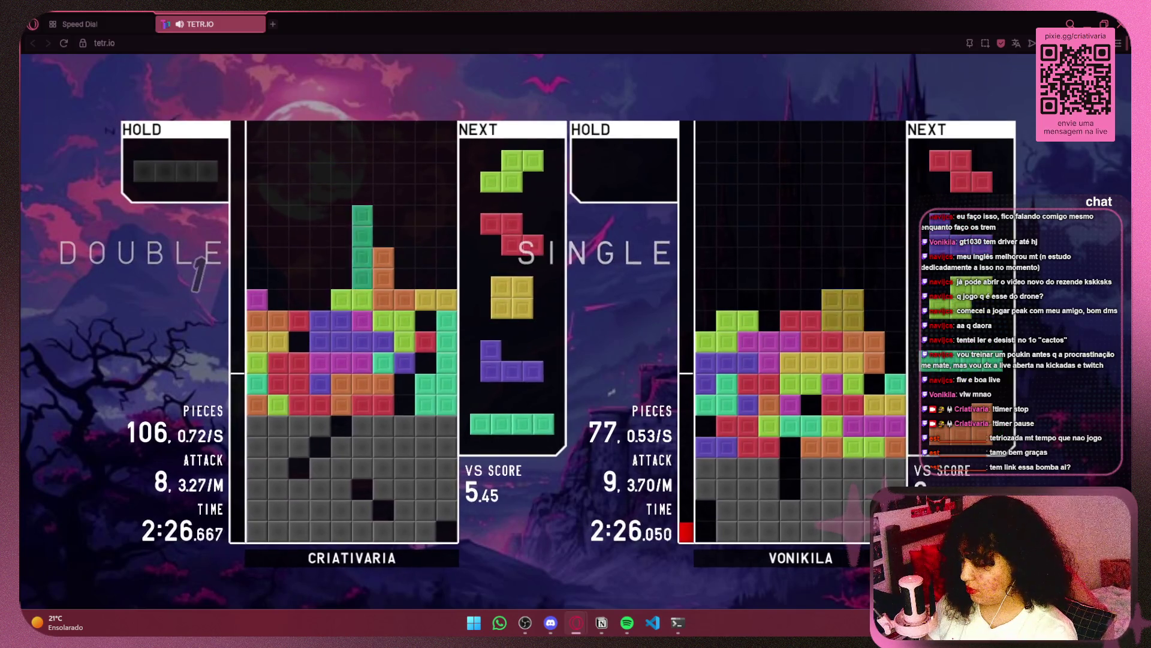
key(space)
key(Left)
key(space)
key(Up)
key(Left)
key(Left)
key(Left)
Step: Clear a line with the O, J and I, then drop the J right with the S on top
key(Right)
key(space)
key(Right)
key(Right)
key(Right)
key(space)
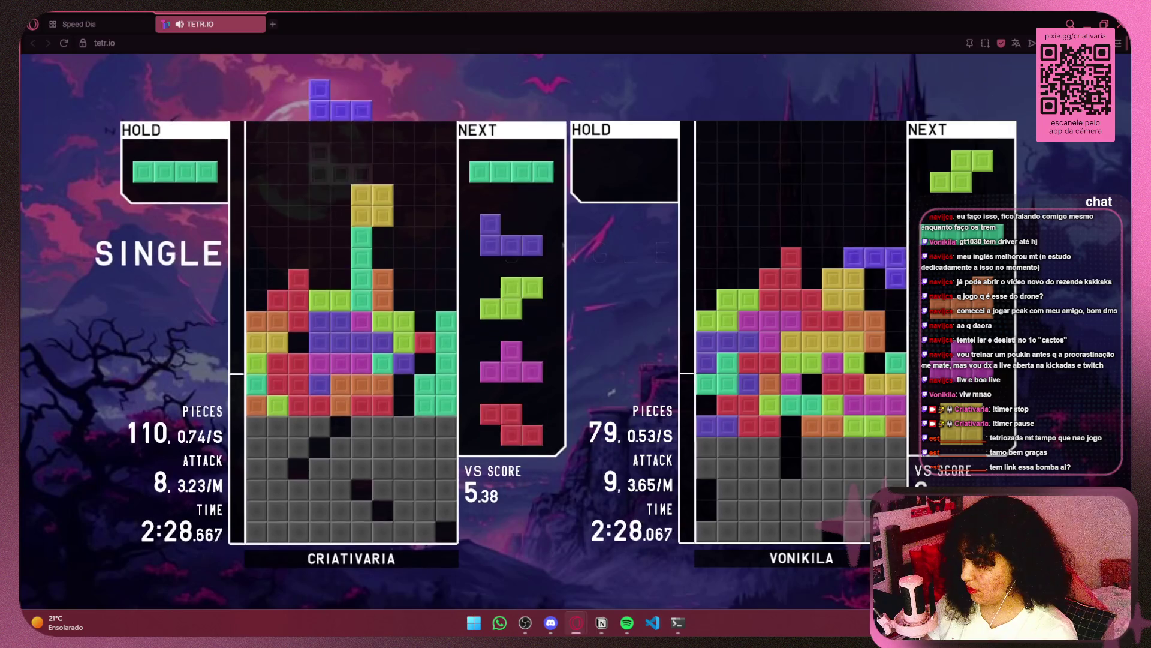
key(Up)
key(Left)
key(Left)
key(space)
key(Up)
key(Right)
key(Right)
key(Right)
key(space)
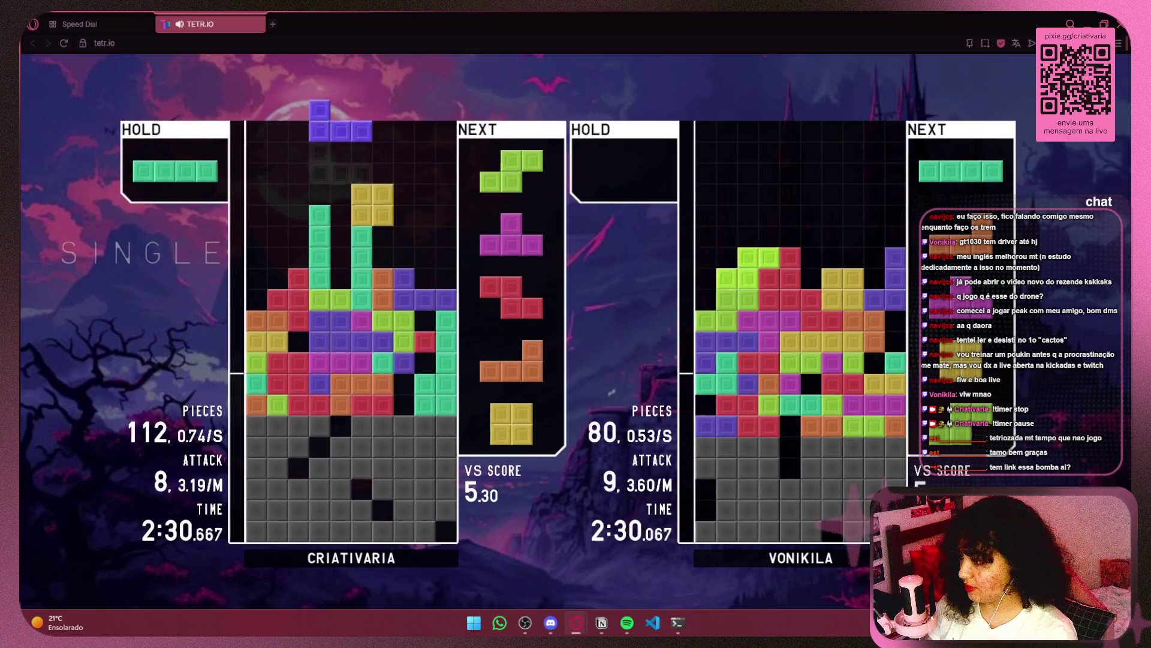
key(Right)
key(Right)
key(Right)
key(space)
key(space)
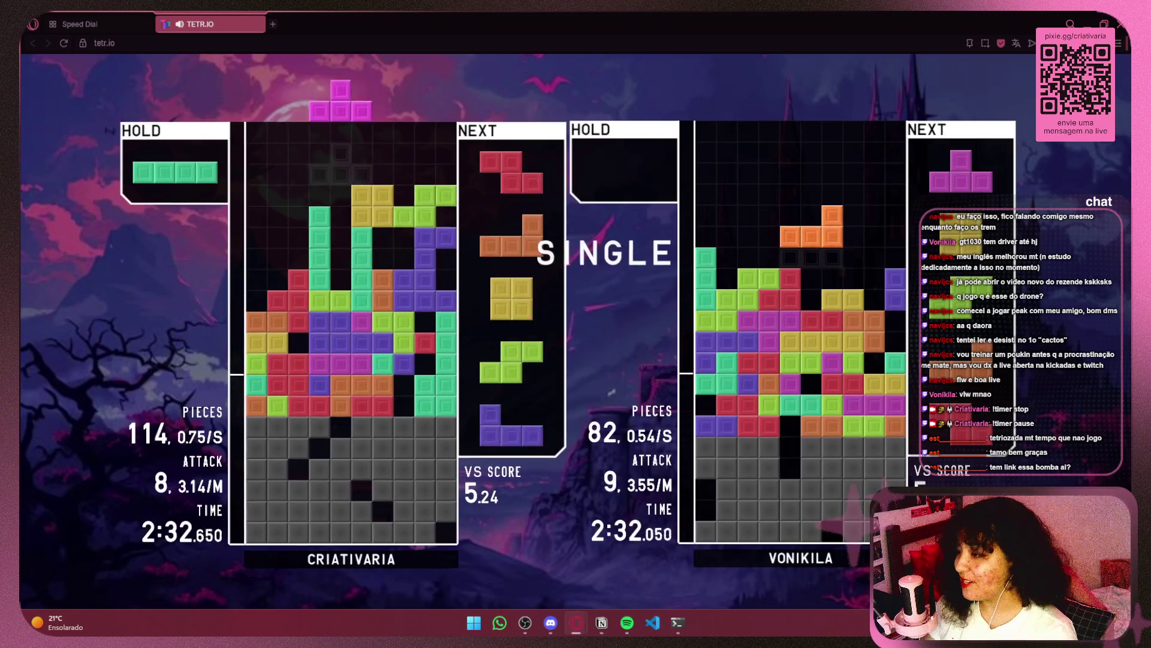
key(space)
key(space)
key(space)
key(space)
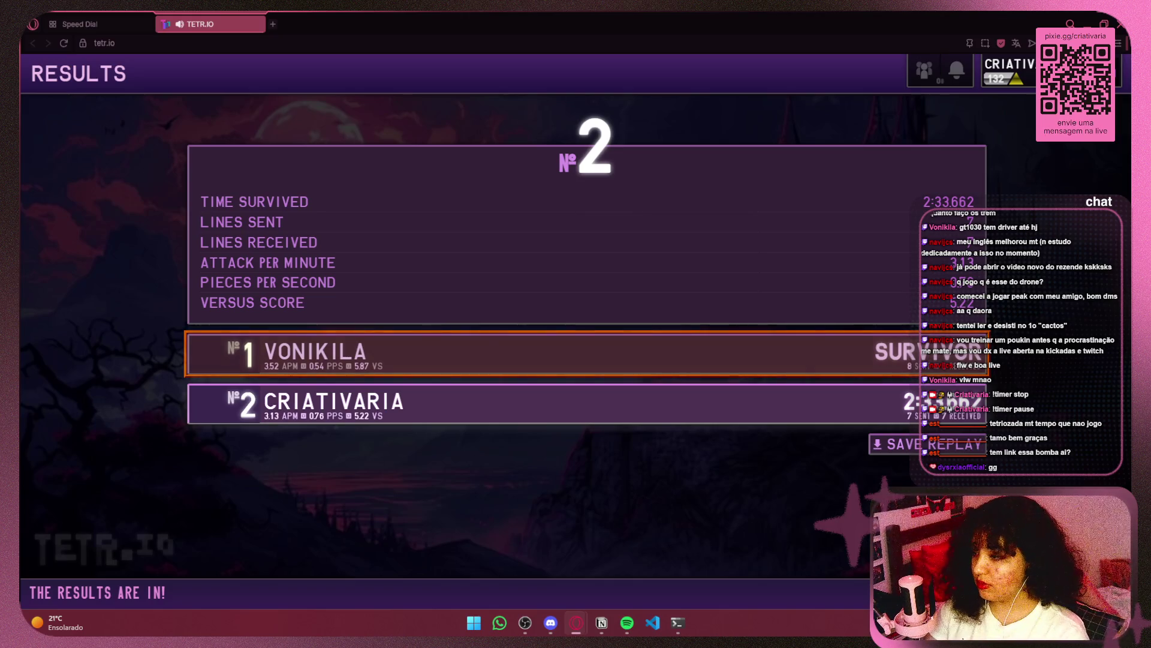
Step: Close the TETR.IO tab after the second-place results, leaving the Speed Dial page
click(256, 24)
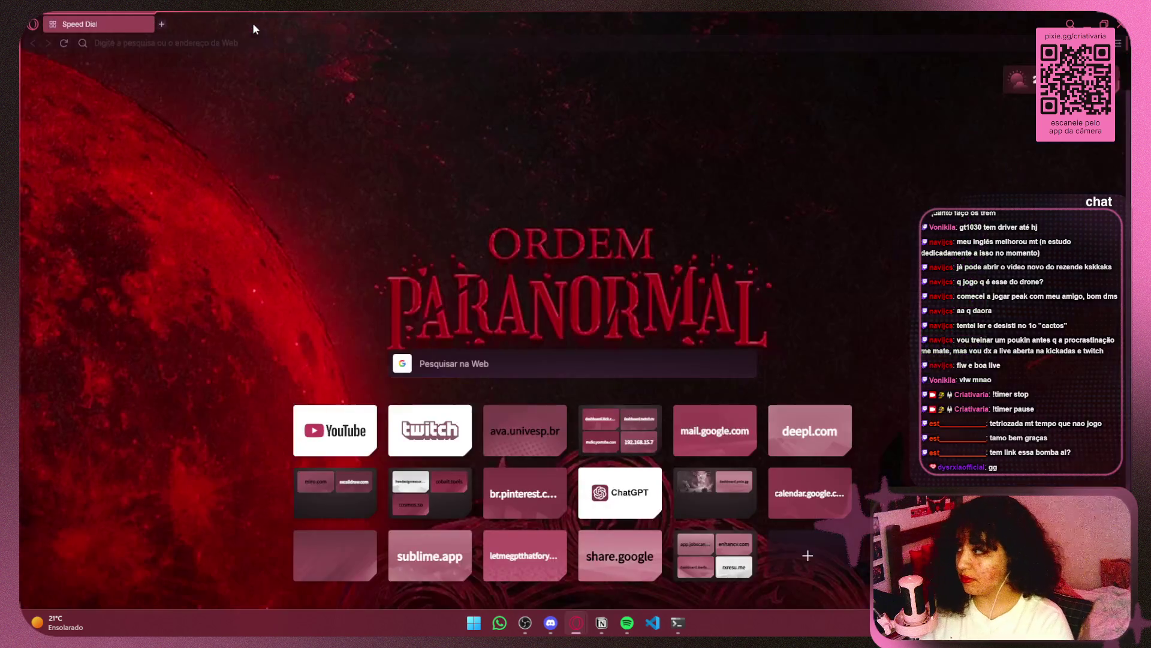
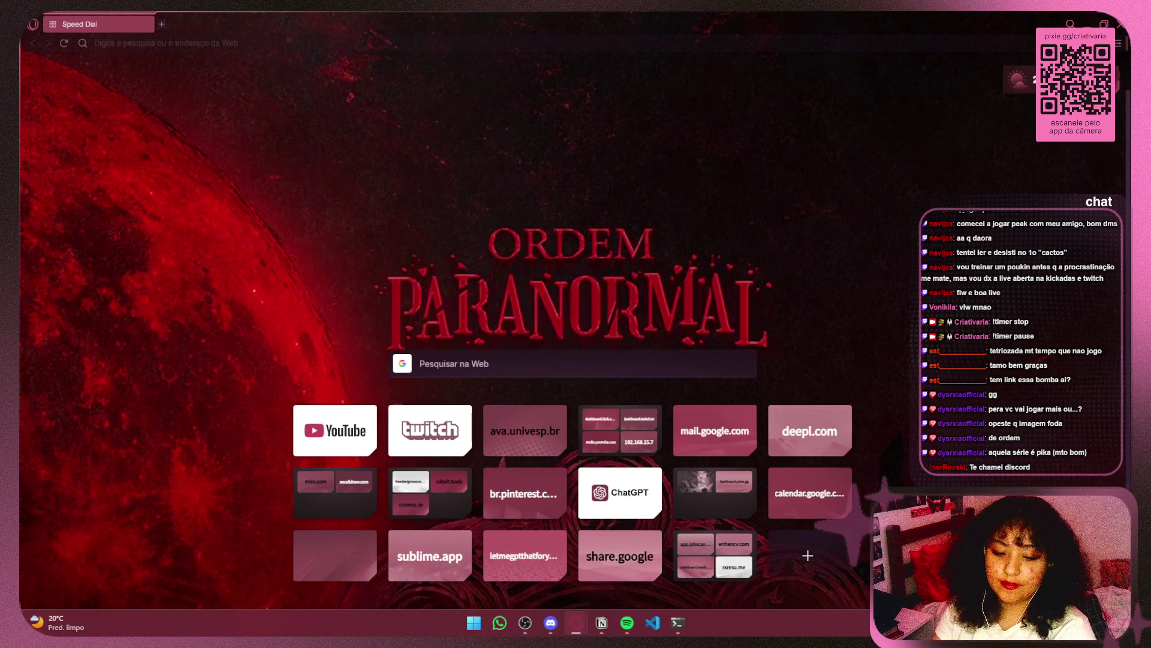
Step: Switch through the Discord and Opera windows before returning toward the editor
key(alt+Tab)
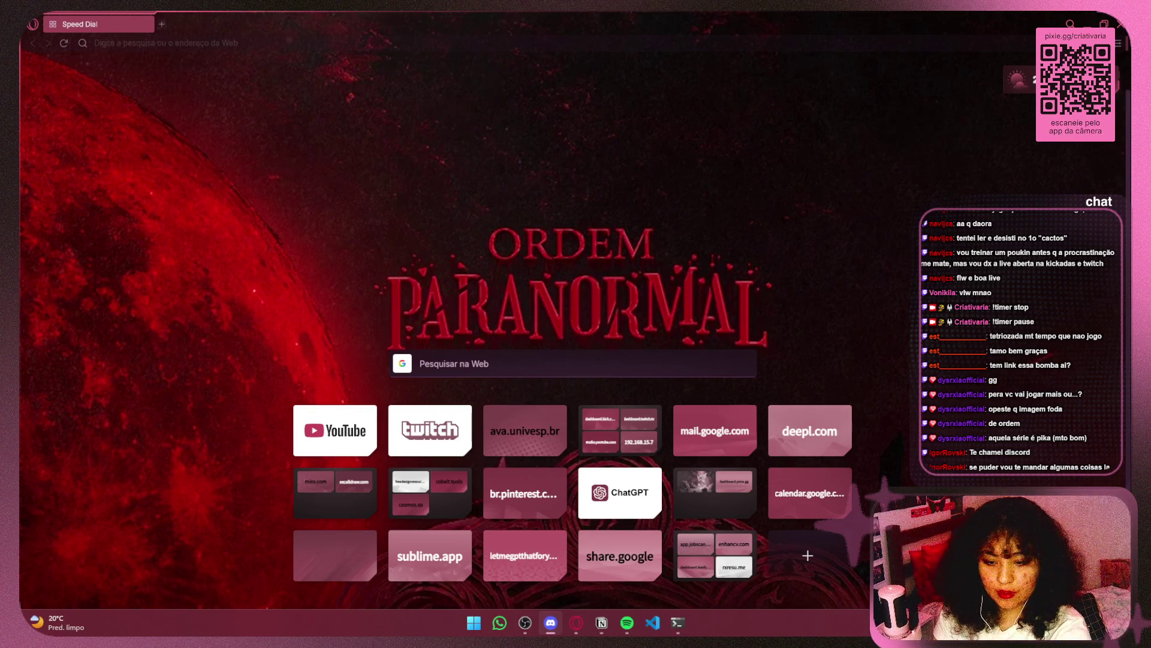
key(alt+Tab)
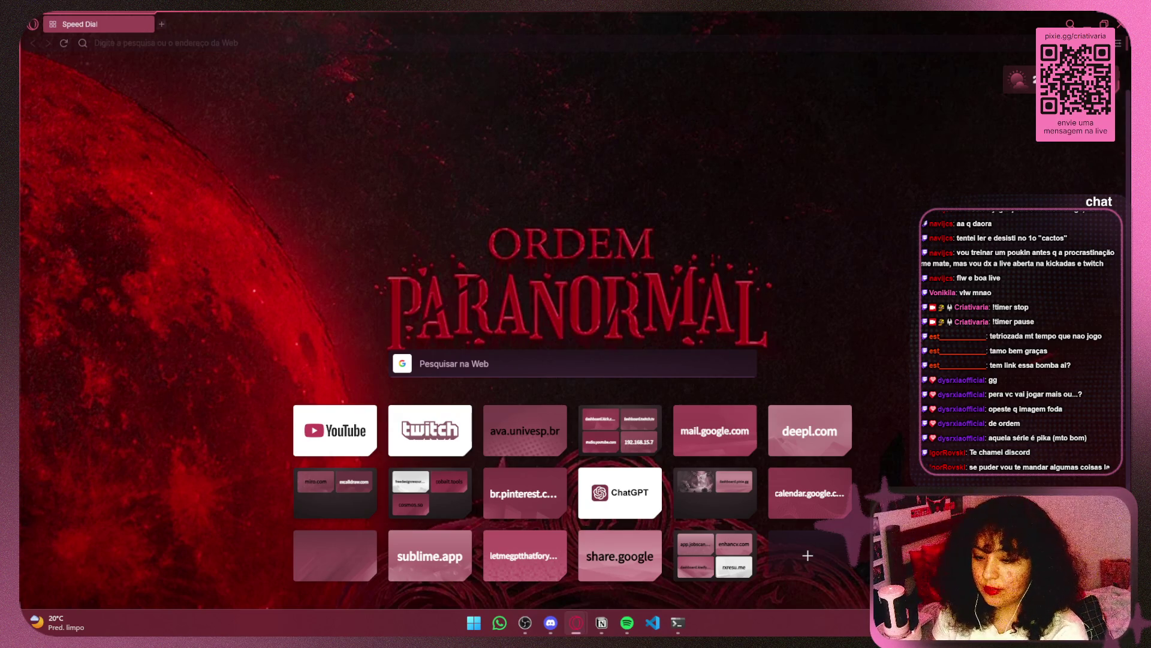
click(292, 40)
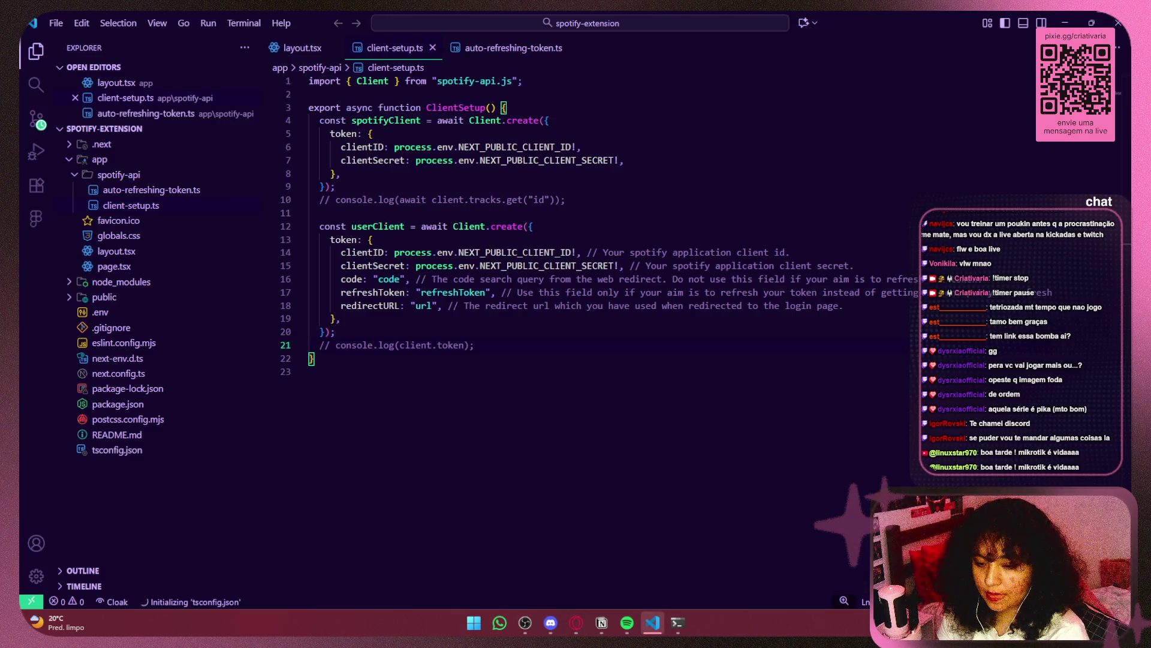
click(577, 622)
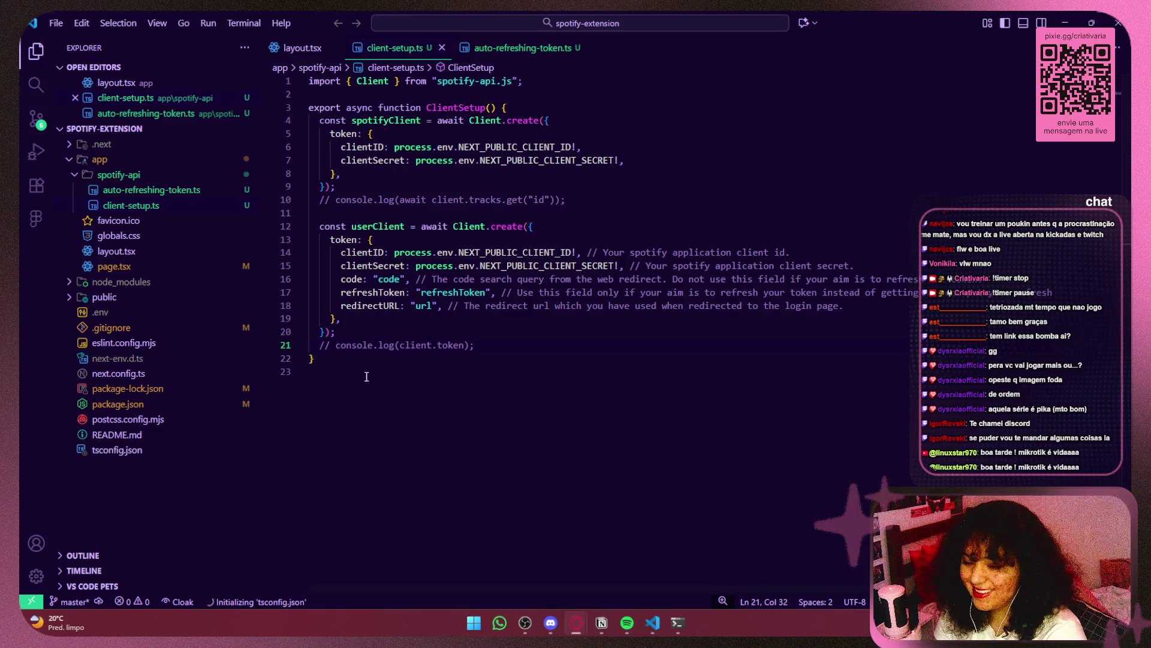
Step: Focus client-setup.ts in VS Code, select lines 10–21, then move the caret to line 23
click(537, 340)
mouse_move(537, 345)
mouse_down()
mouse_move(380, 264)
mouse_move(354, 190)
mouse_up()
click(324, 384)
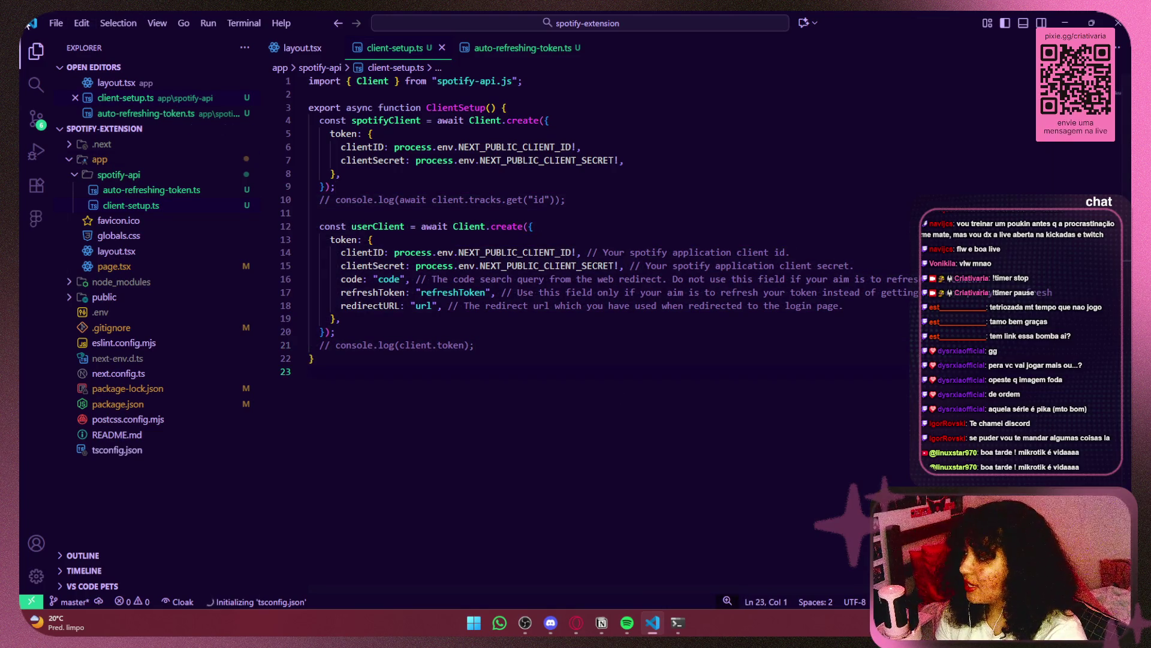
click(56, 23)
Step: Cancel File > Open Folder, open the integrated terminal and run cd .. to go up one folder
mouse_move(82, 22)
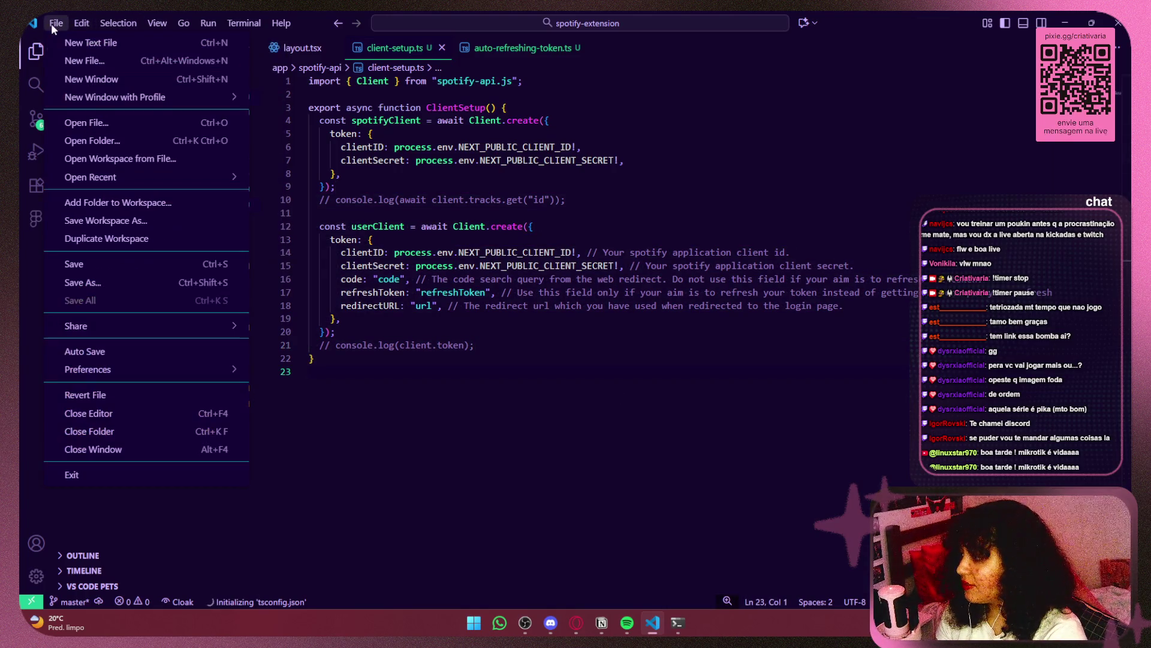
click(67, 137)
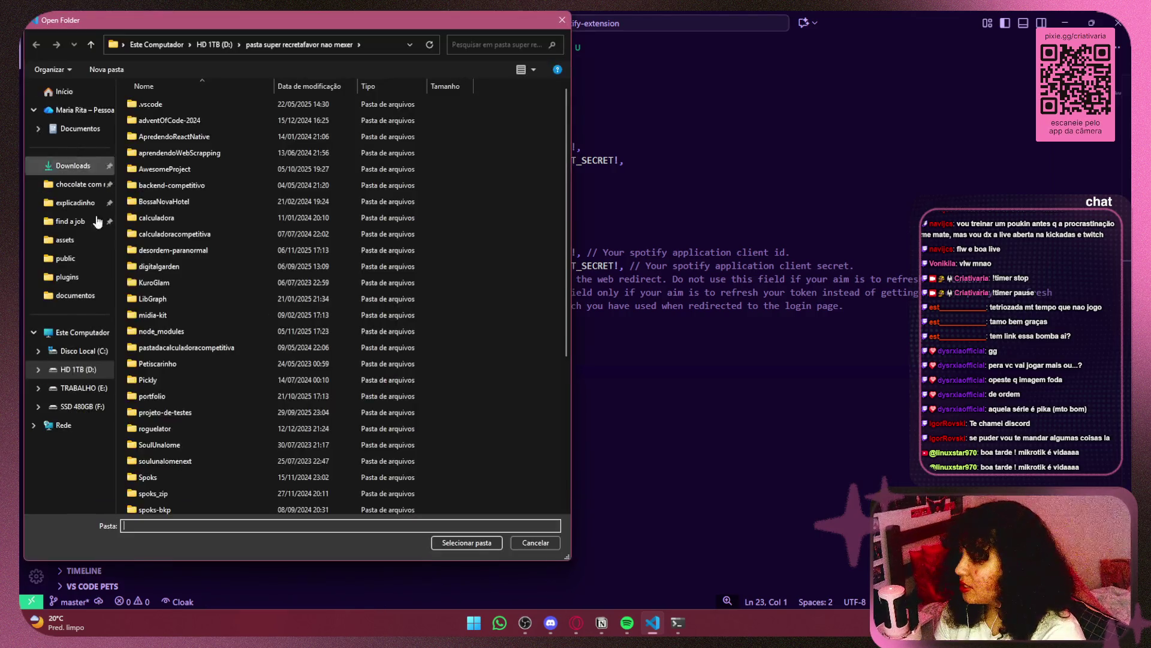
click(550, 545)
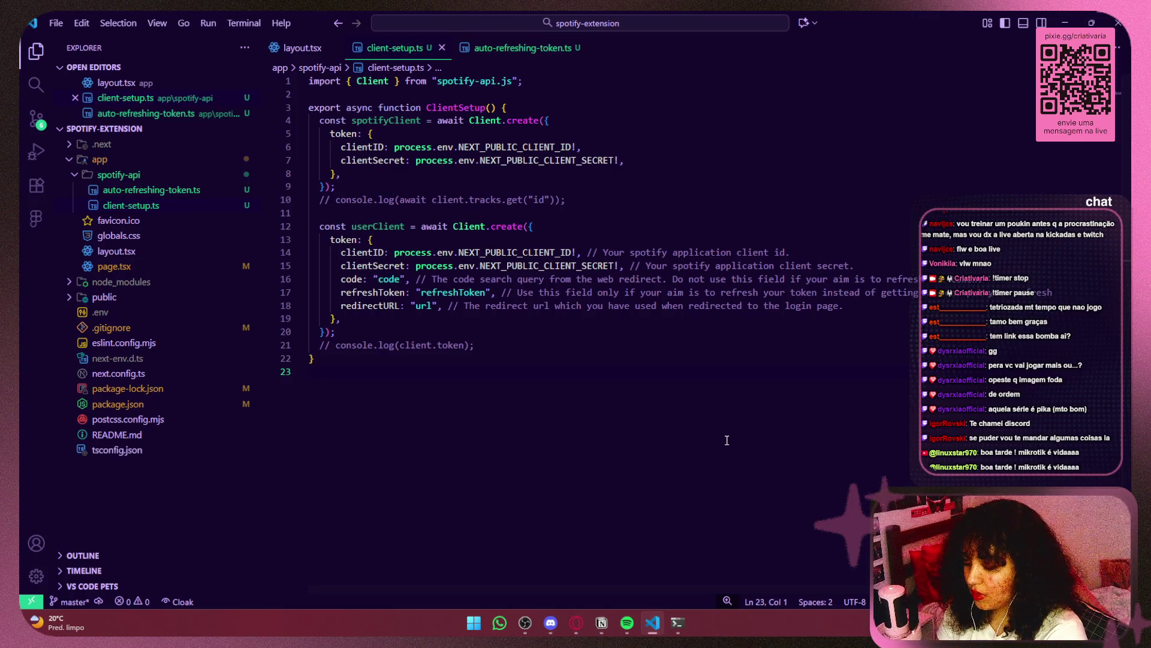
key(ctrl+grave)
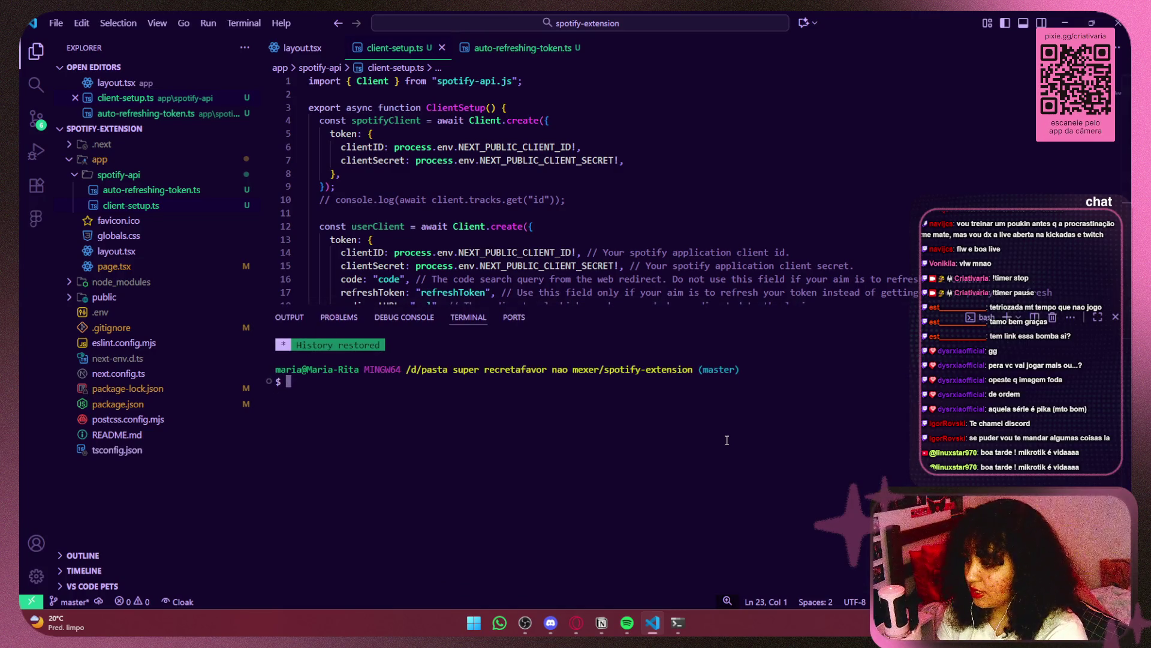
text(d)
key(BackSpace)
text(cd ..)
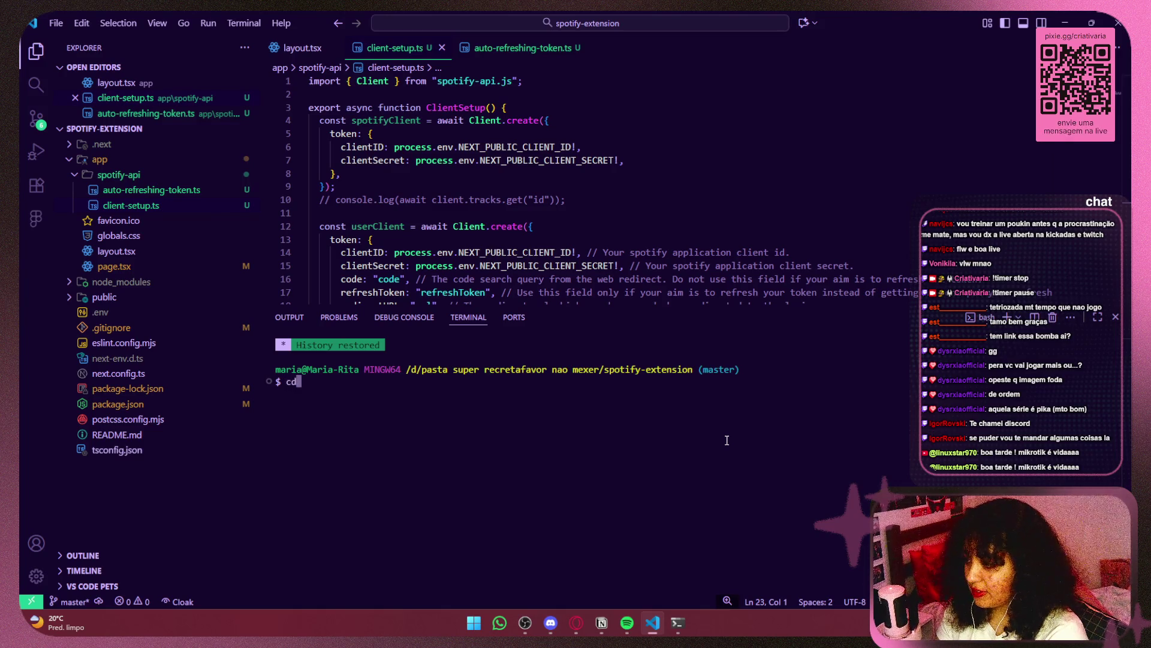
key(Return)
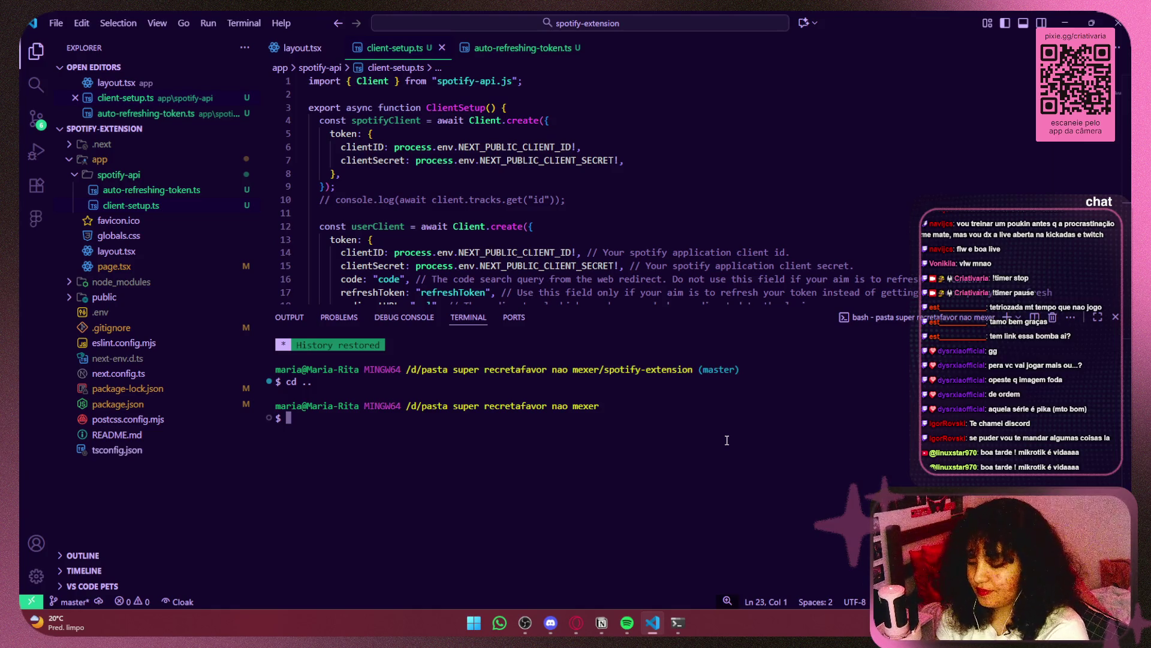
Step: Enter the desordem-paranormal folder and reopen VS Code on it with code -r
text(cd des)
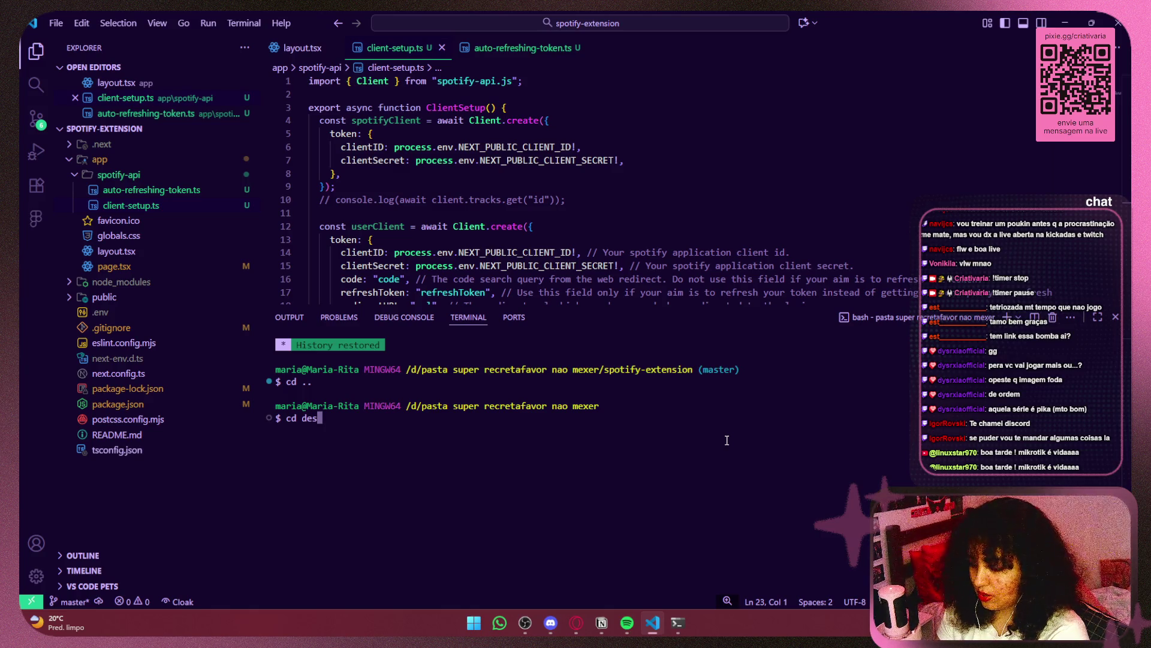
text(ord)
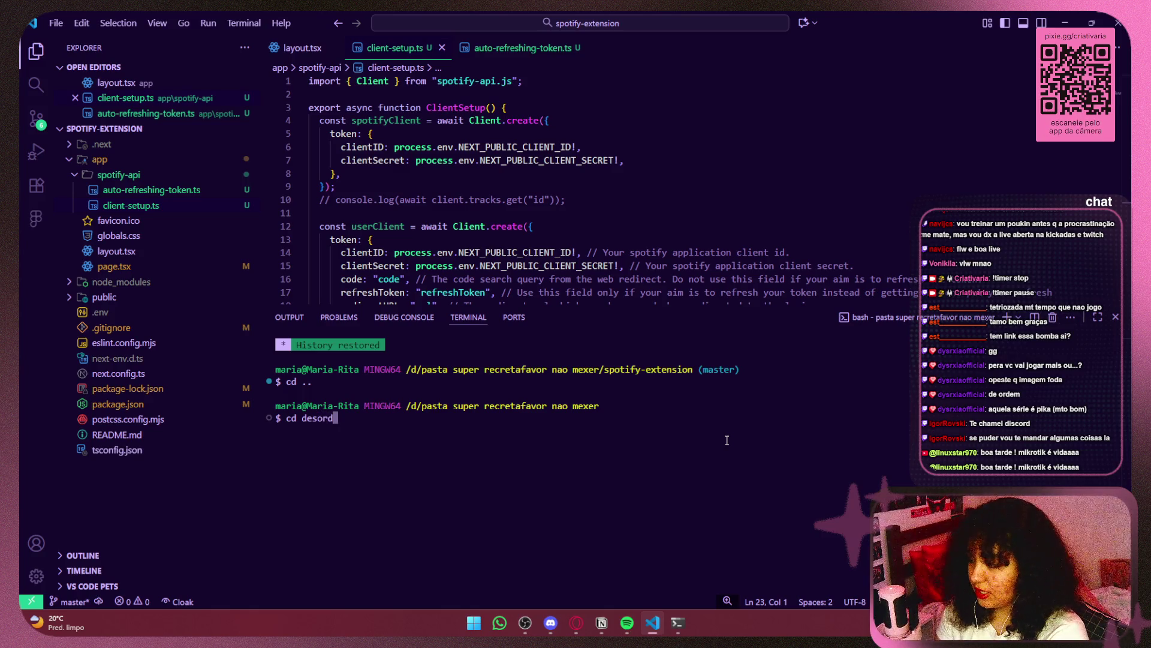
text(em-paran)
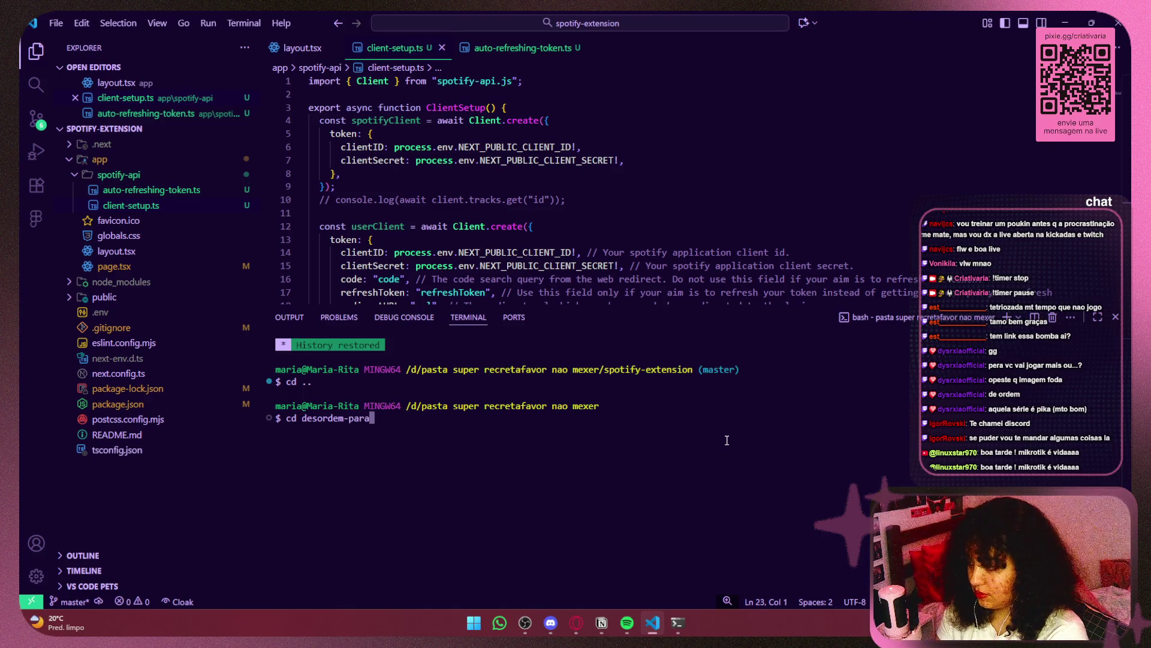
key(Tab)
key(Return)
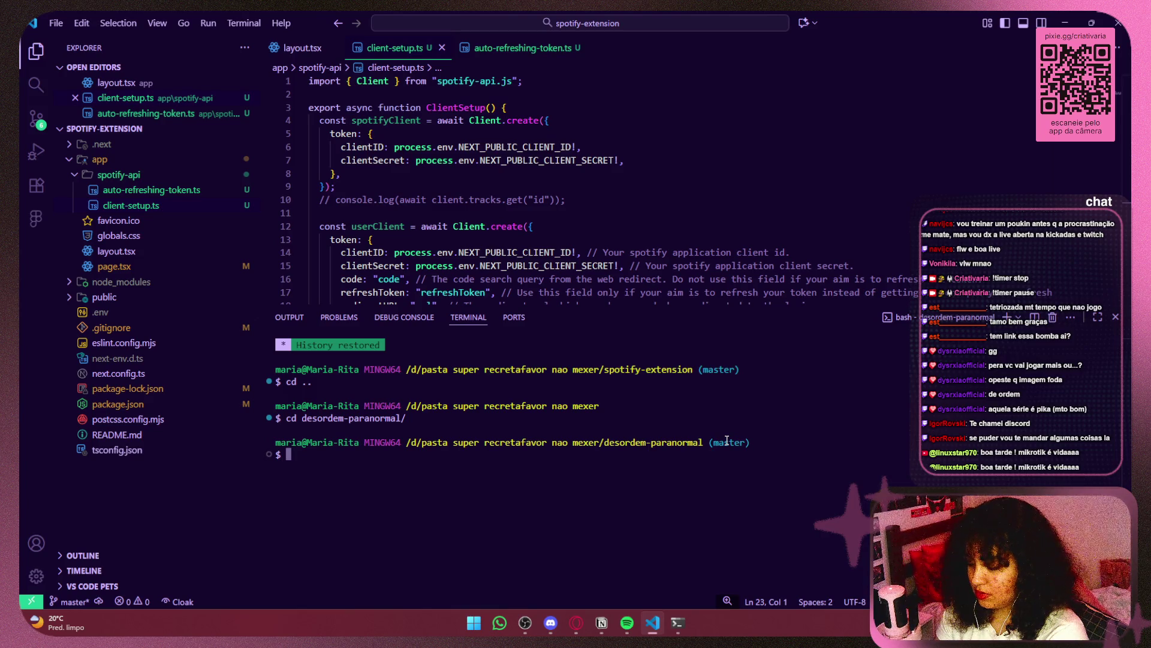
text(code )
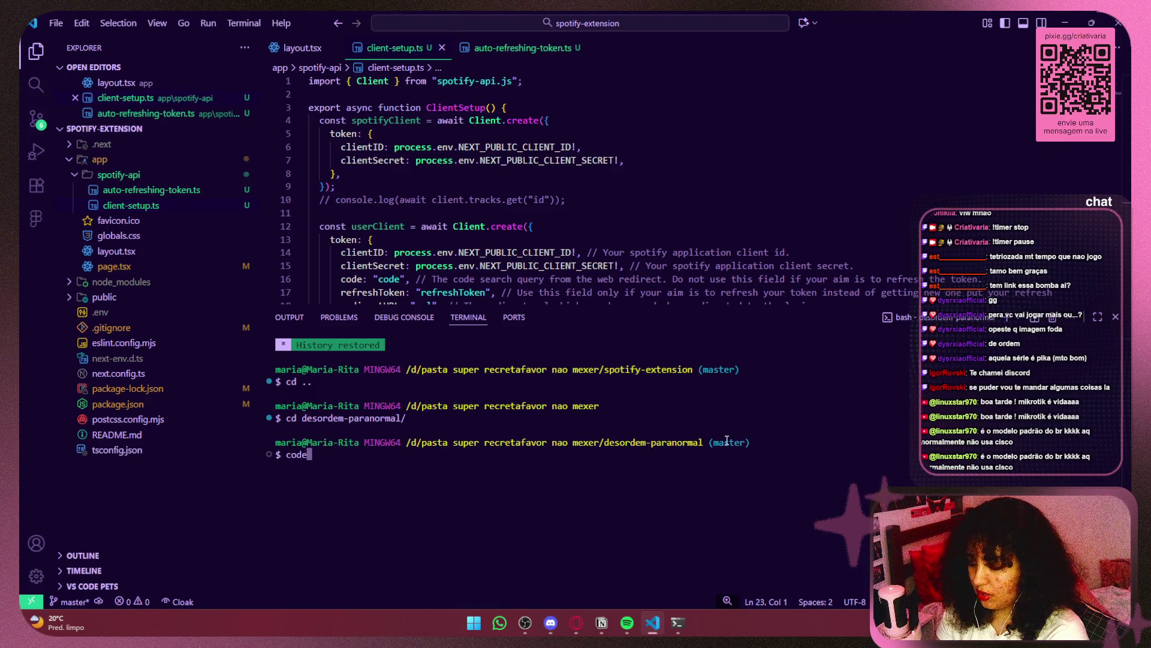
text(-r .)
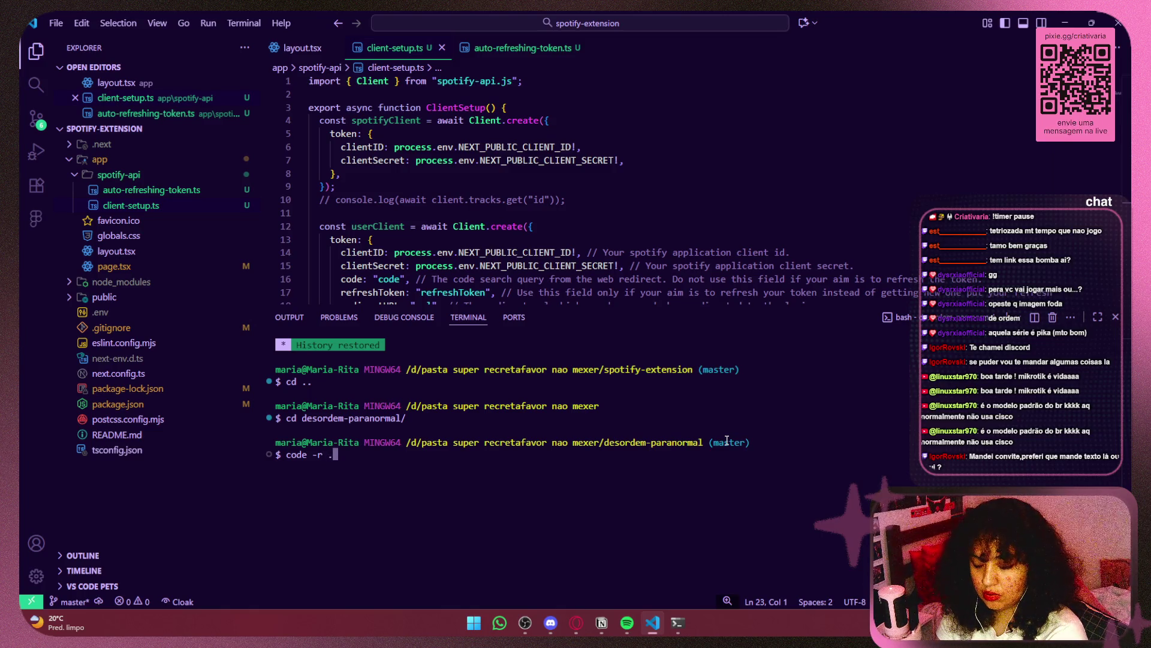
key(Return)
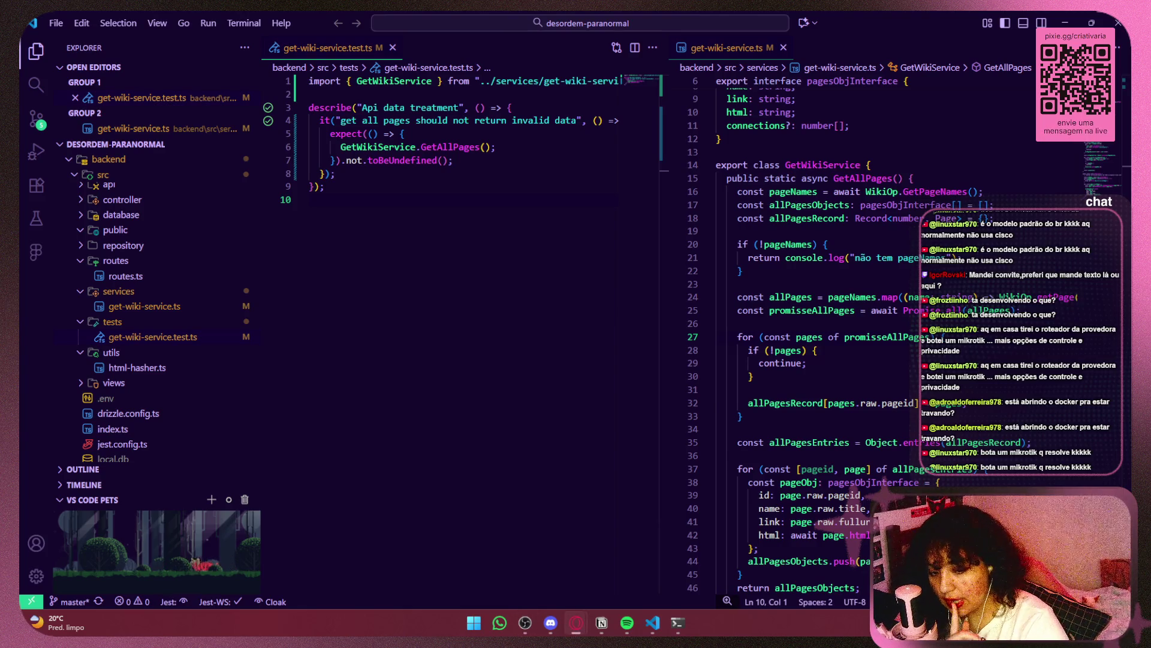
Step: Bring the separate Windows Terminal window forward from the taskbar
click(677, 623)
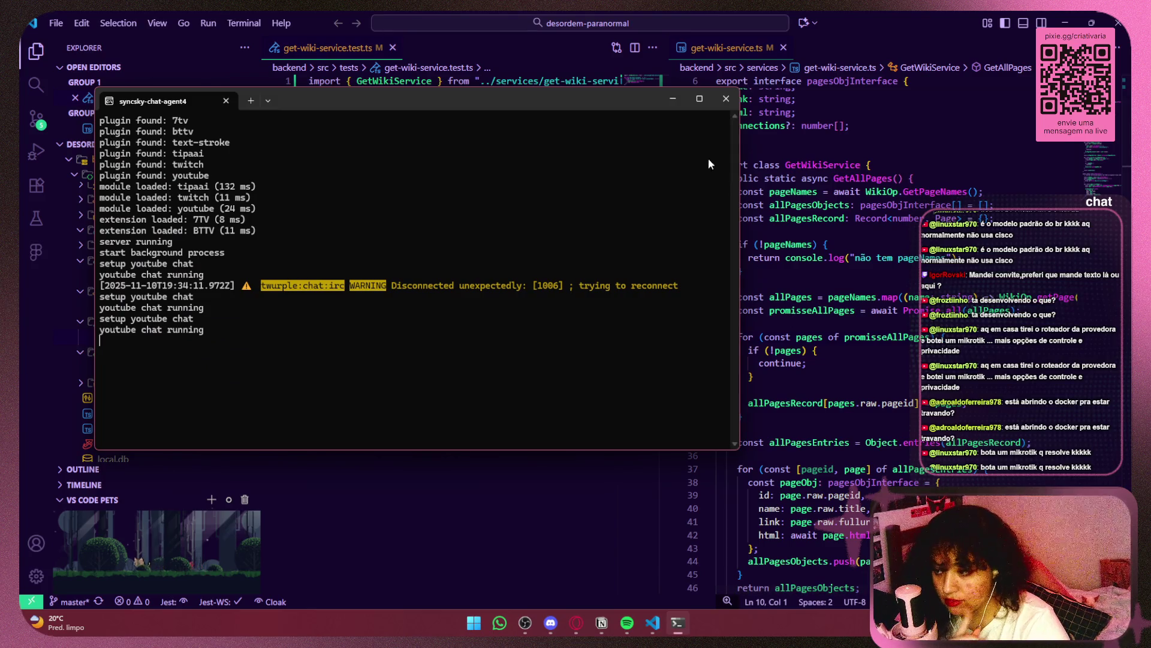
Step: Minimize the syncsky-chat-agent4 terminal, hide the Explorer sidebar, and place the caret at line 7's end
click(726, 99)
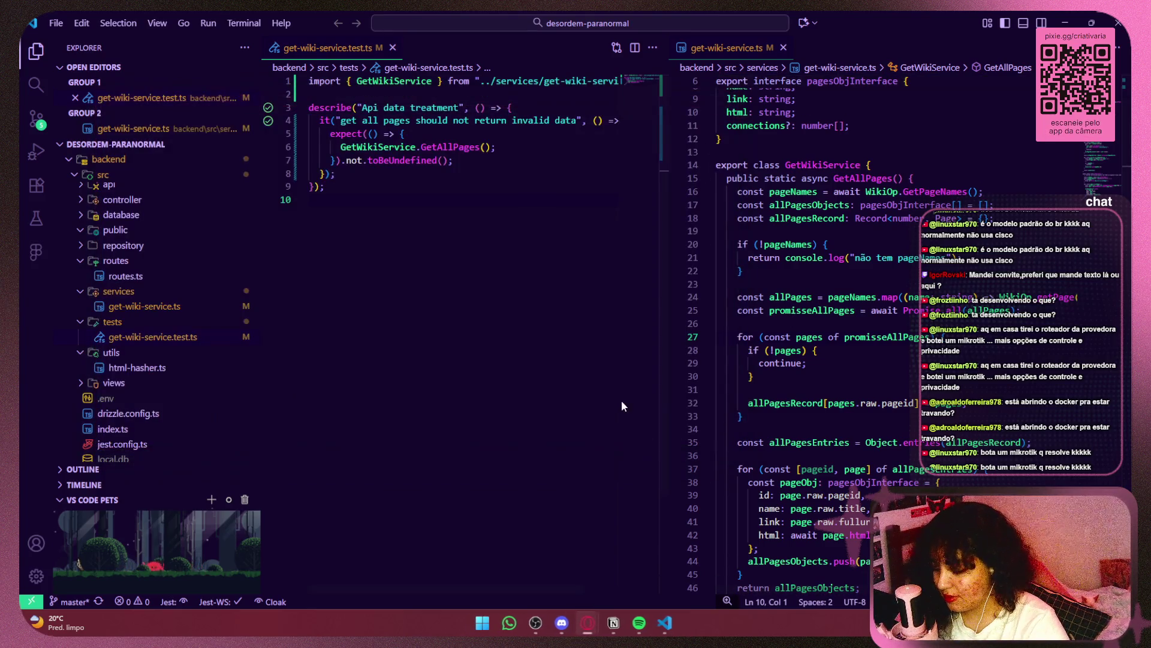
key(super)
key(super)
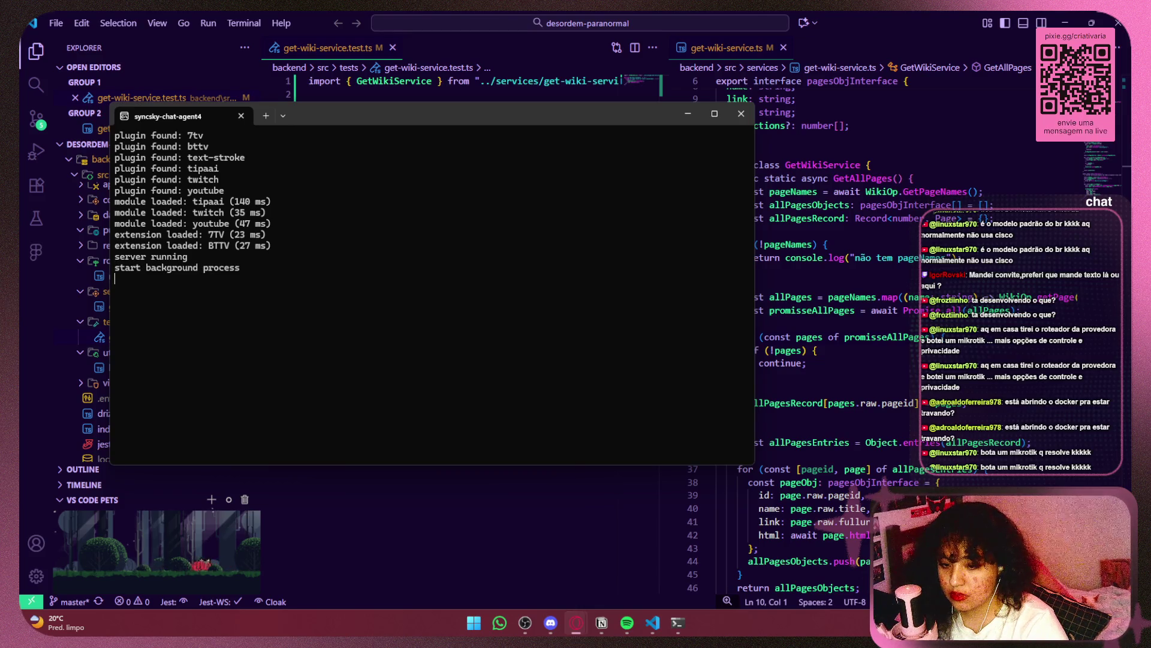
click(693, 113)
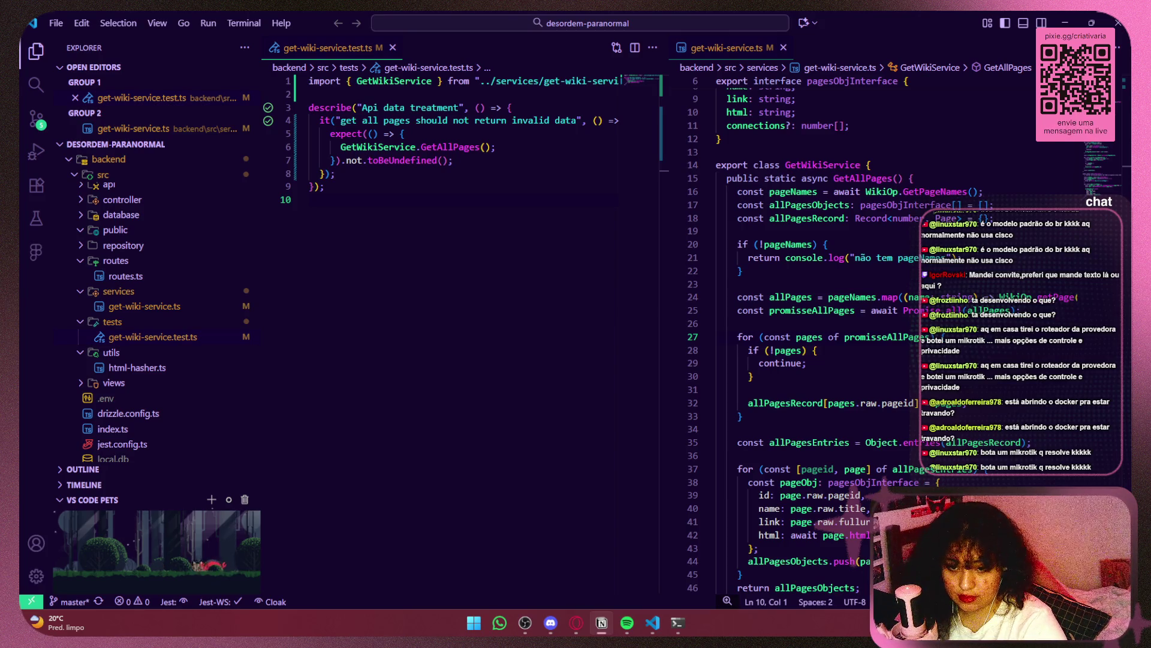
key(ctrl+b)
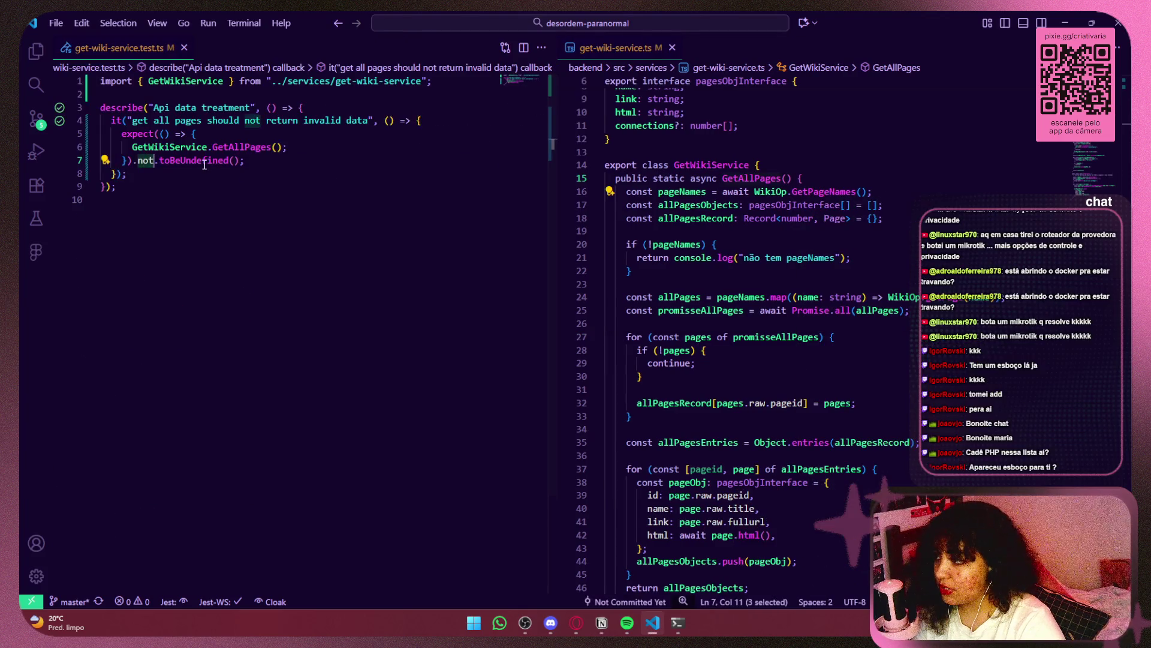
click(256, 159)
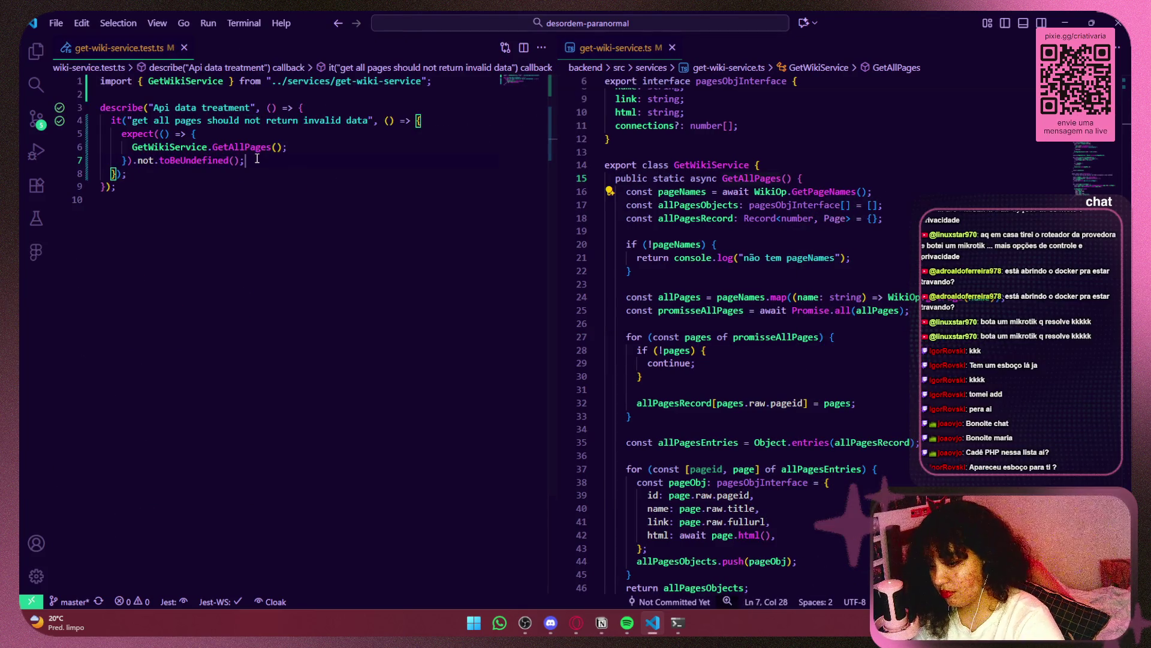
key(alt+Tab)
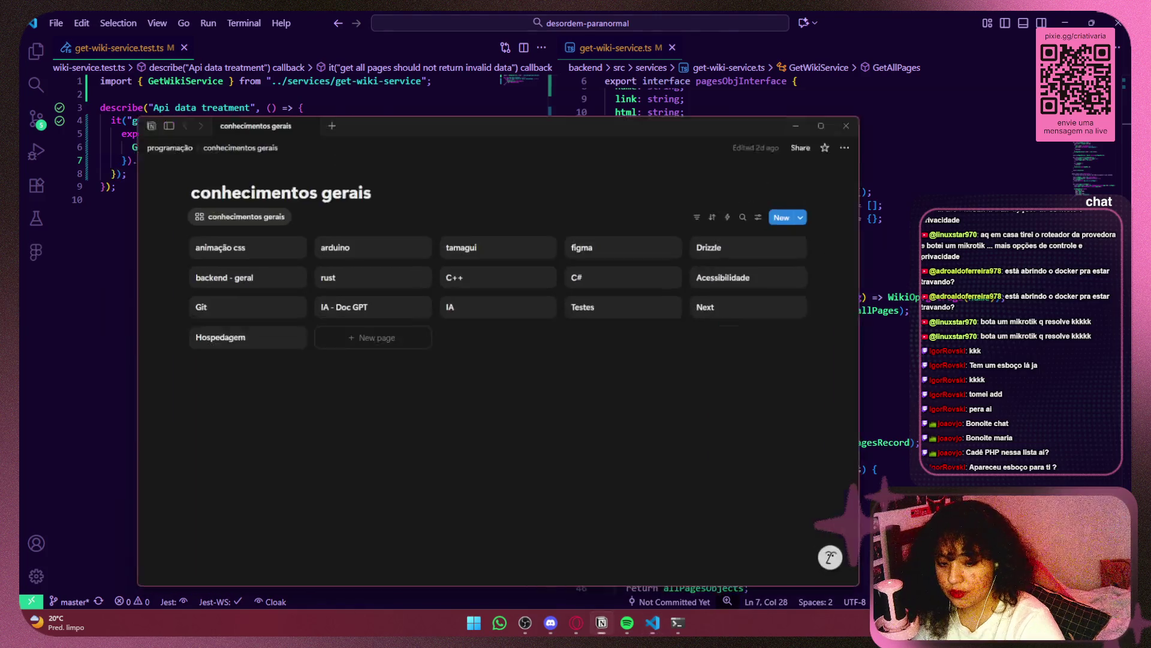
key(alt+Tab)
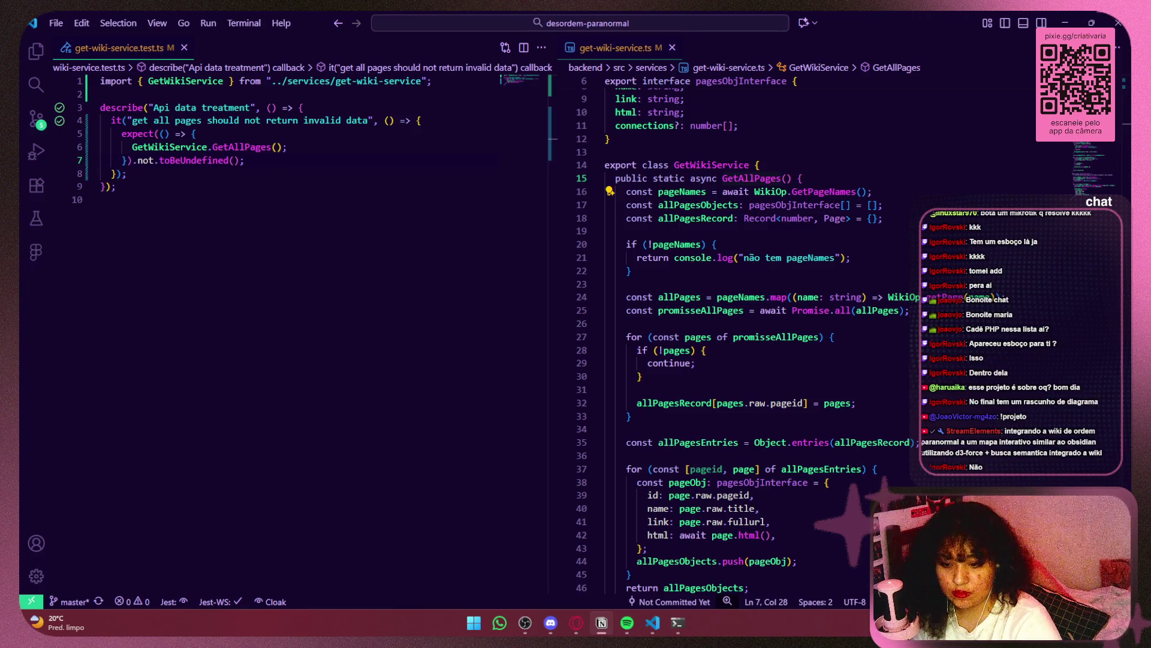
Step: Open the 'ordem desorganizada' page under Projetos and retitle it 'desordem-paranormal'
key(alt+Tab)
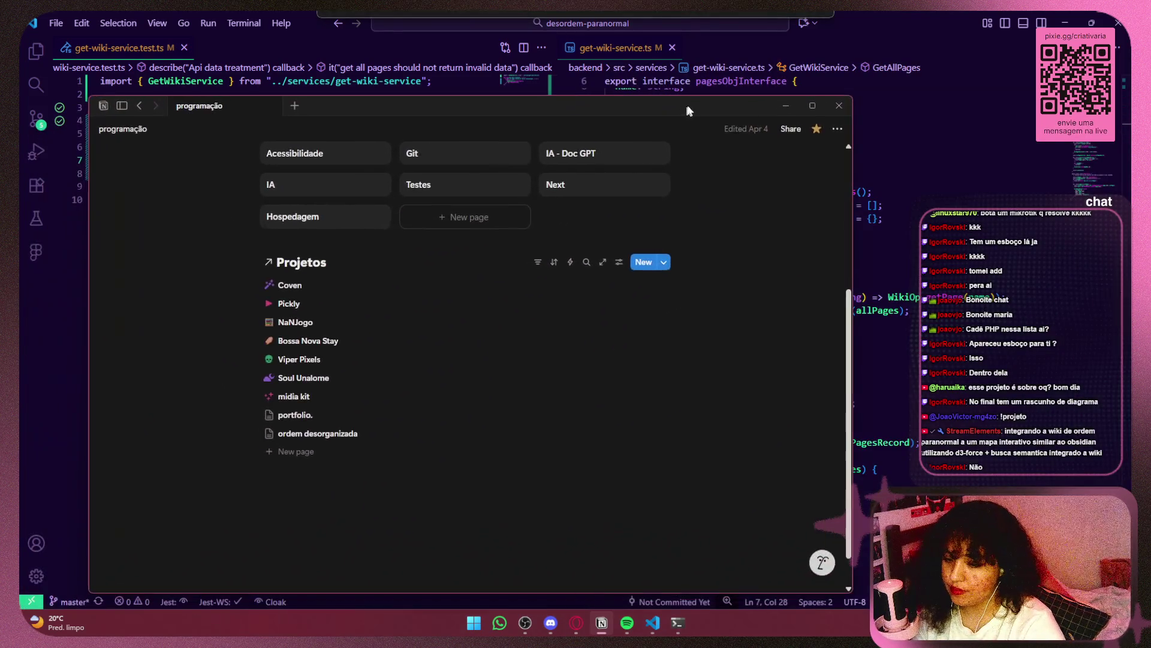
scroll(406, 425, up, 3)
scroll(603, 379, down, 4)
click(313, 394)
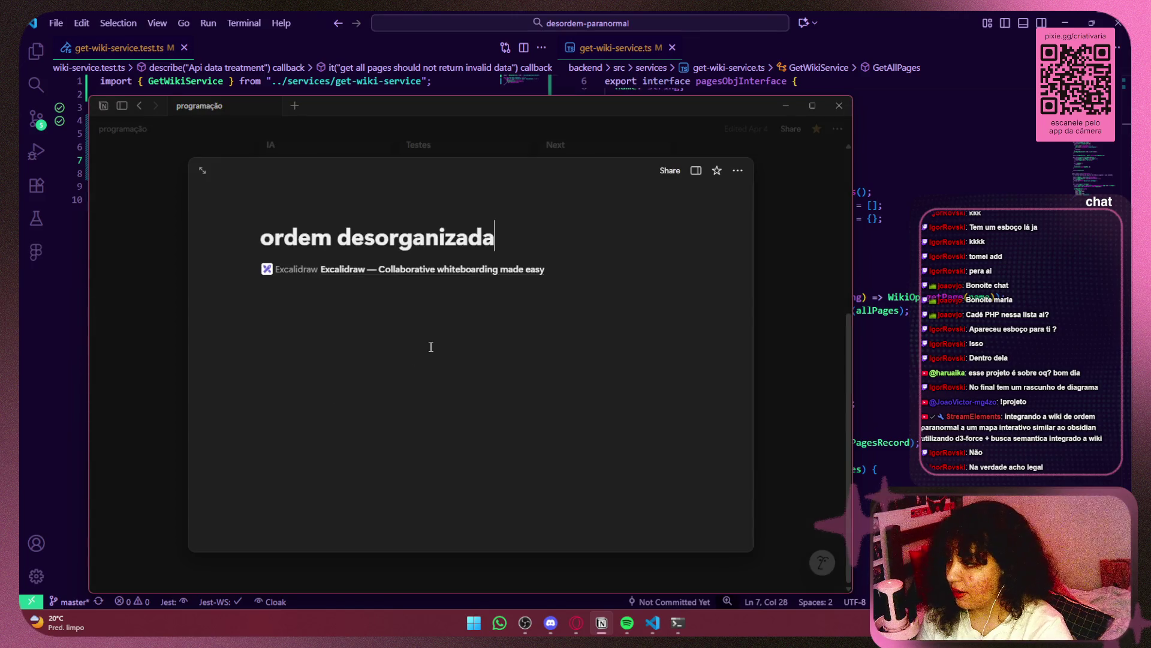
drag(514, 228, 266, 234)
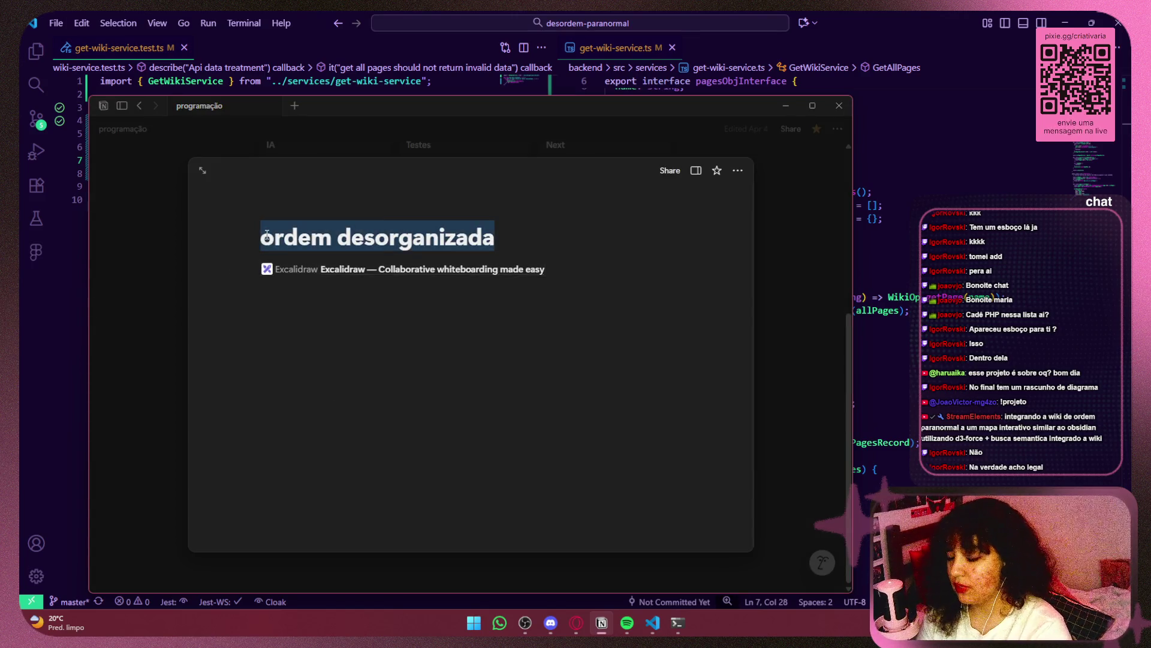
text(desordem-)
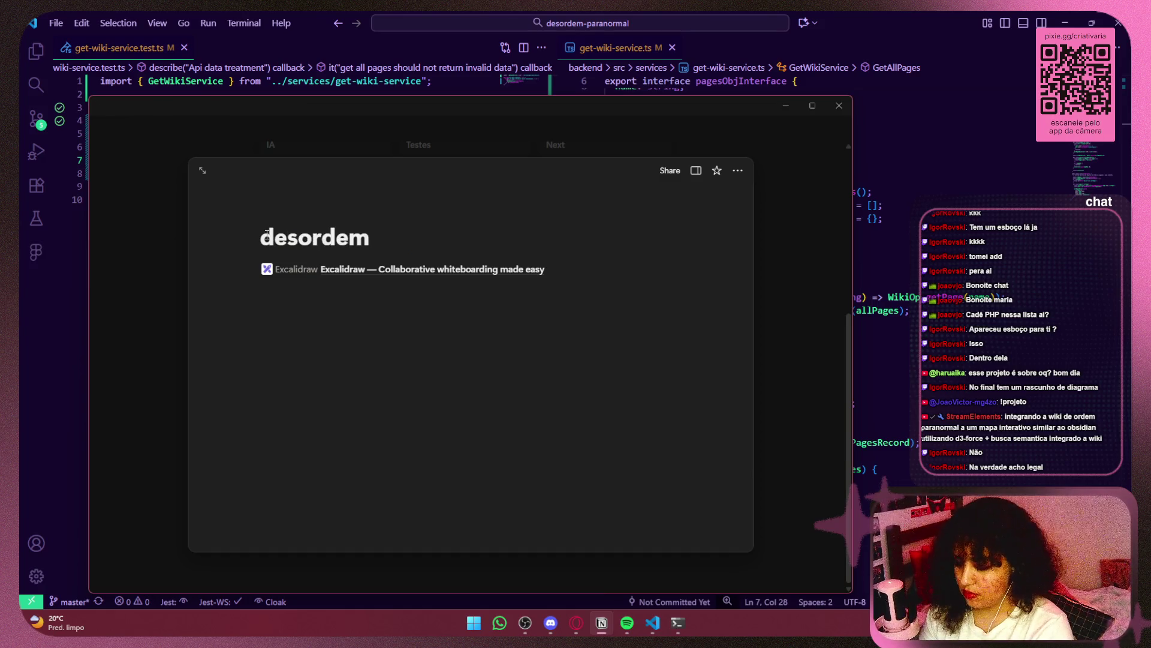
text(paranormal)
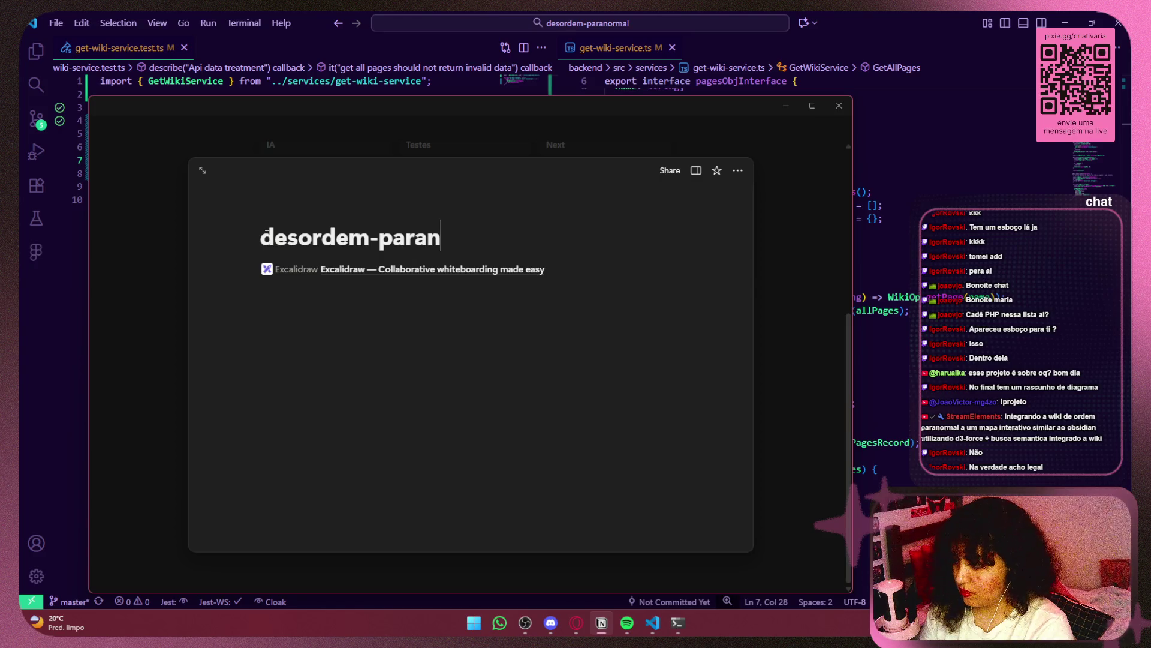
click(306, 334)
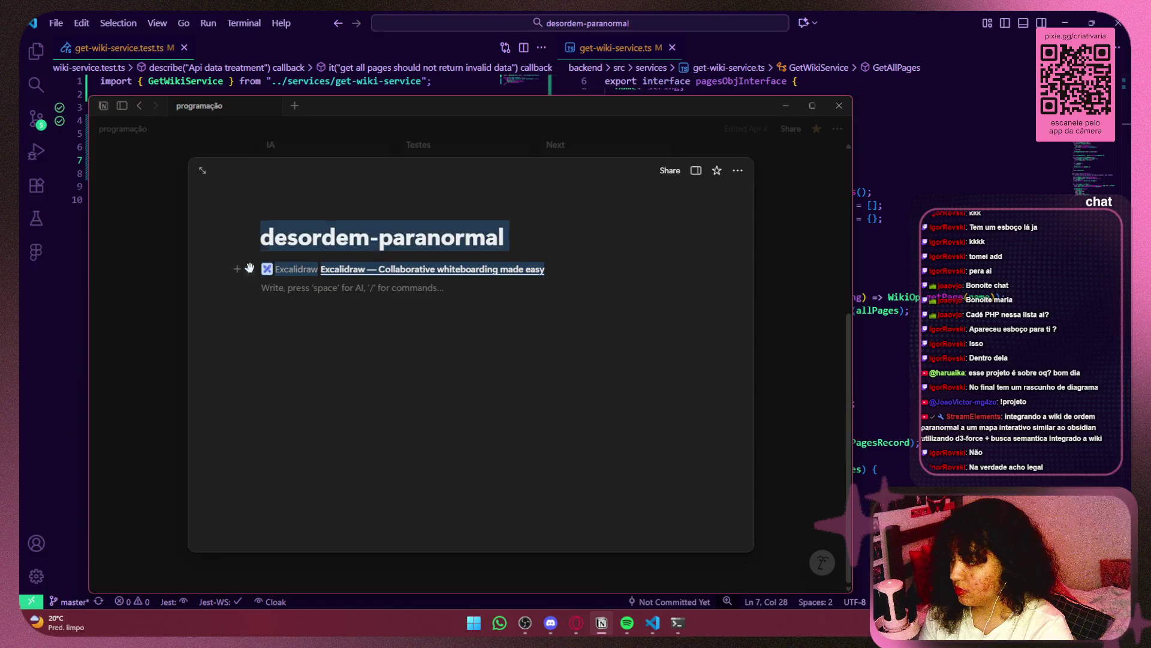
key(super+Down)
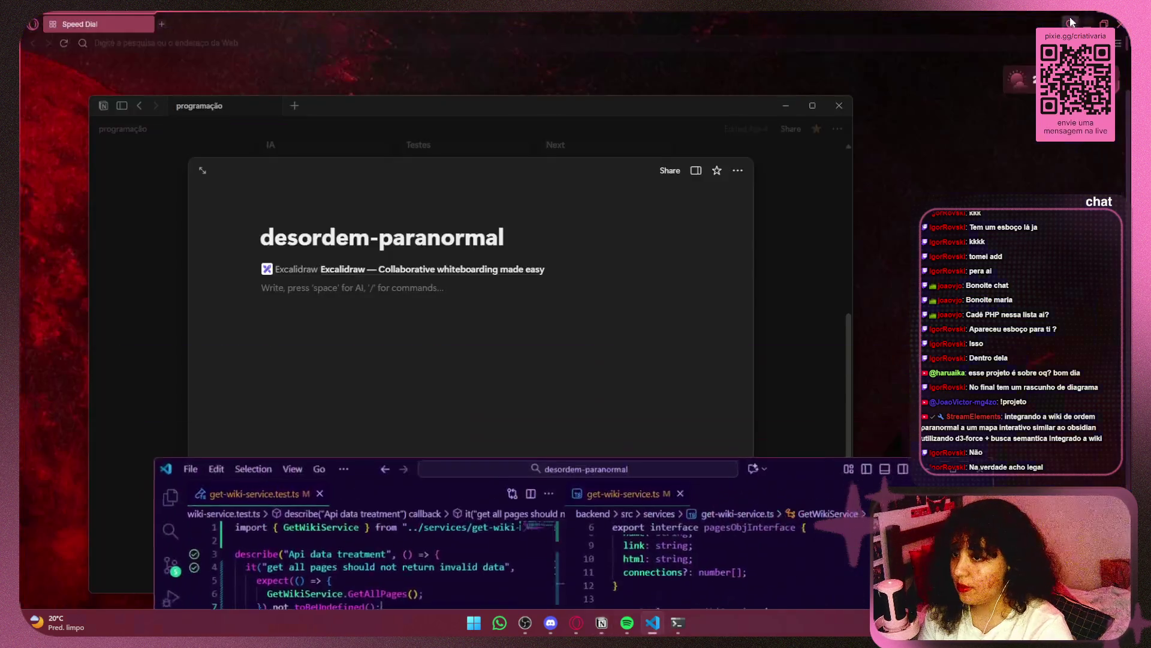
Step: Minimize Notion and open excalidraw.com from the Opera Speed Dial's miro/excalidraw folder
click(769, 187)
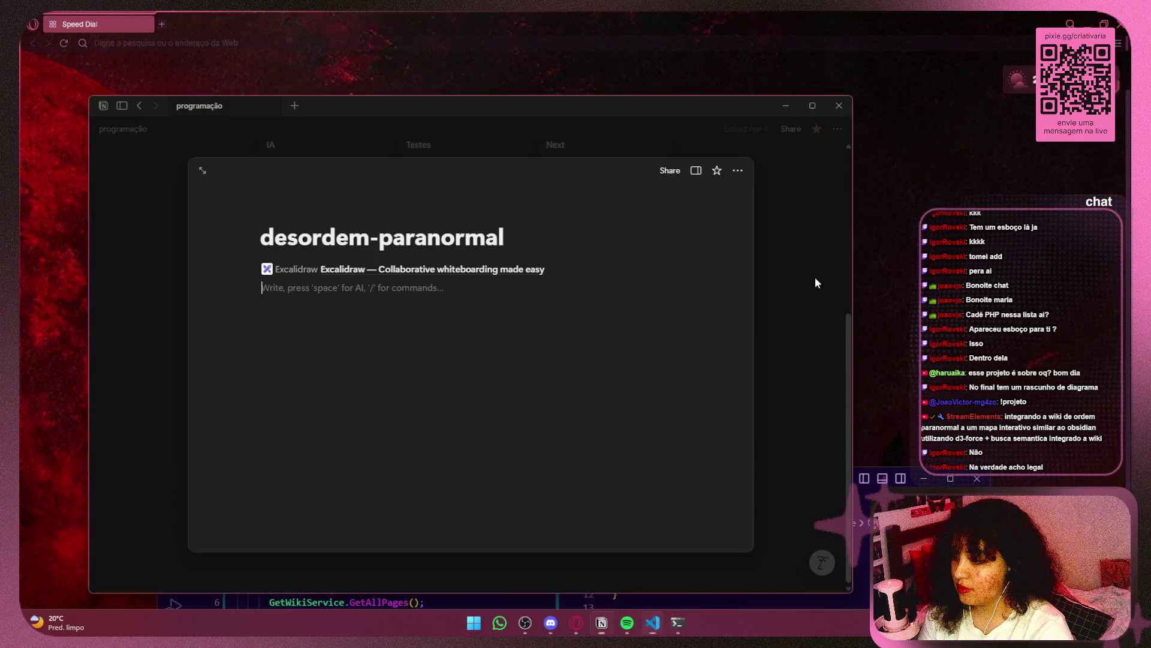
click(815, 278)
click(787, 104)
click(859, 358)
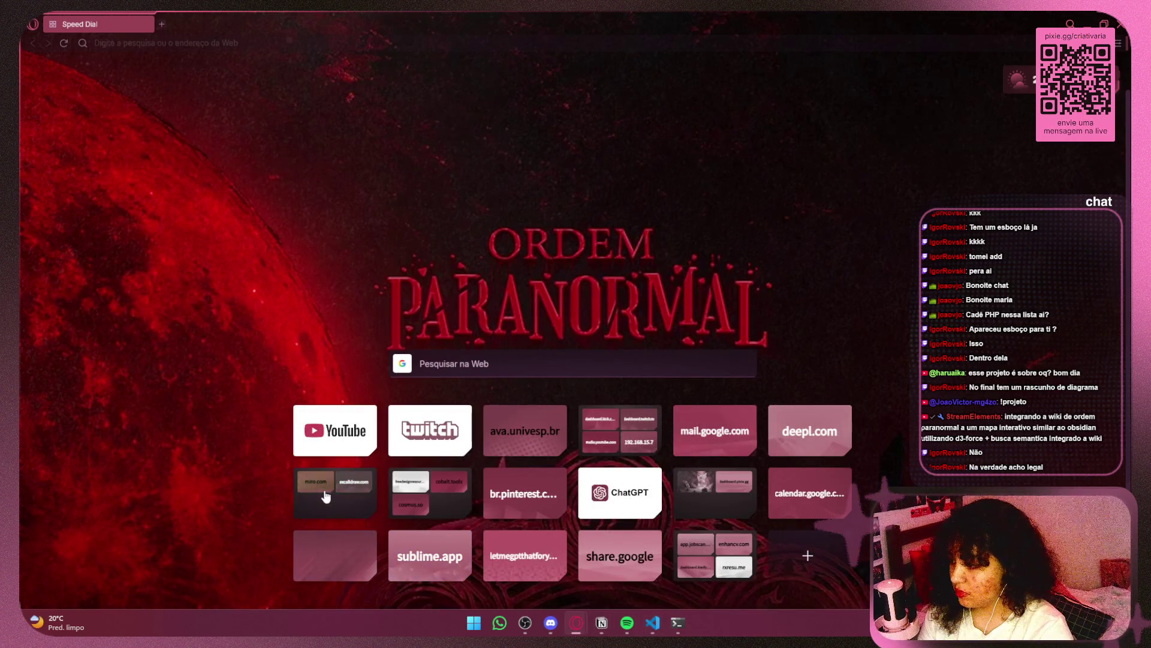
click(342, 495)
click(421, 347)
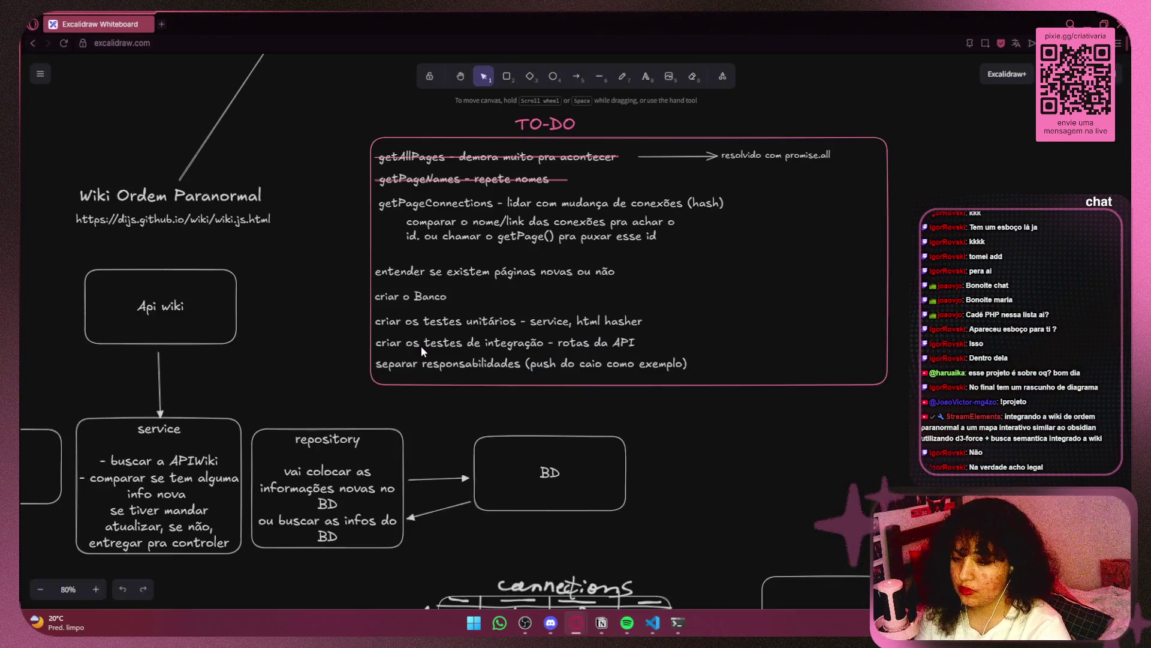